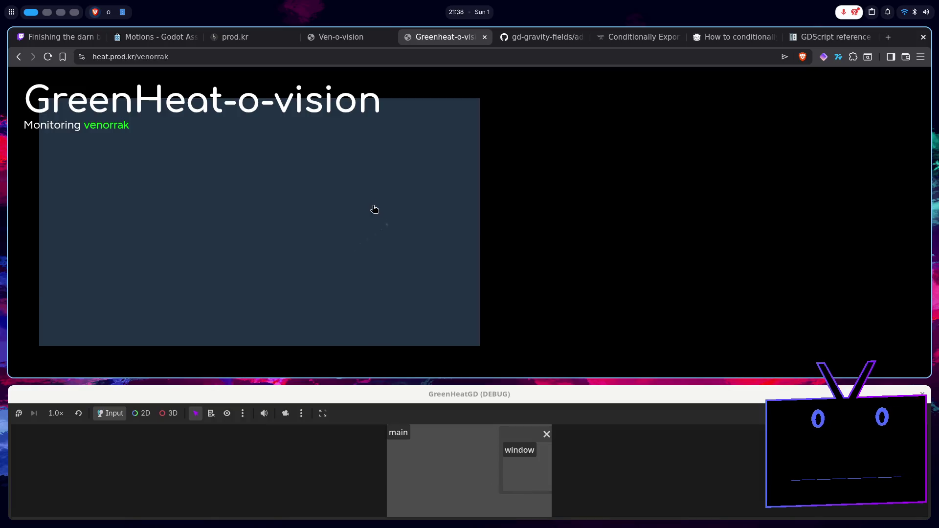
# Click the GreenHeat-o-vision heatmap four times to drive the running game, then return to Godot.
pyautogui.click(67, 111)
pyautogui.click(68, 114)
pyautogui.click(68, 113)
pyautogui.click(68, 114)
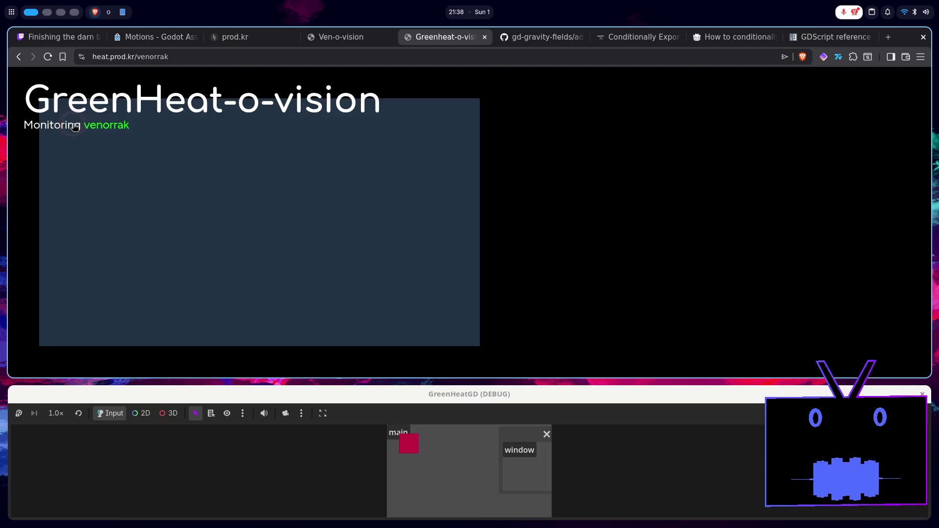
pyautogui.press('super+2')
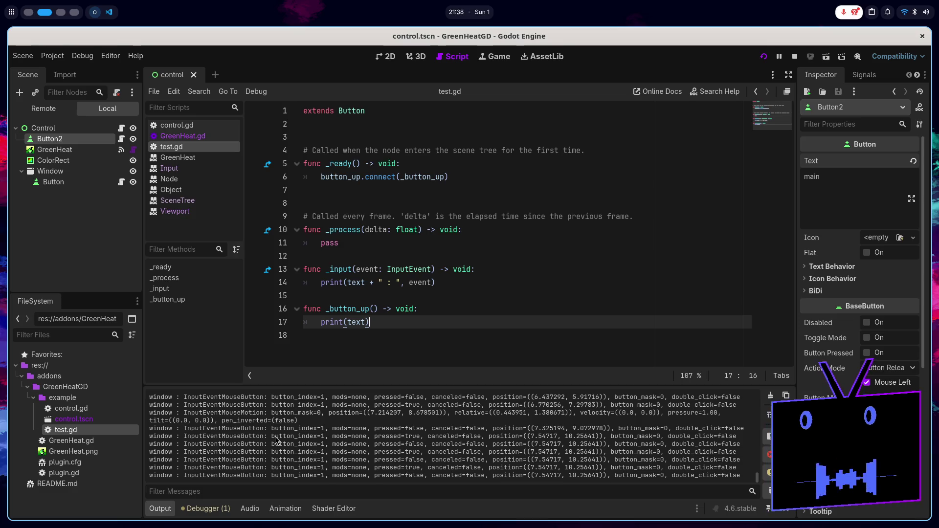
# Review the push_input call on line 88 of GreenHeat.gd's _route_input and check its Viewport documentation.
pyautogui.click(175, 138)
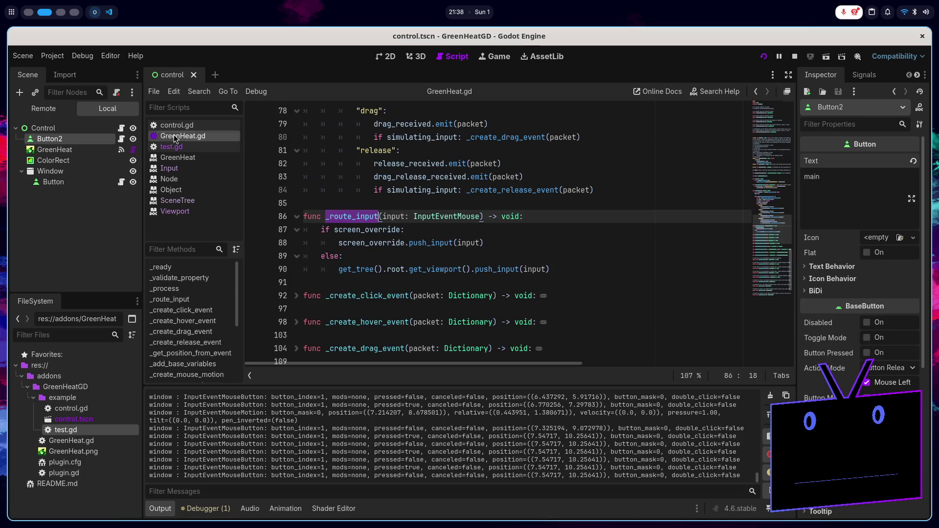
pyautogui.click(478, 242)
pyautogui.click(480, 225)
pyautogui.click(498, 237)
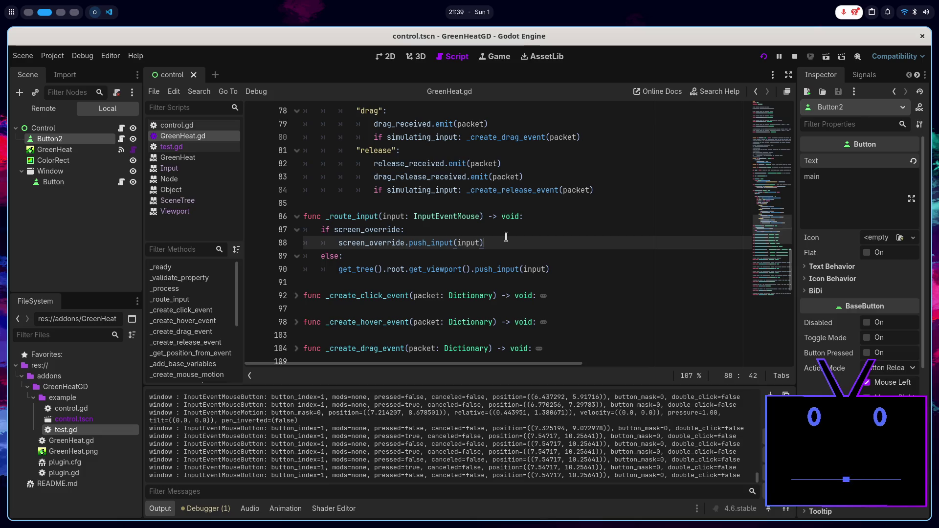
pyautogui.hotkey('alt', 'F1')
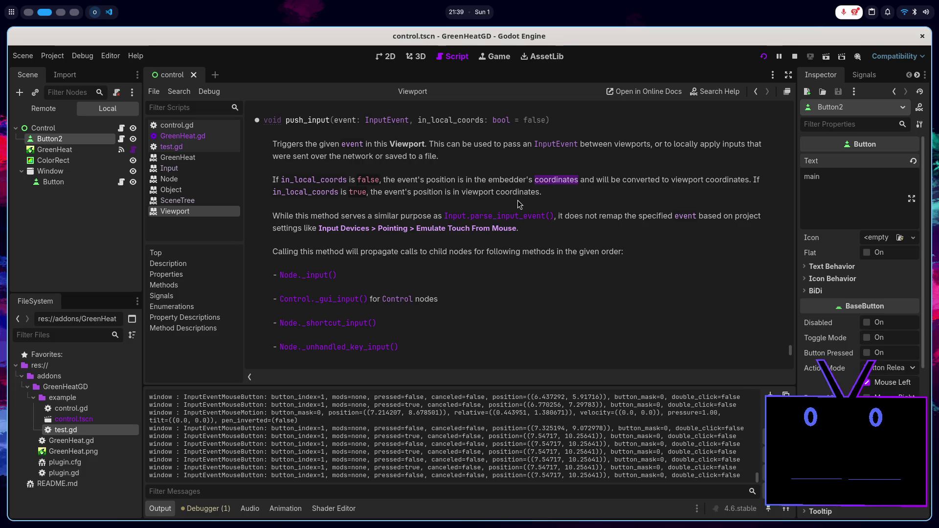
pyautogui.click(192, 139)
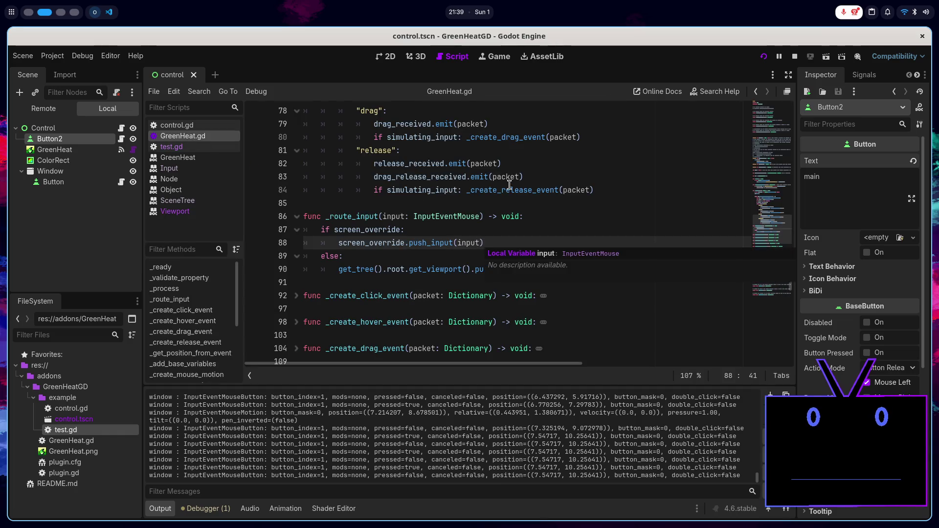
# Append ', true' to the push_input calls on lines 88 and 90 and save GreenHeat.gd.
pyautogui.write(', true')
pyautogui.press('Up')
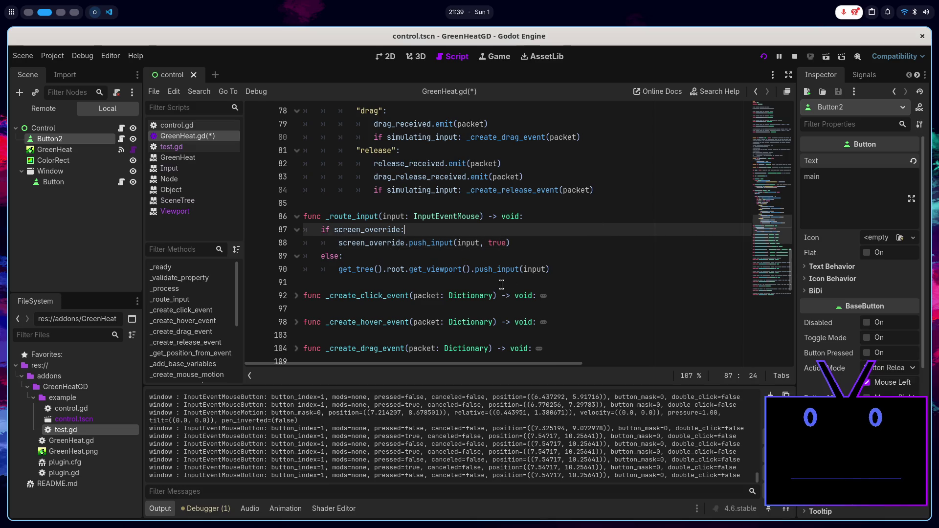
pyautogui.click(546, 270)
pyautogui.write(', true')
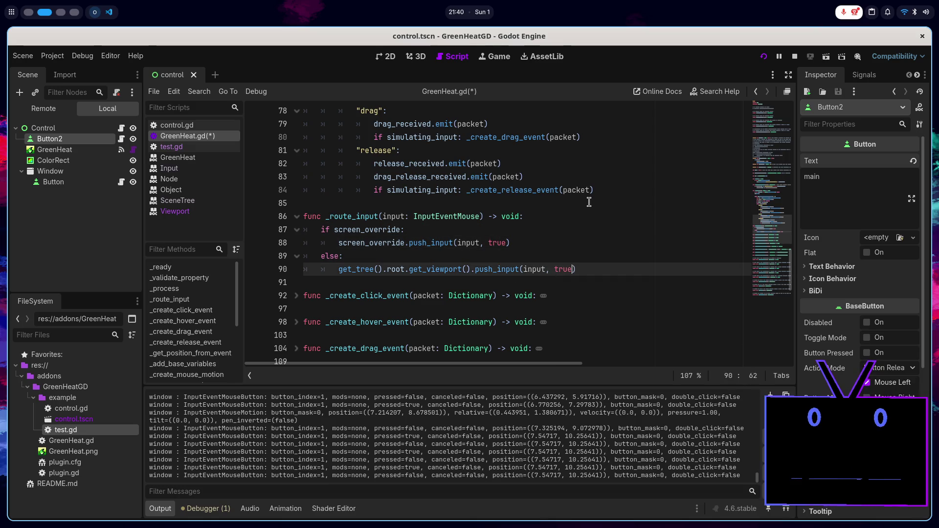
pyautogui.hotkey('ctrl', 's')
# Rerun the game and test it with a heatmap click from the browser.
pyautogui.press('F5')
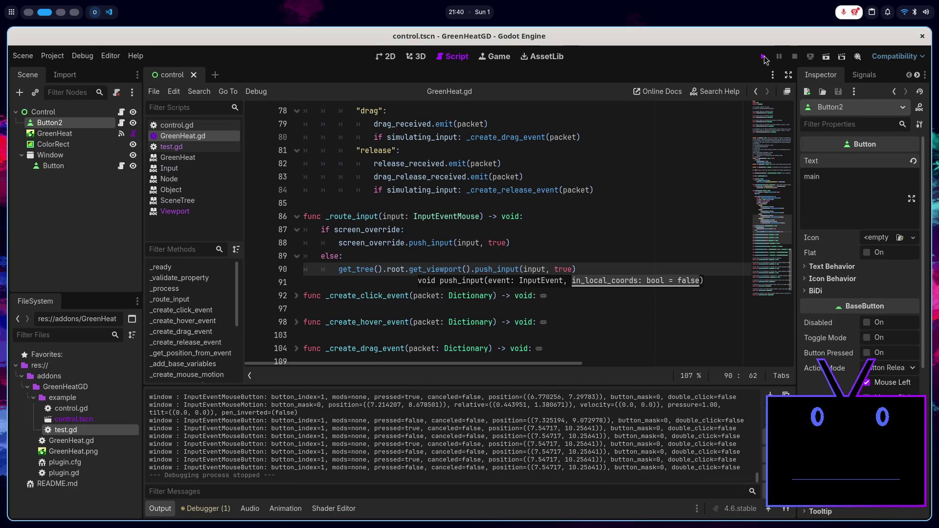
pyautogui.press('super+1')
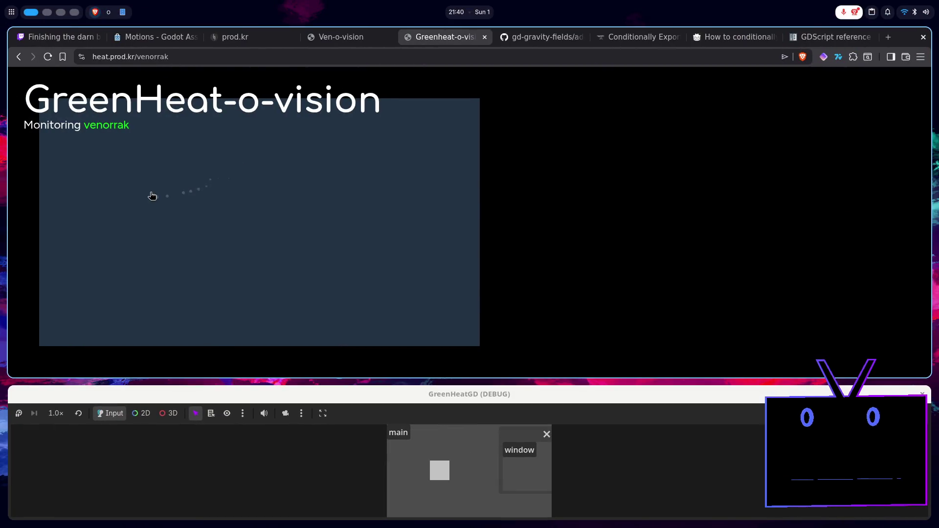
pyautogui.click(62, 122)
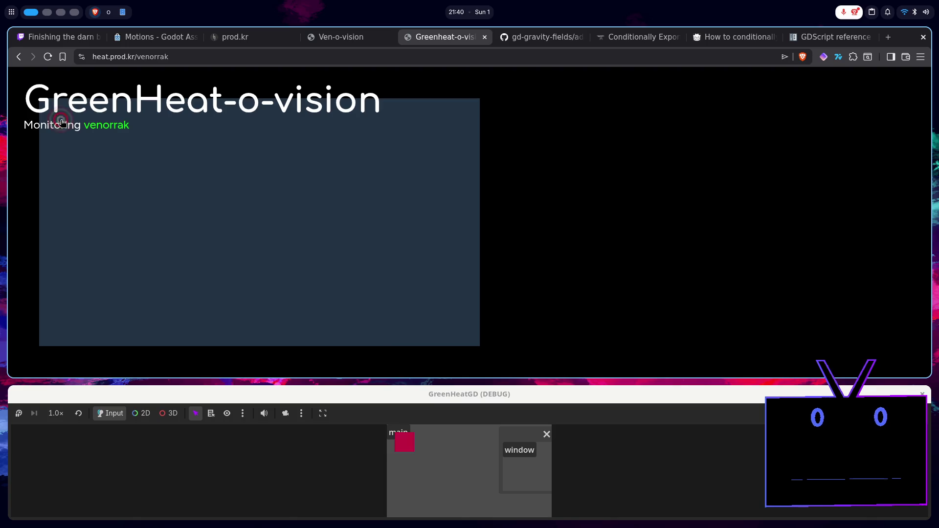
pyautogui.press('super+2')
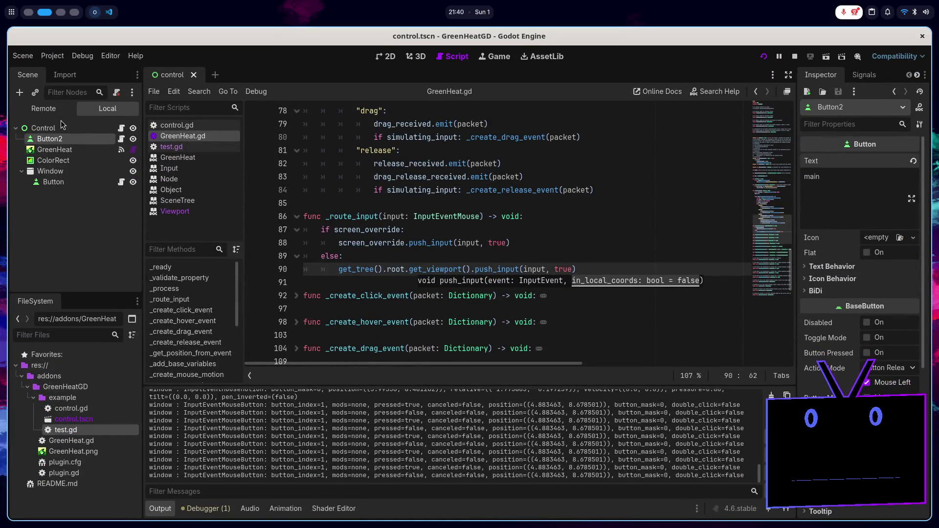
# Read the Viewport reference for push_input, including its in_local_coords parameter.
pyautogui.keyDown('ctrl'); pyautogui.click(498, 269); pyautogui.keyUp('ctrl')
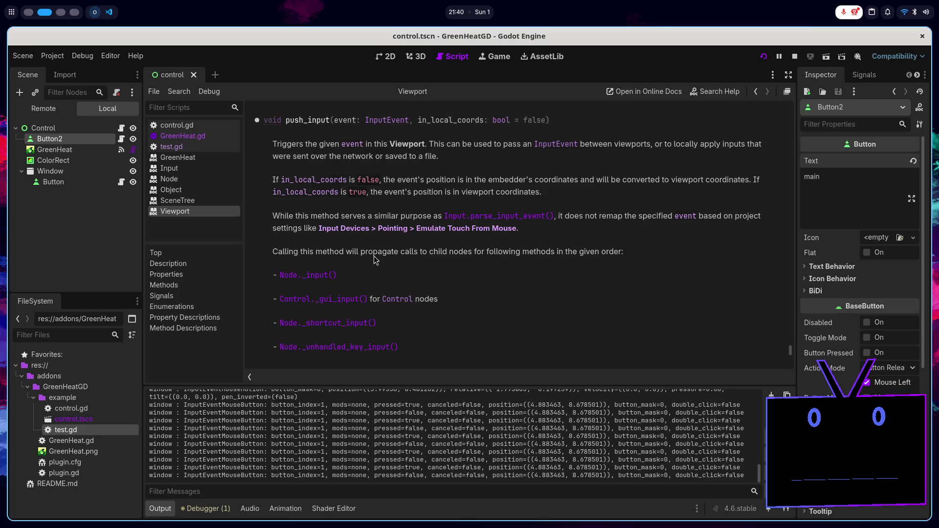
pyautogui.scroll(-2, 377, 258)
pyautogui.scroll(-2, 467, 274)
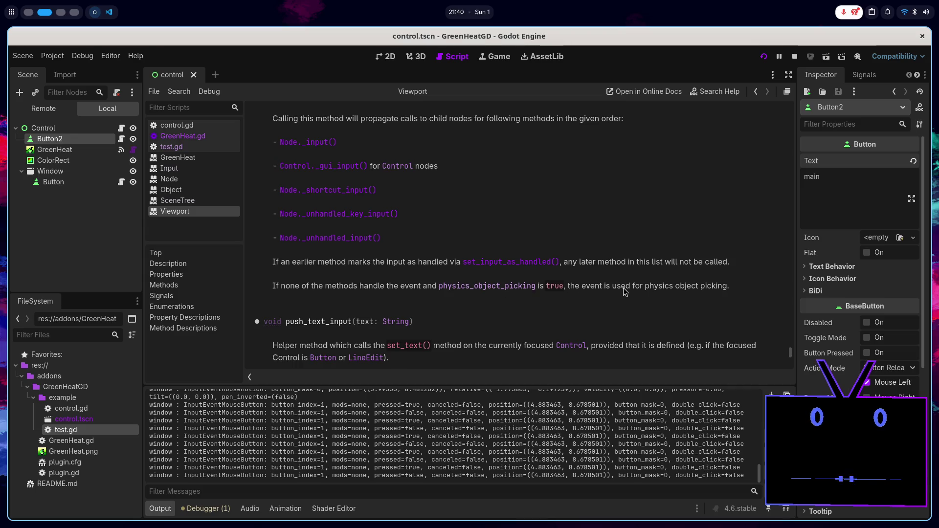
pyautogui.scroll(4, 620, 292)
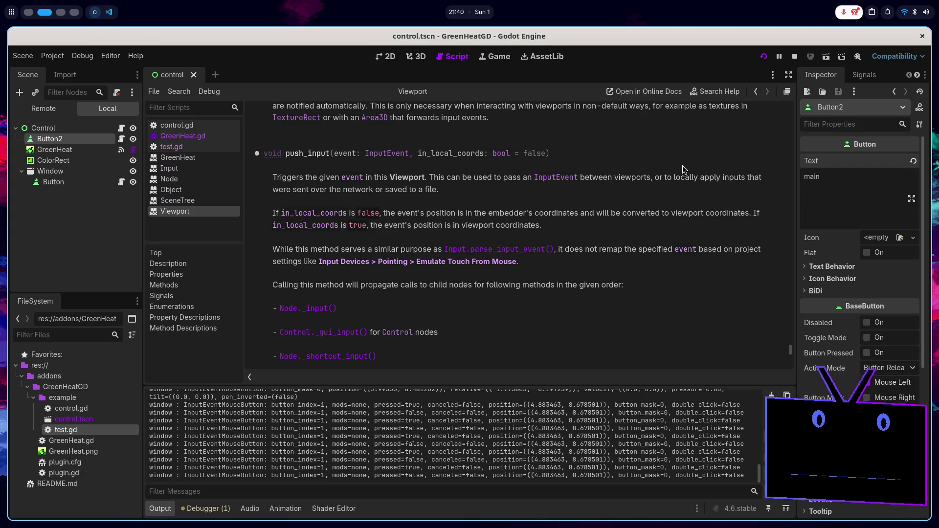
pyautogui.doubleClick(310, 157)
pyautogui.doubleClick(308, 158)
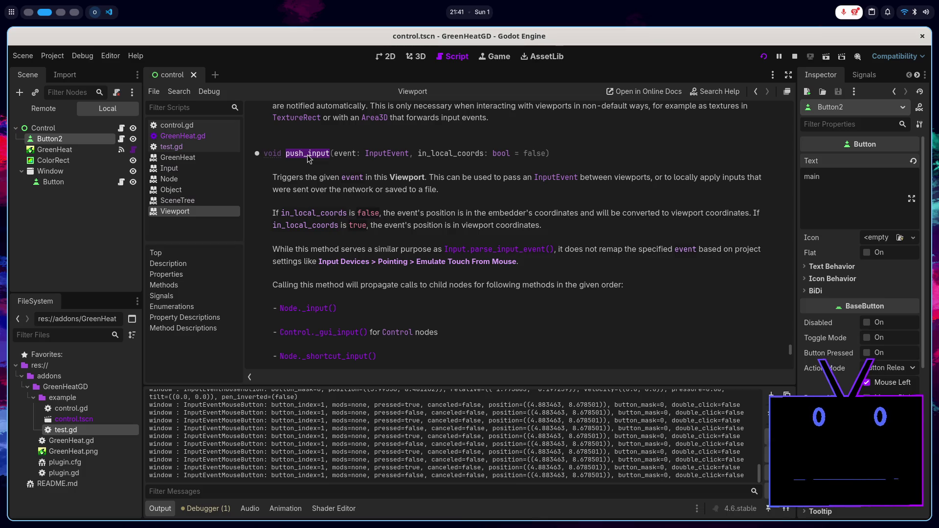
pyautogui.press('super+1')
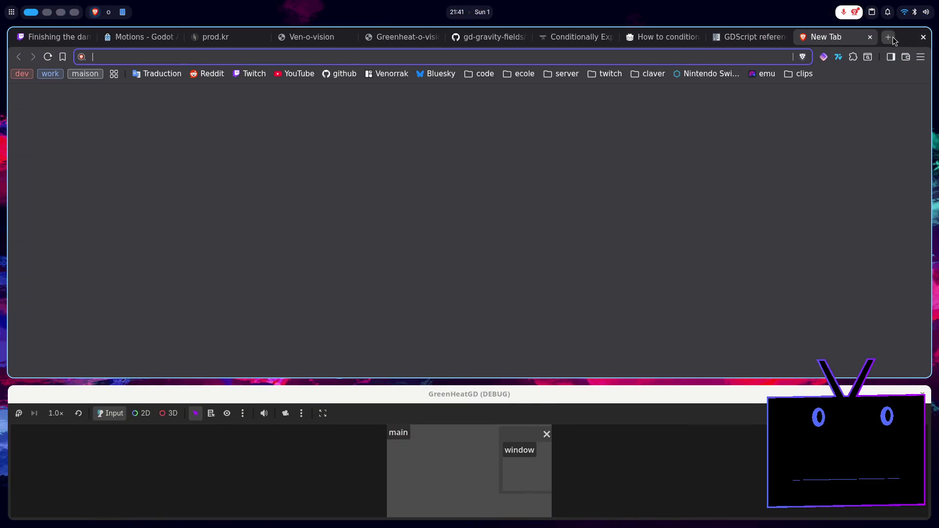
# Search Brave in a new tab for 'difference between push_input and parse_input_event'.
pyautogui.click(890, 38)
pyautogui.write('difference b')
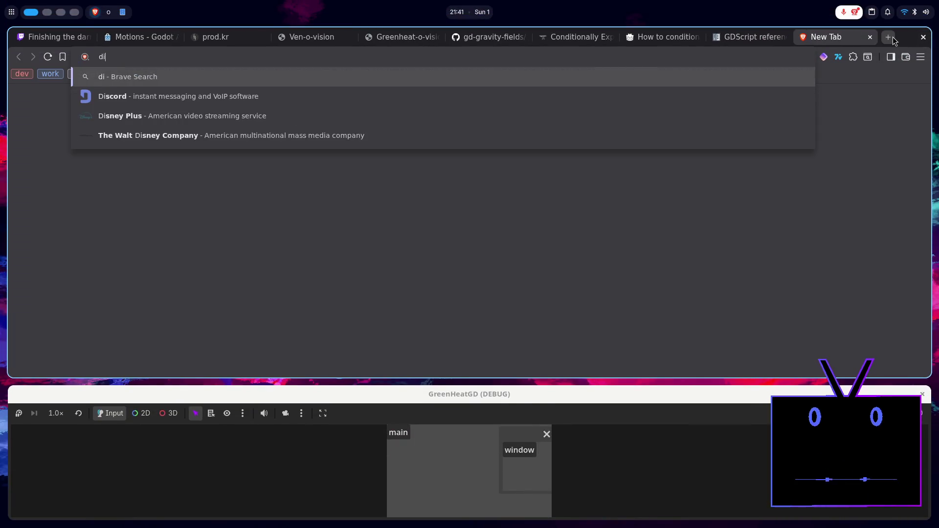
pyautogui.write('etween push_input')
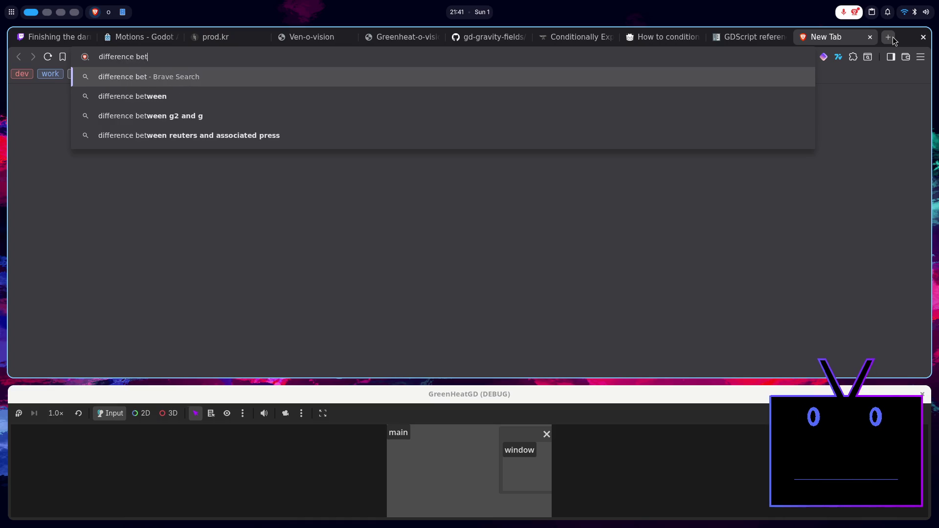
pyautogui.write(' and')
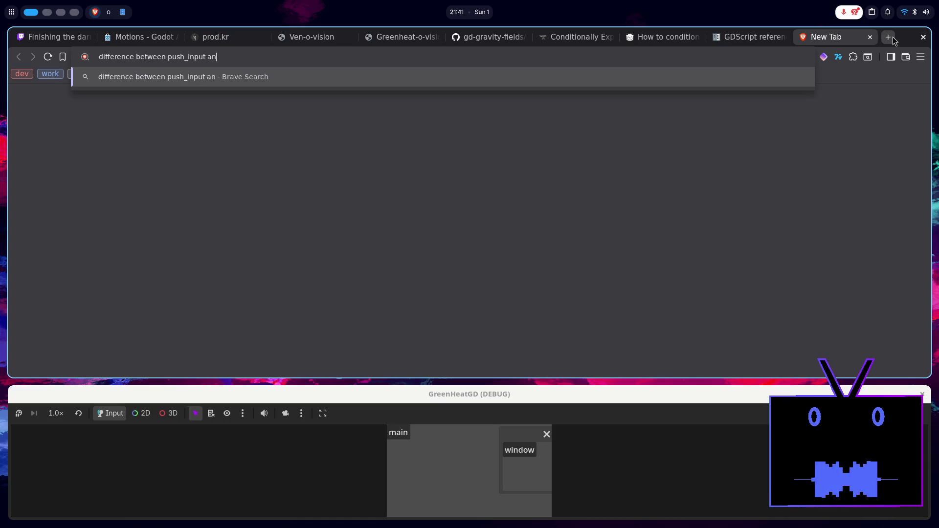
pyautogui.press('super+2')
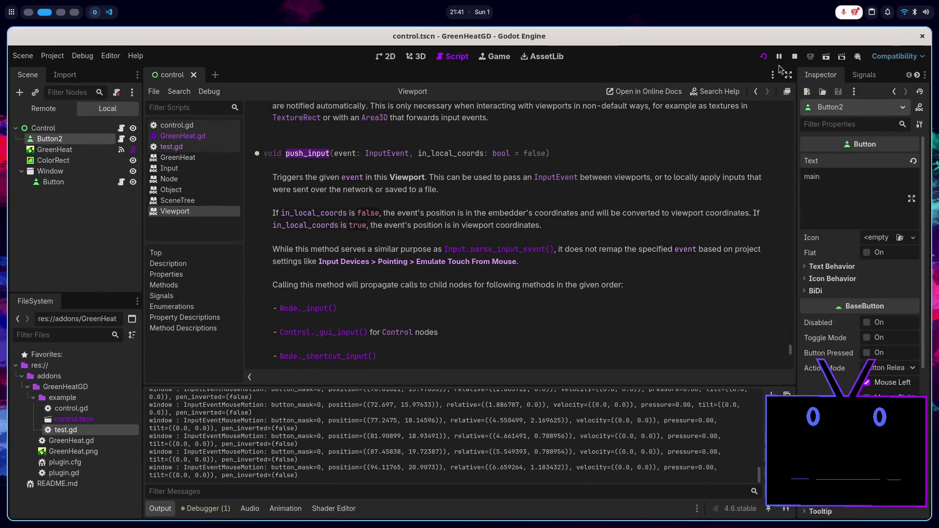
pyautogui.click(205, 171)
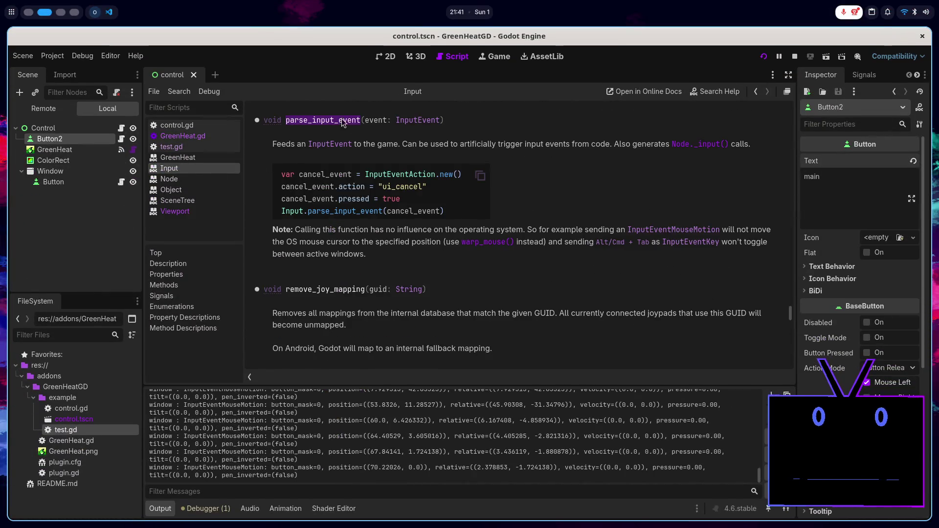
pyautogui.press('super+1')
pyautogui.write('parse_input_event')
pyautogui.press('Return')
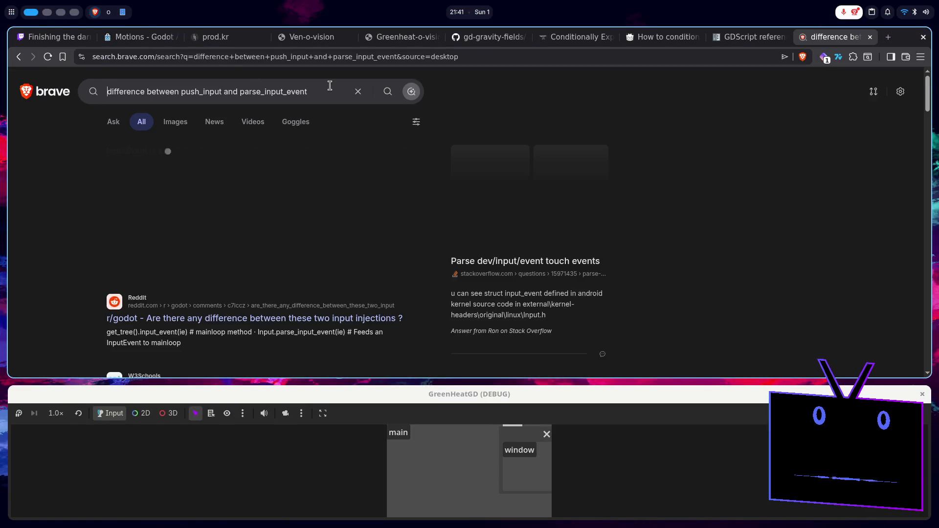
# Add 'godot' to the query, expand the AI answer, and check the Stack Exchange result.
pyautogui.write('godot')
pyautogui.press('Return')
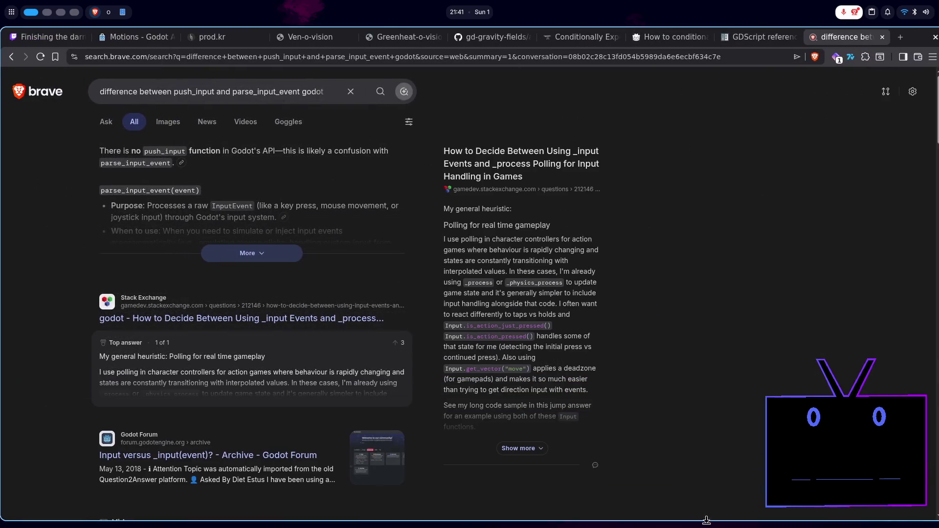
pyautogui.click(287, 254)
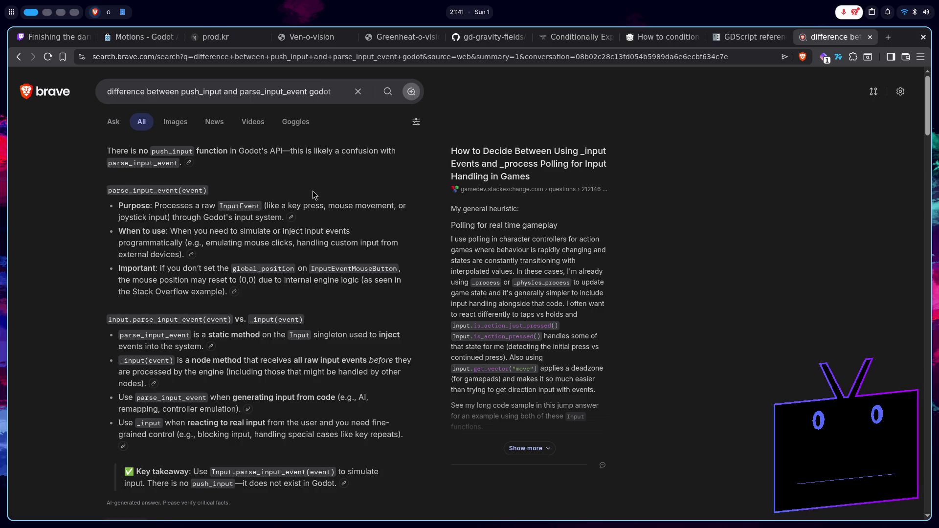
pyautogui.scroll(-10, 313, 195)
pyautogui.click(252, 196)
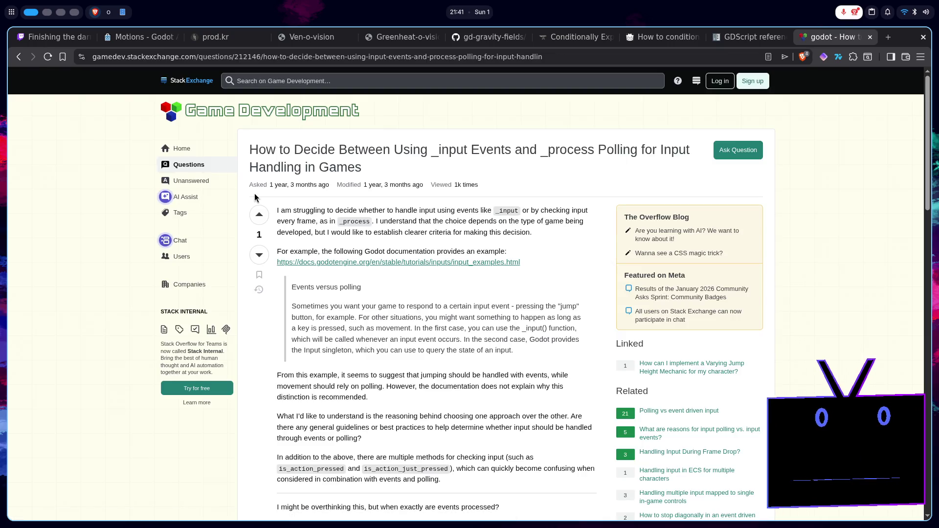
pyautogui.hotkey('alt', 'Left')
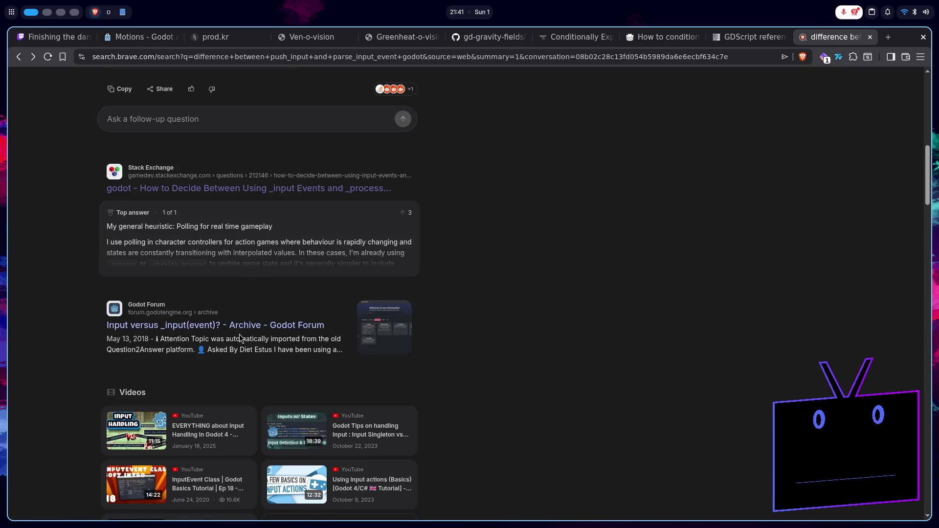
pyautogui.scroll(-3, 242, 335)
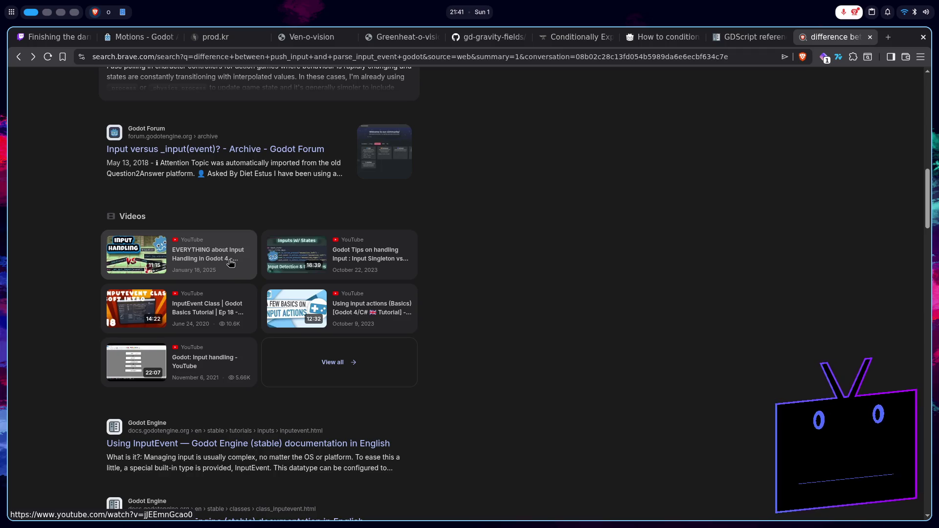
# Play 'EVERYTHING about Input Handling in Godot 4' and skim the Node, Control and GUI Event parts.
pyautogui.click(230, 263)
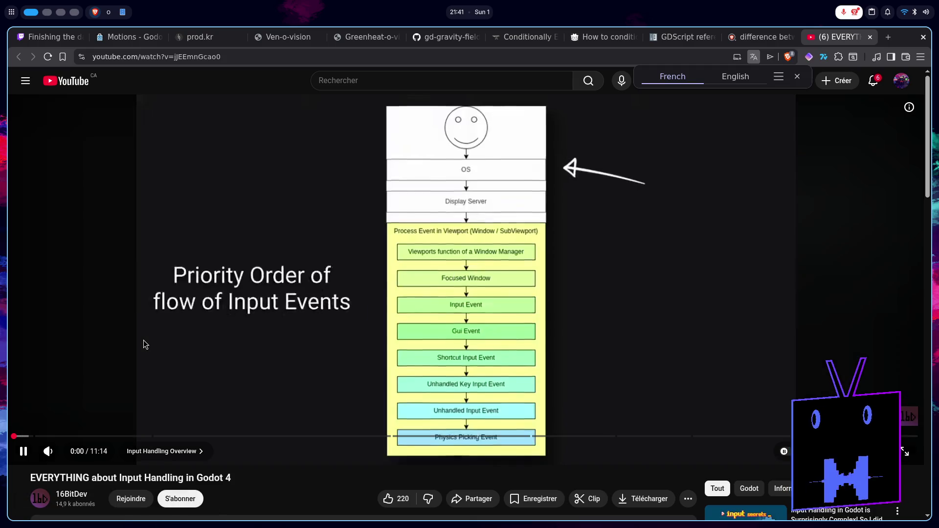
pyautogui.click(383, 321)
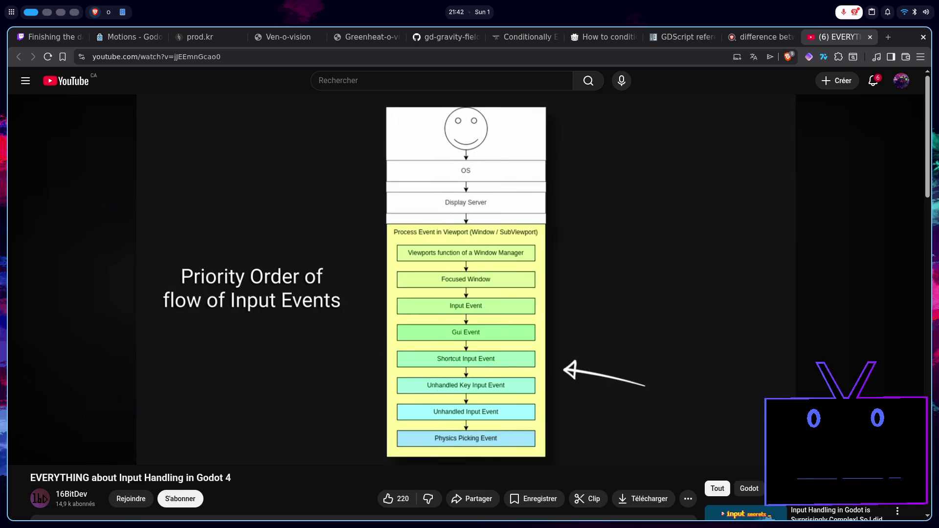
pyautogui.click(373, 330)
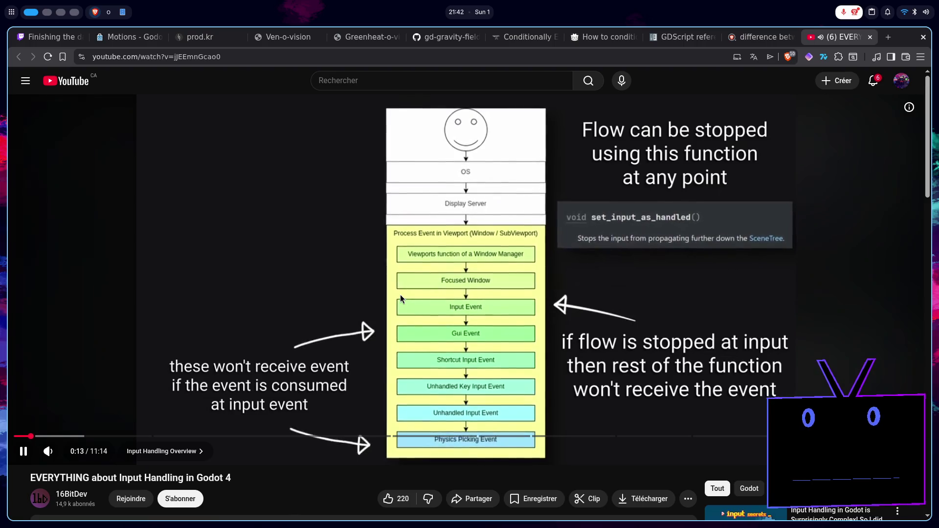
pyautogui.press('Right')
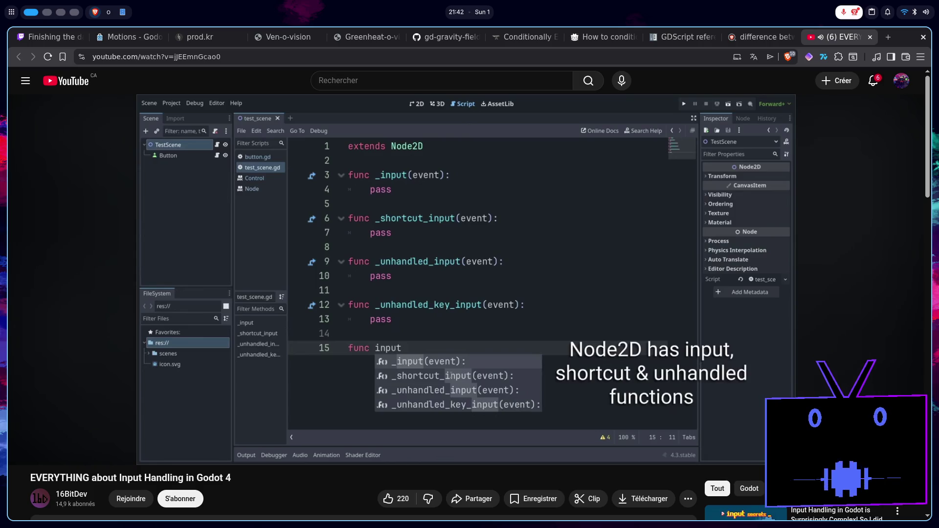
pyautogui.press('Right')
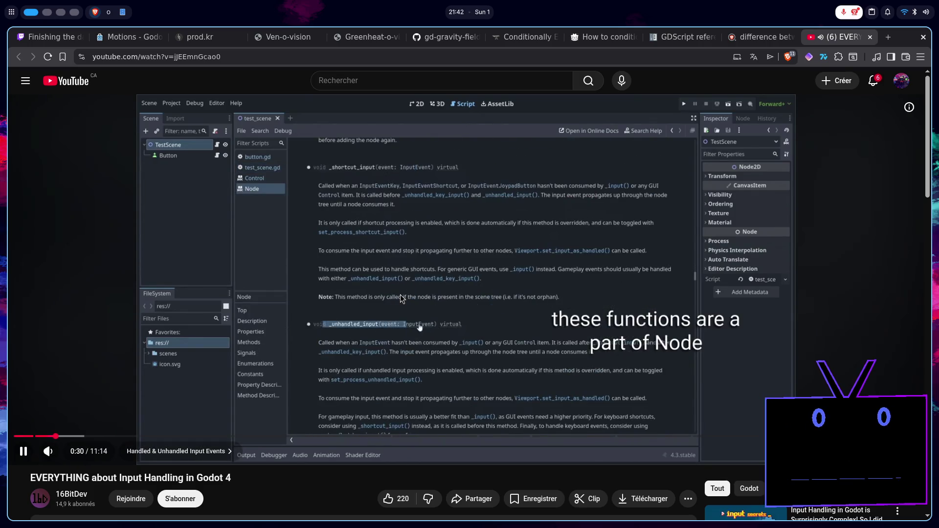
pyautogui.press('Right')
pyautogui.press('Right')
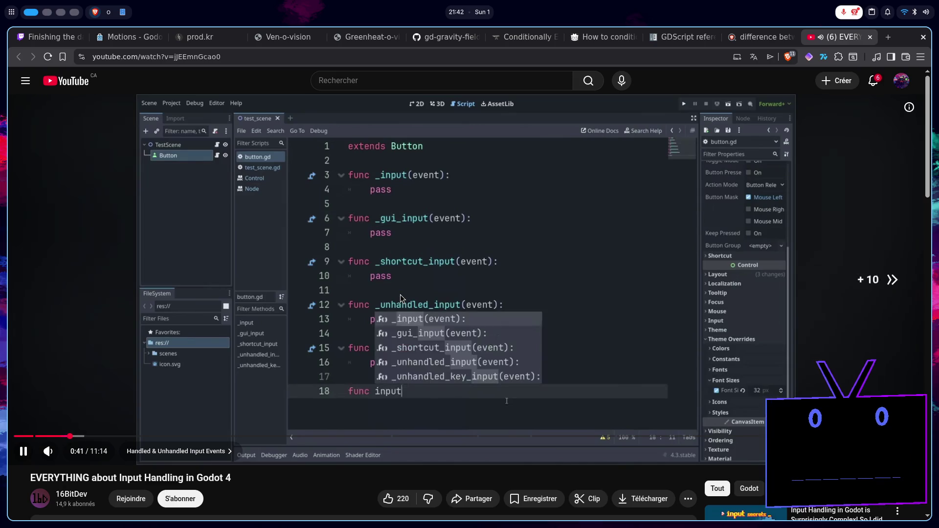
pyautogui.press('Right')
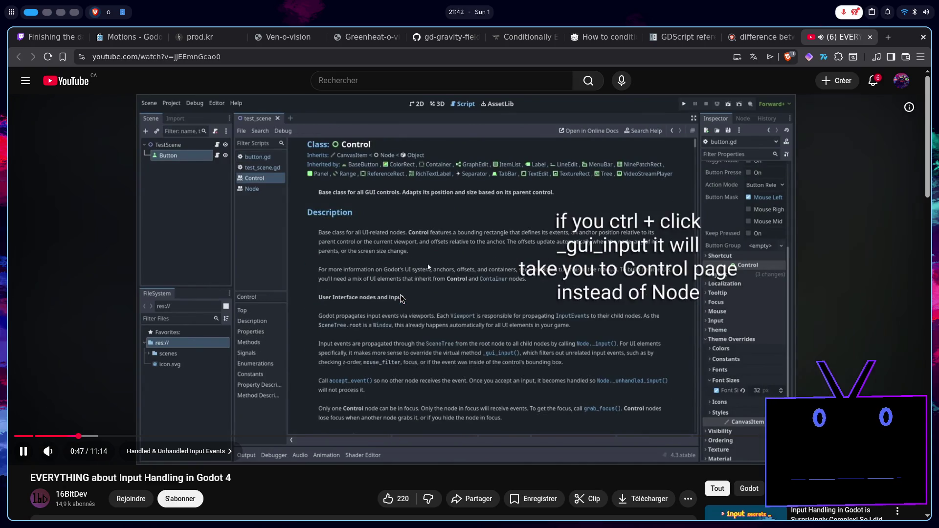
pyautogui.press('Right')
pyautogui.press('Right')
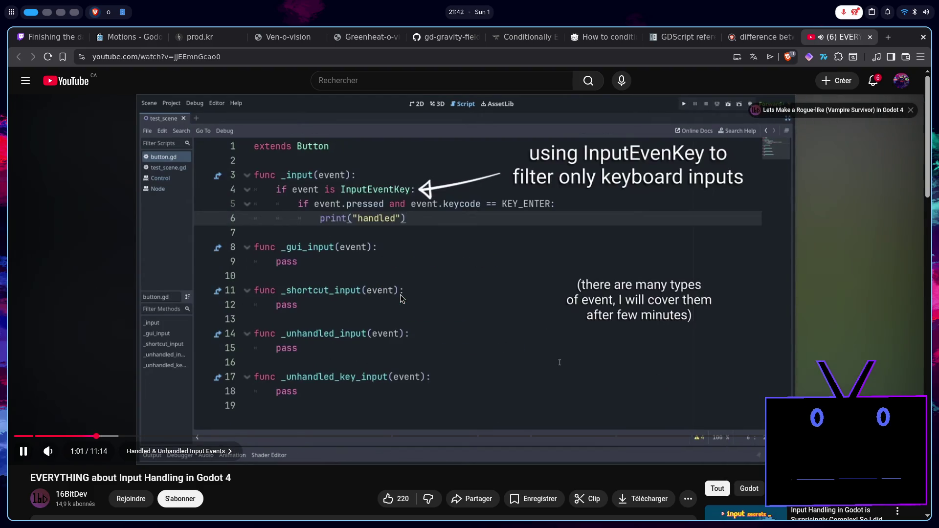
pyautogui.press('Right')
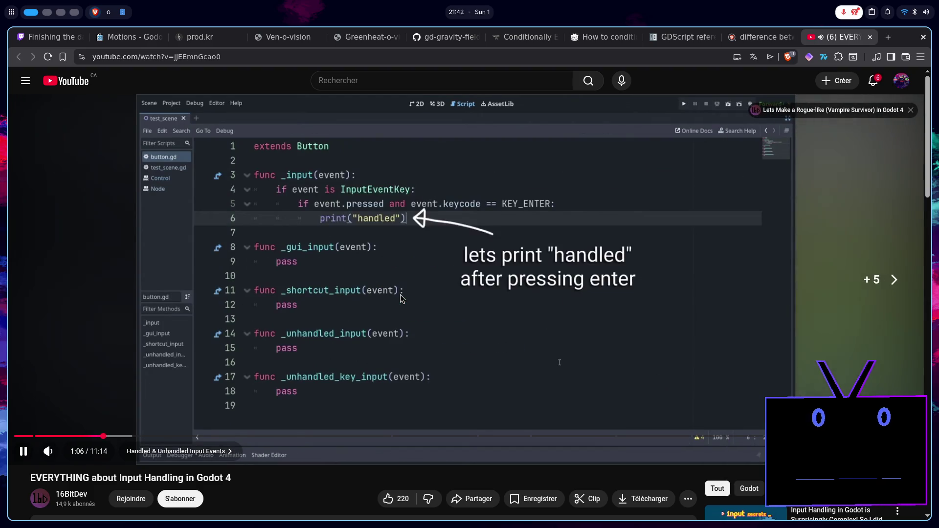
pyautogui.press('Right')
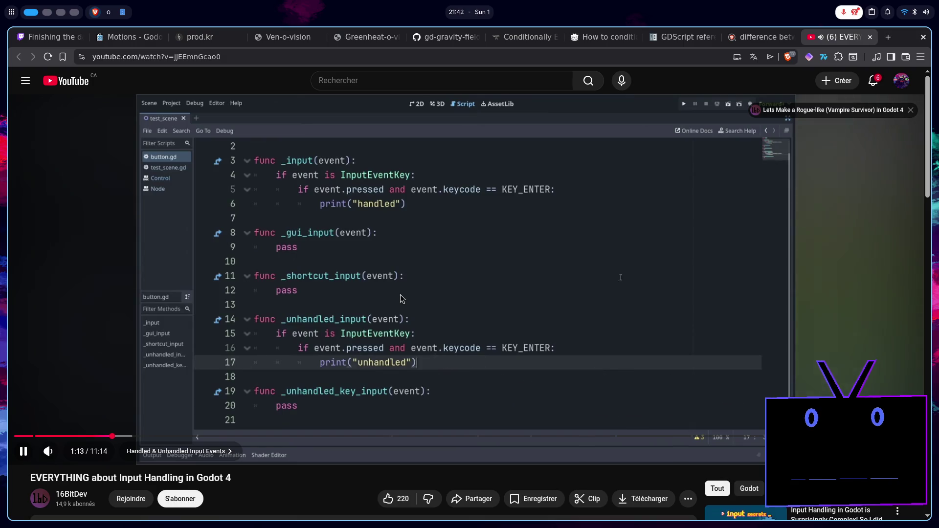
pyautogui.press('Right')
pyautogui.press('Right')
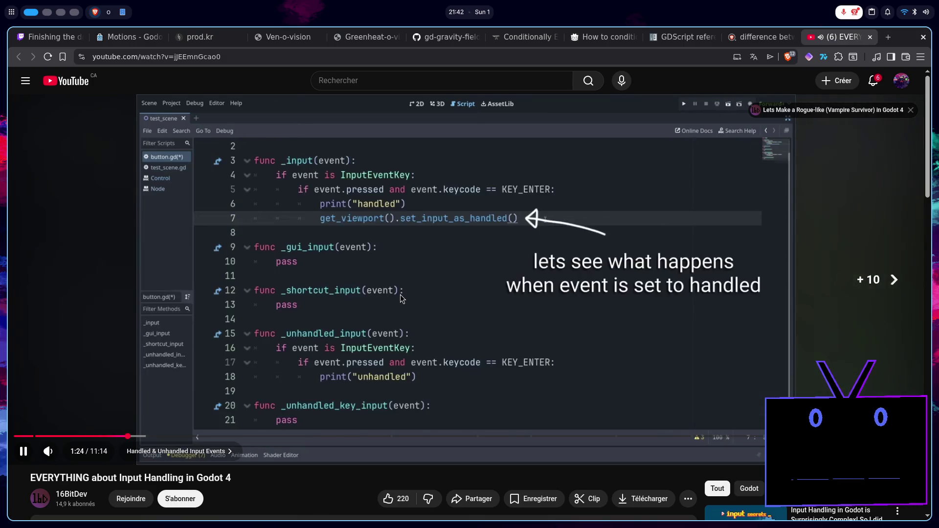
pyautogui.press('Right')
pyautogui.press('Right')
pyautogui.press('Right')
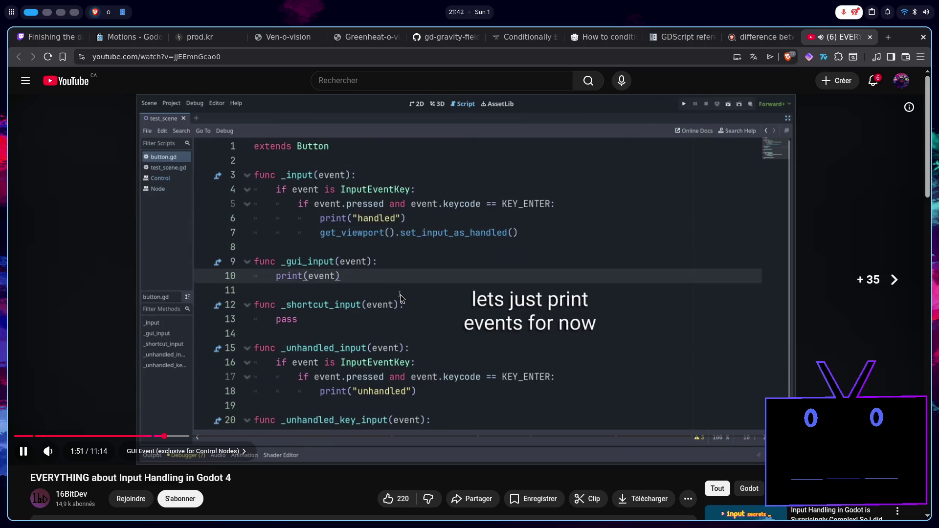
pyautogui.press('Right')
pyautogui.press('Right')
pyautogui.press('Right')
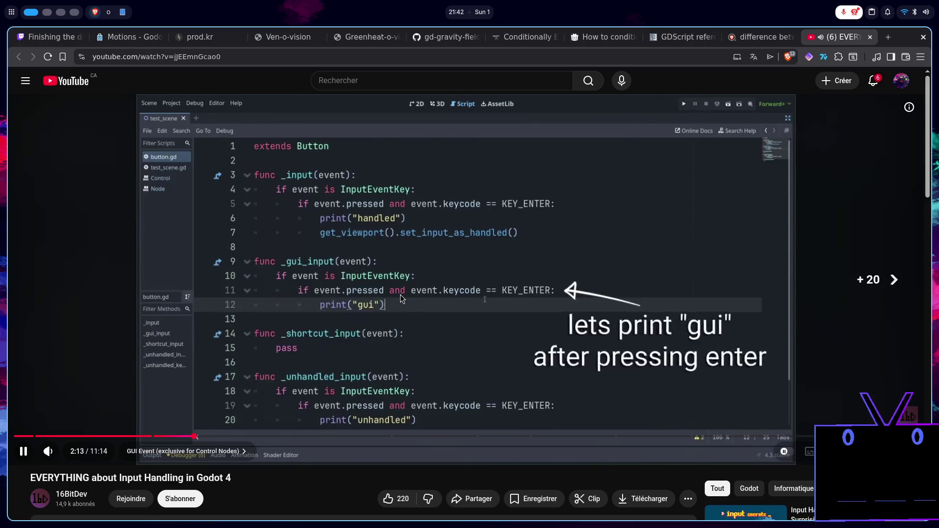
pyautogui.press('Right')
pyautogui.press('Right')
pyautogui.press('Right')
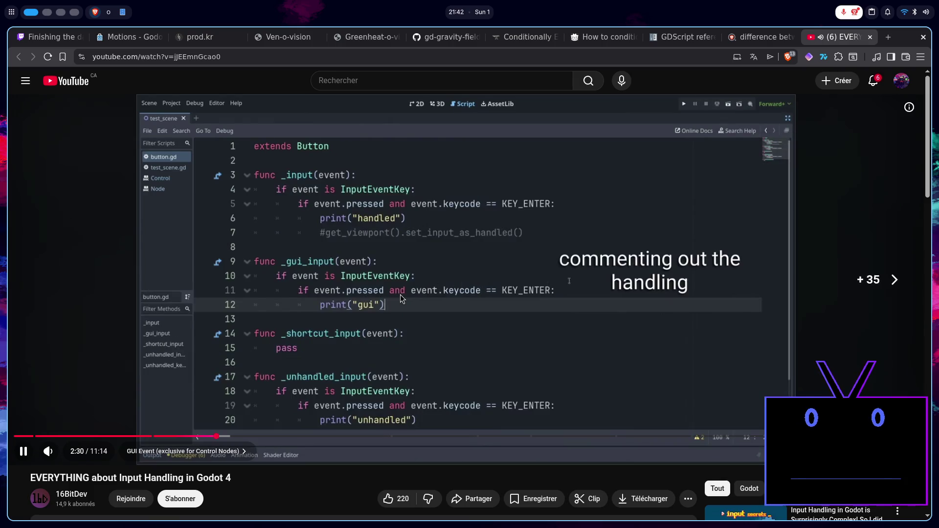
pyautogui.press('Right')
pyautogui.press('Right')
pyautogui.press('Right')
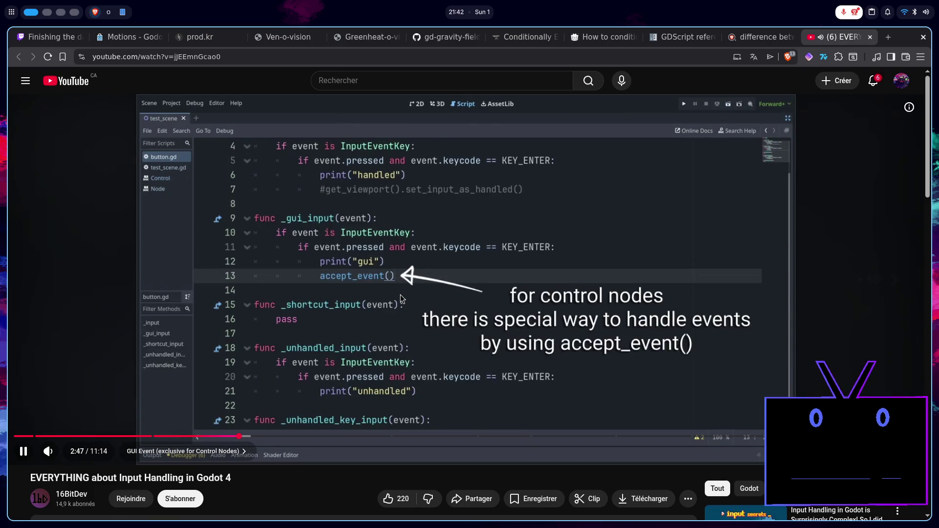
pyautogui.press('Right')
pyautogui.press('Right')
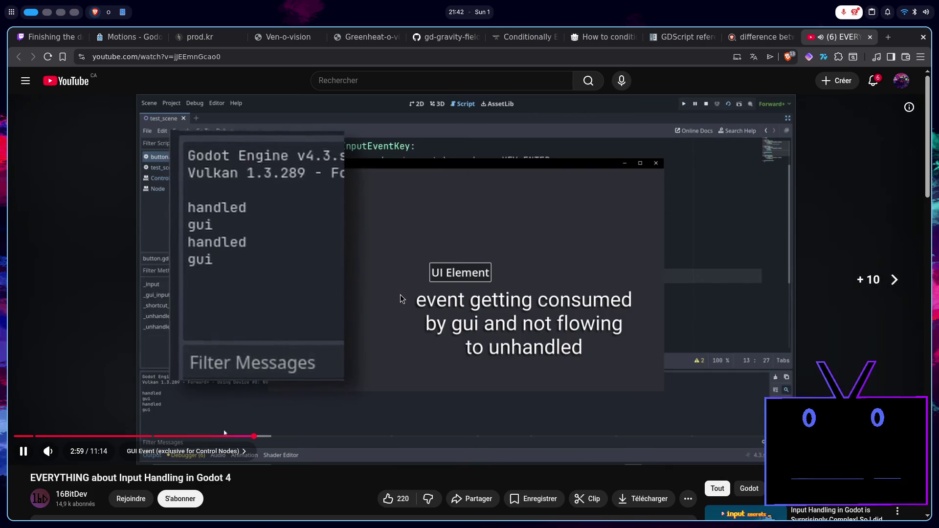
# Skim the Shortcut, Input Picking and Input Singleton chapters to the end, then close the video.
pyautogui.press('Right')
pyautogui.press('Right')
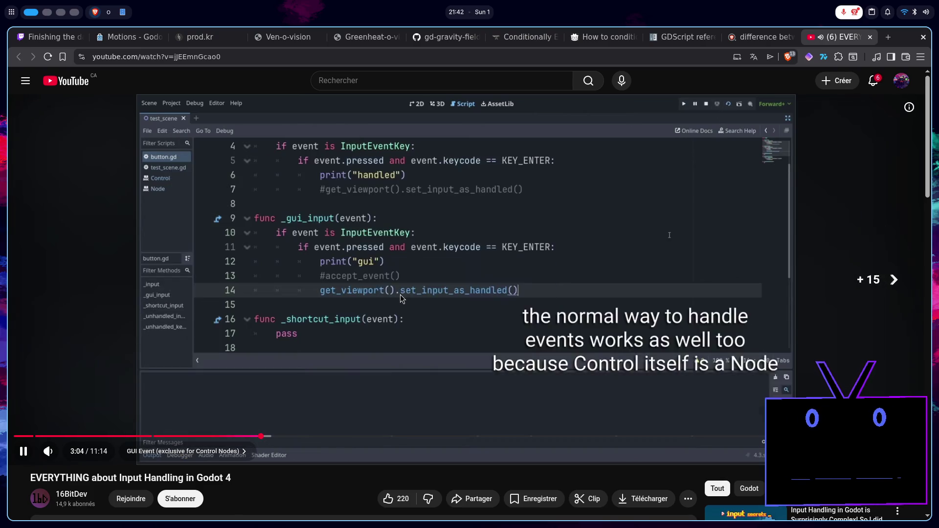
pyautogui.press('Left')
pyautogui.press('Right')
pyautogui.press('Right')
pyautogui.press('Right')
pyautogui.press('Right')
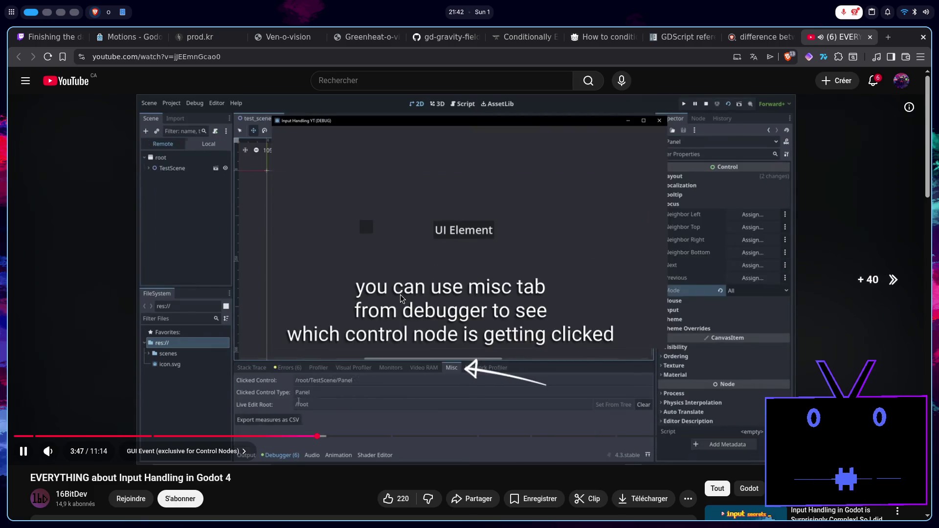
pyautogui.press('Right')
pyautogui.press('Right')
pyautogui.press('Right')
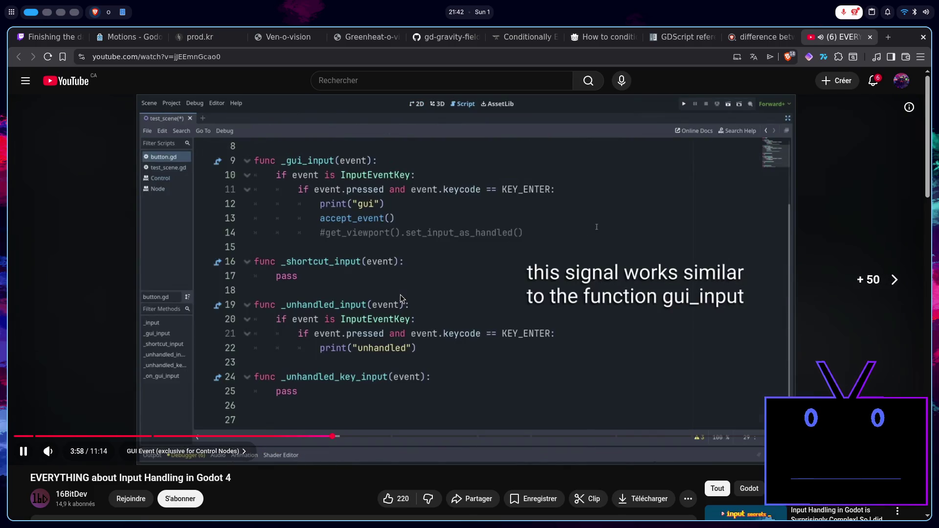
pyautogui.press('Right')
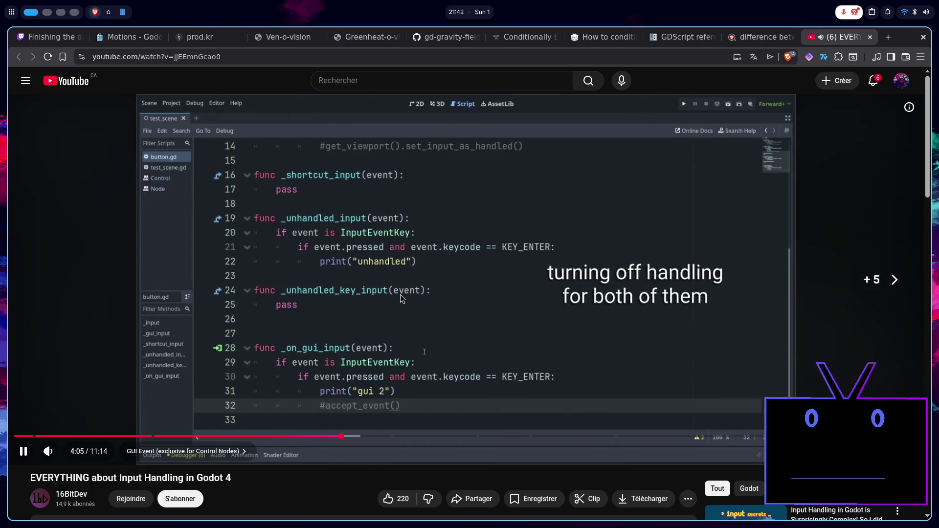
pyautogui.press('Right')
pyautogui.press('Right')
pyautogui.press('Right')
pyautogui.press('Right')
pyautogui.press('Right')
pyautogui.press('Right')
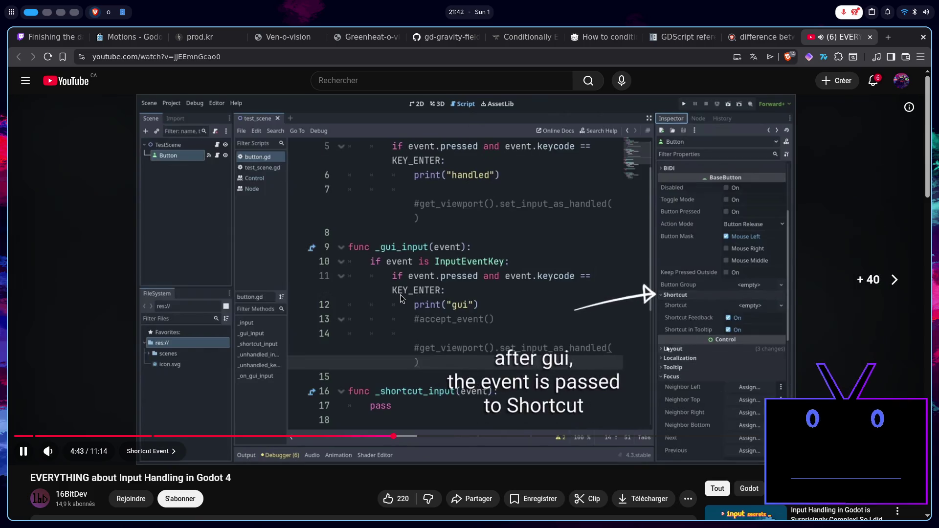
pyautogui.press('Right')
pyautogui.press('Right')
pyautogui.press('Right')
pyautogui.press('Right')
pyautogui.press('Right')
pyautogui.press('Right')
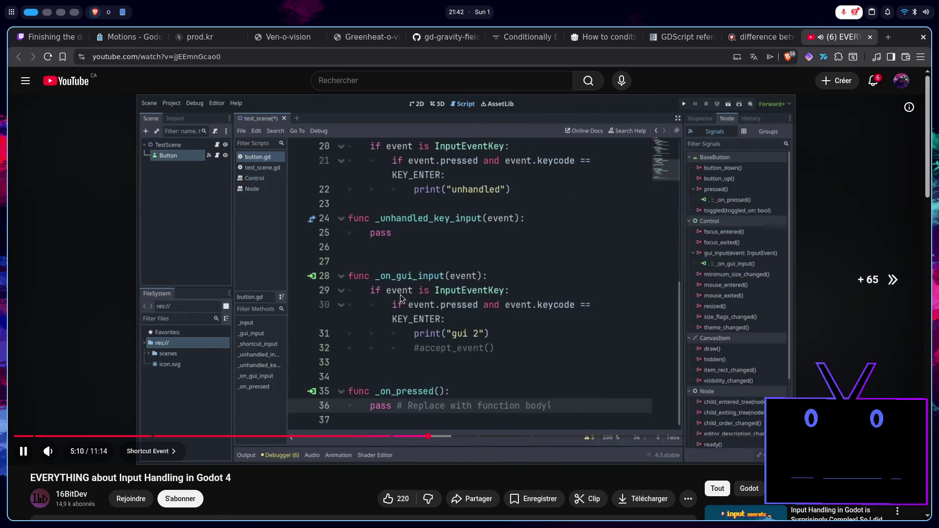
pyautogui.press('Right')
pyautogui.press('Right')
pyautogui.press('Right')
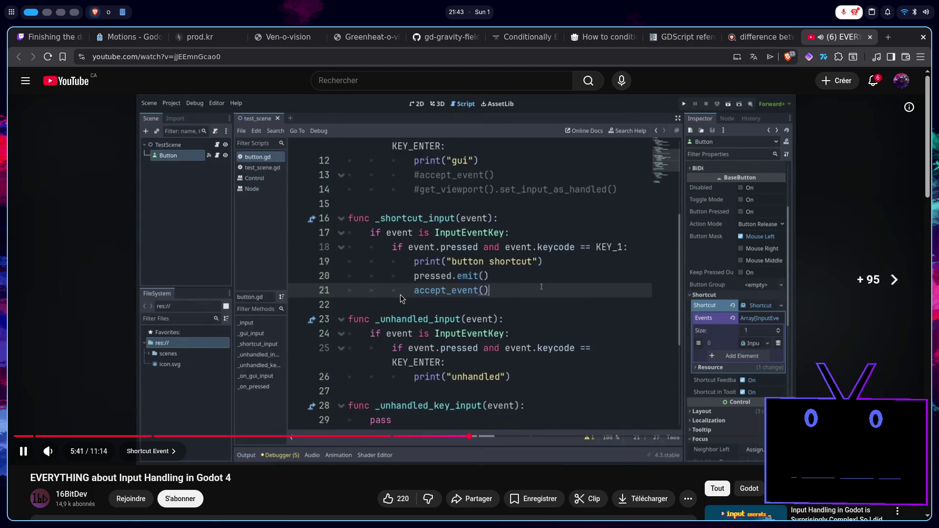
pyautogui.press('Right')
pyautogui.press('Right')
pyautogui.press('Right')
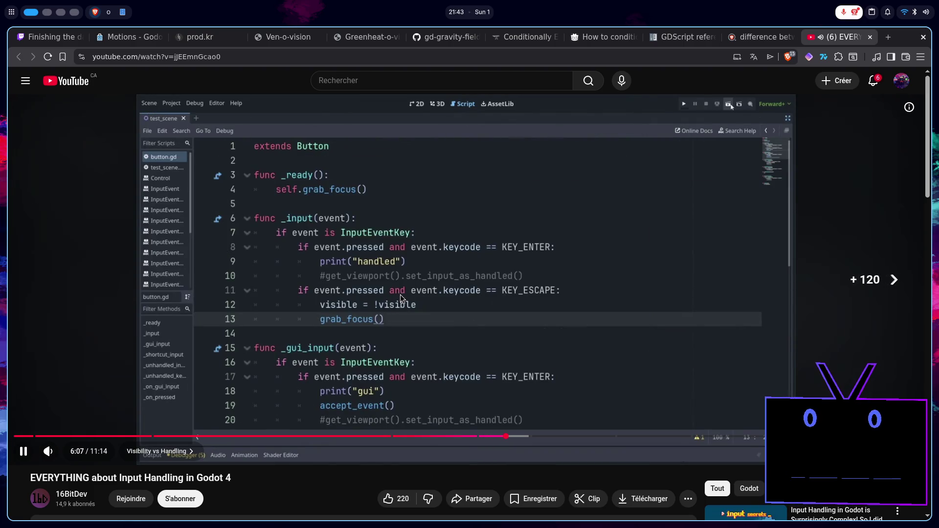
pyautogui.press('Right')
pyautogui.press('Right')
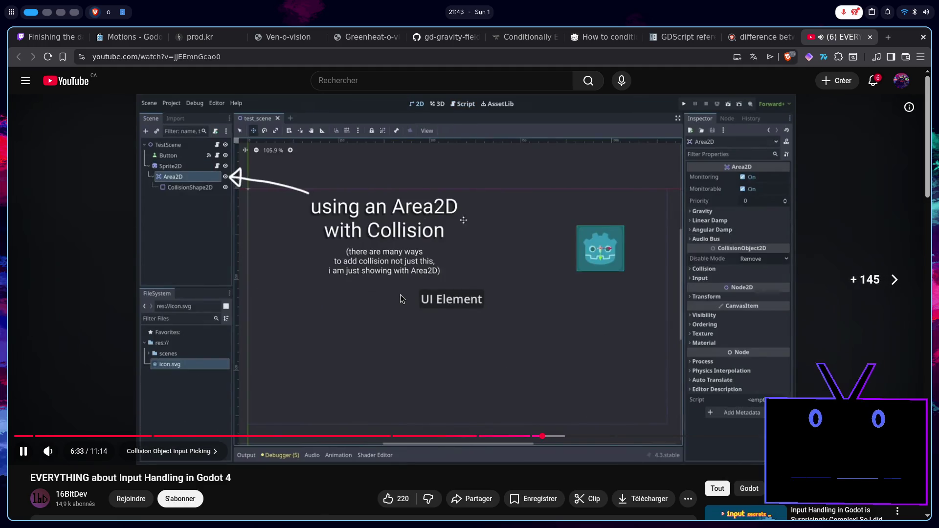
pyautogui.press('Right')
pyautogui.press('Right')
pyautogui.press('Right')
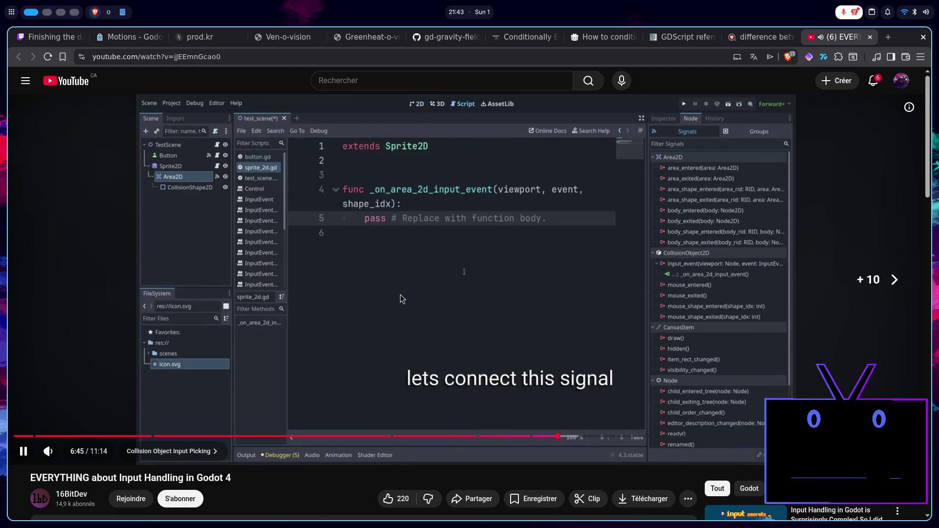
pyautogui.press('Right')
pyautogui.press('Right')
pyautogui.press('Right')
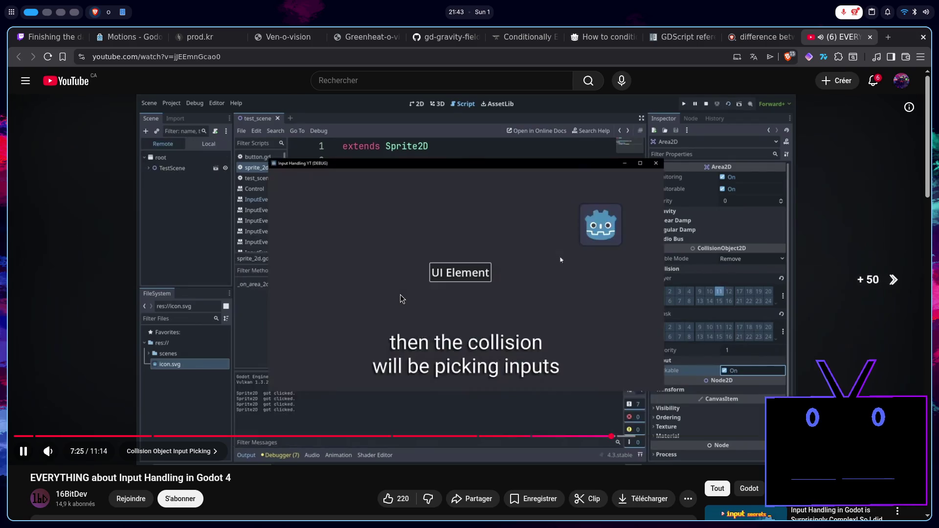
pyautogui.press('Right')
pyautogui.press('Right')
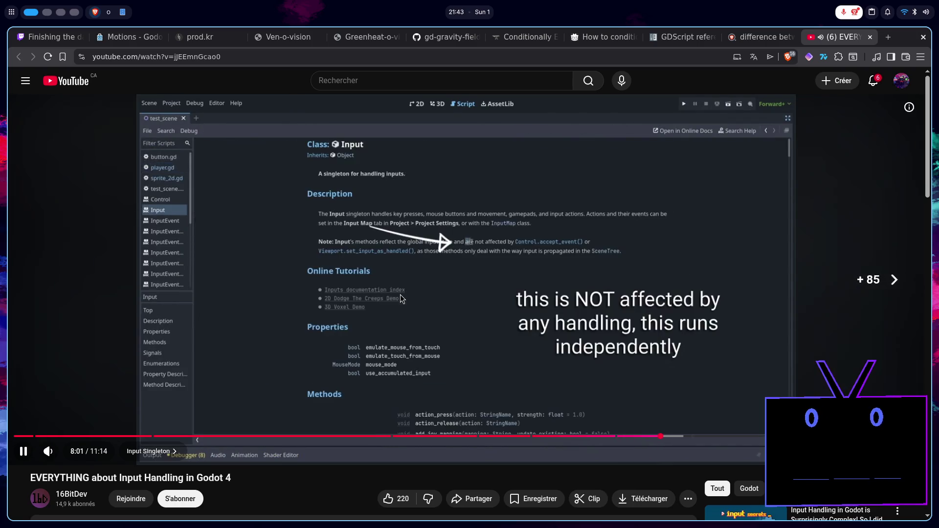
pyautogui.press('Right')
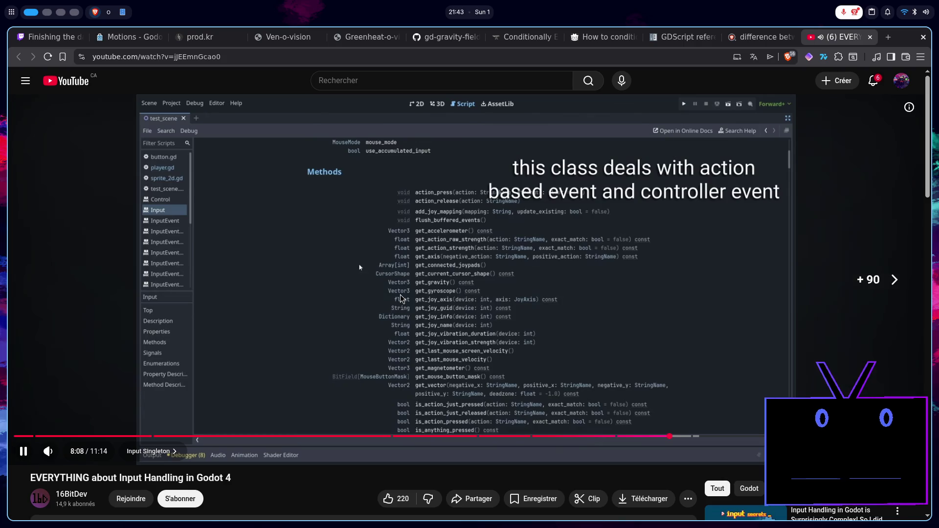
pyautogui.press('Right')
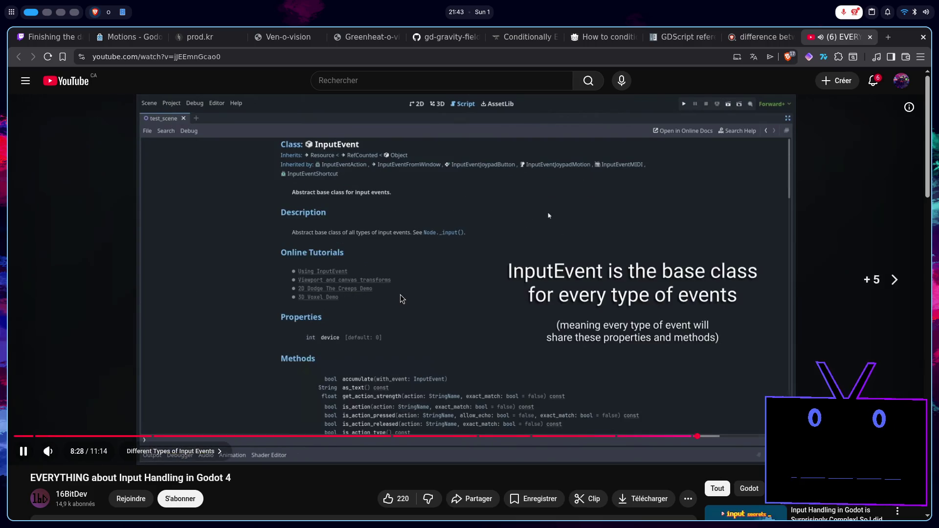
pyautogui.press('Right')
pyautogui.press('Right')
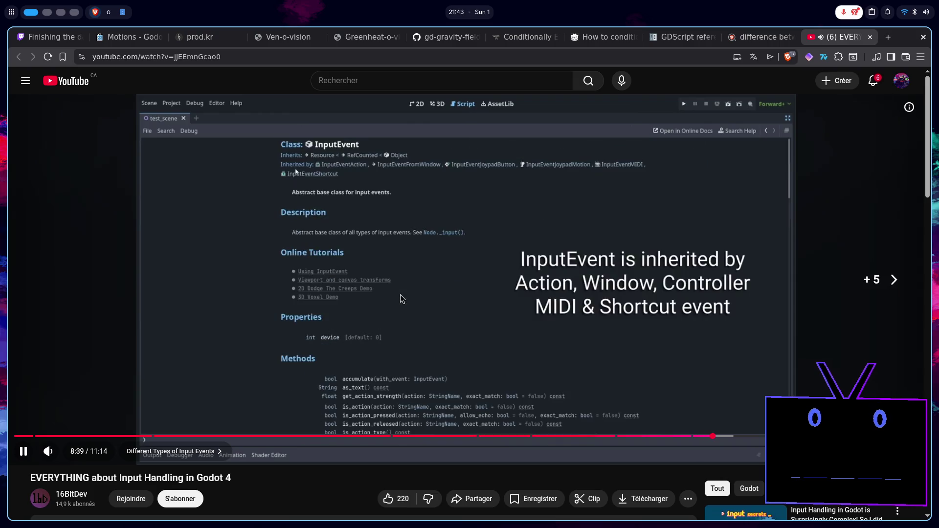
pyautogui.press('Right')
pyautogui.press('Right')
pyautogui.press('Right')
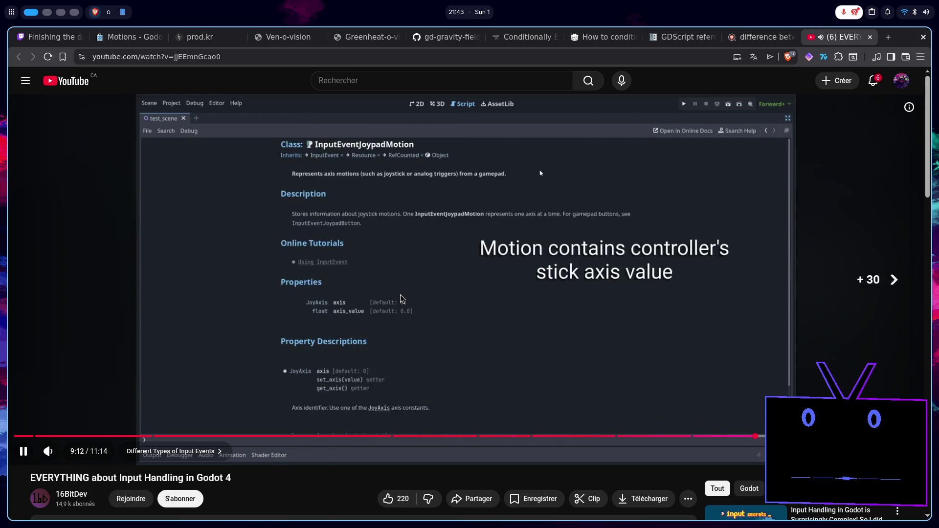
pyautogui.press('Right')
pyautogui.press('Right')
pyautogui.press('Right')
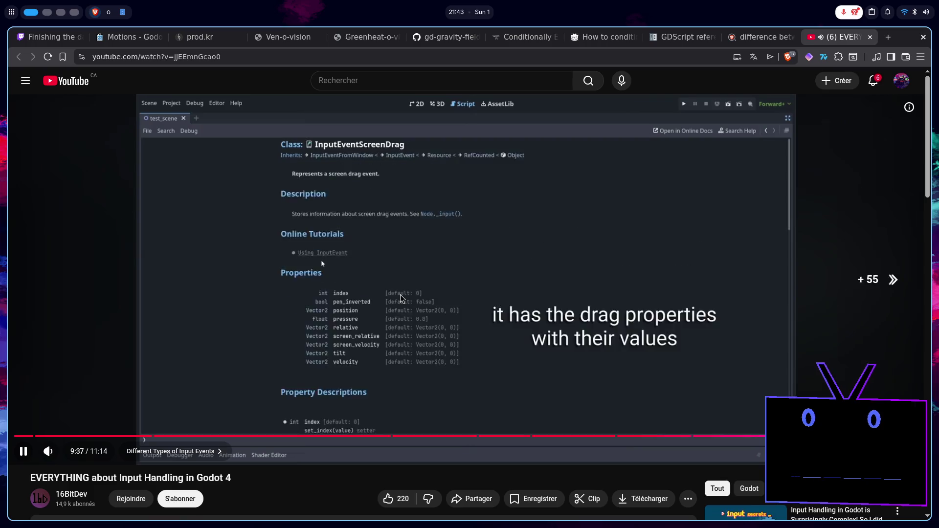
pyautogui.press('Right')
pyautogui.press('Right')
pyautogui.press('Right')
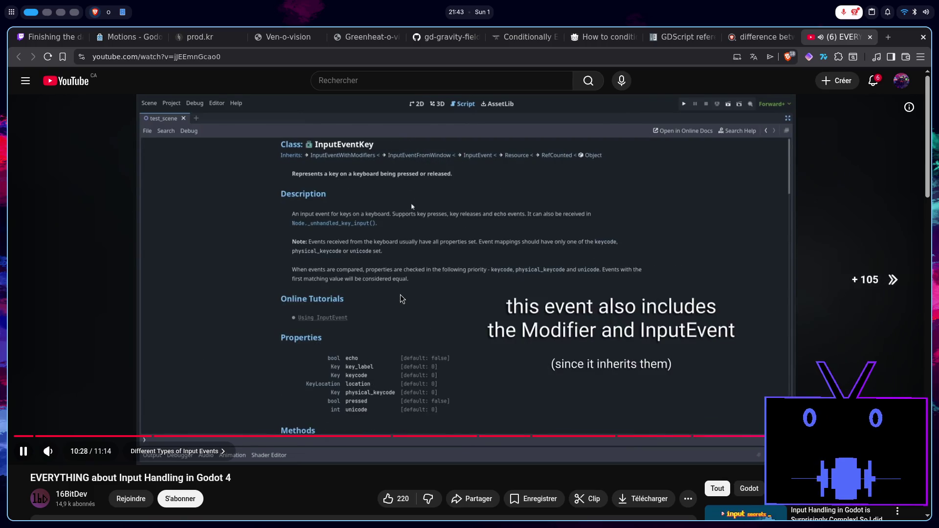
pyautogui.press('/')
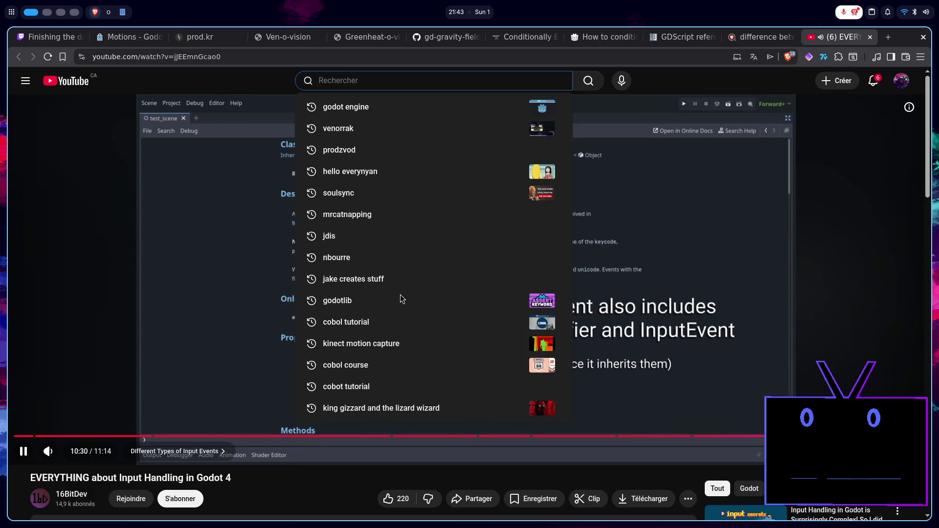
pyautogui.click(700, 95)
pyautogui.press('Right')
pyautogui.press('Right')
pyautogui.press('Right')
pyautogui.press('Right')
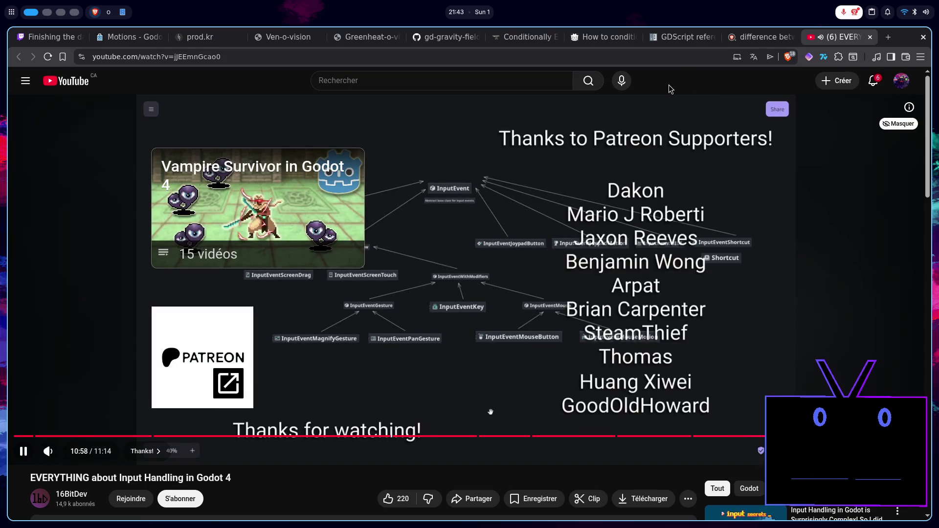
pyautogui.press('Left')
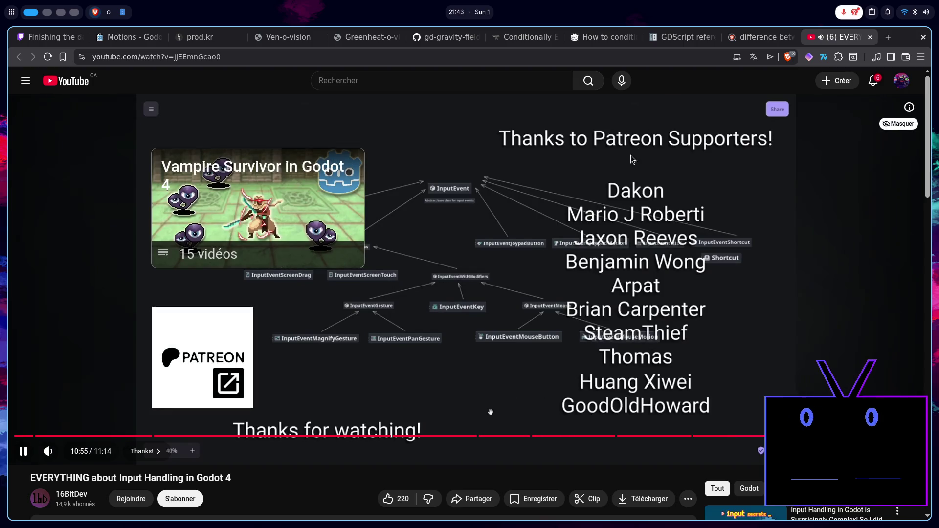
pyautogui.click(869, 37)
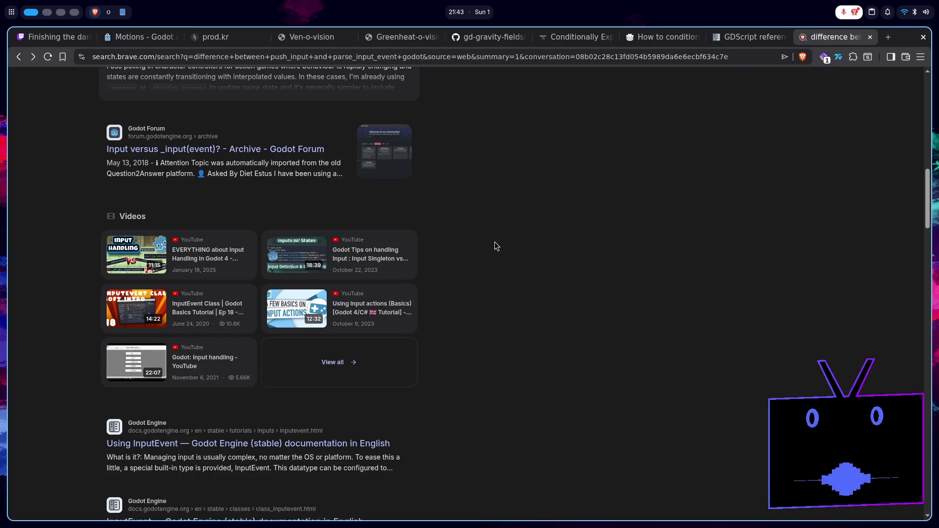
pyautogui.click(398, 265)
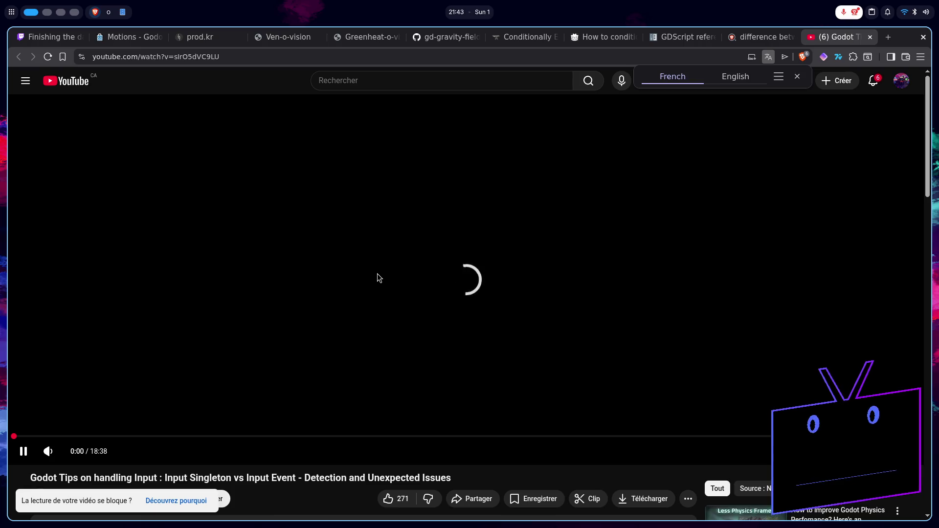
pyautogui.press('l')
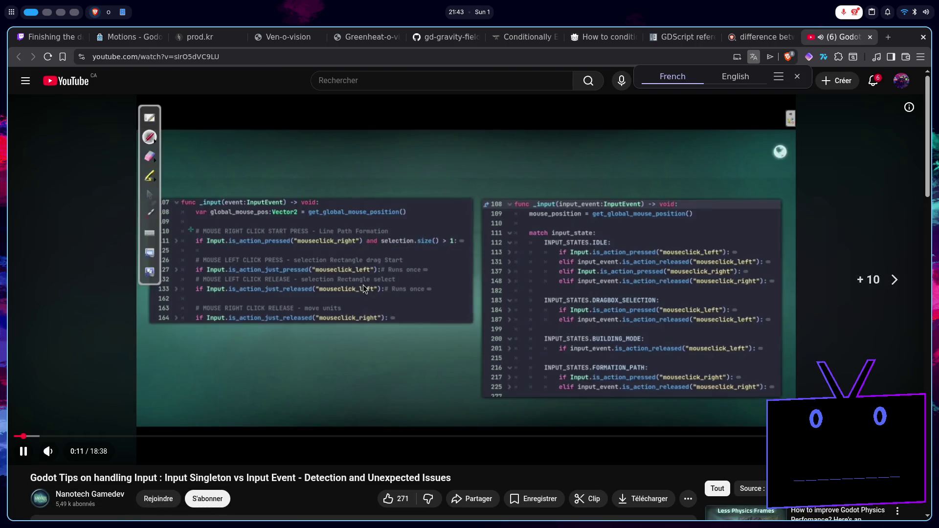
pyautogui.press('Right')
pyautogui.press('Right')
pyautogui.press('Right')
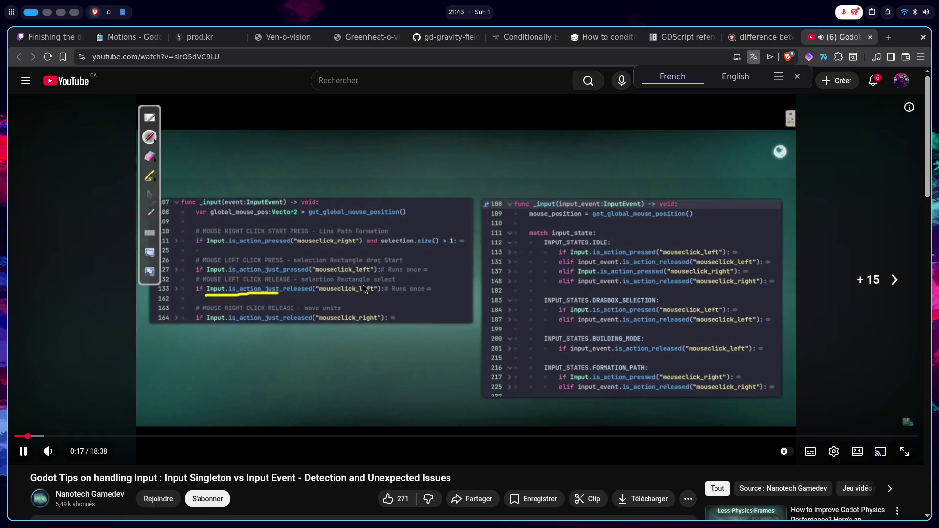
pyautogui.press('Right')
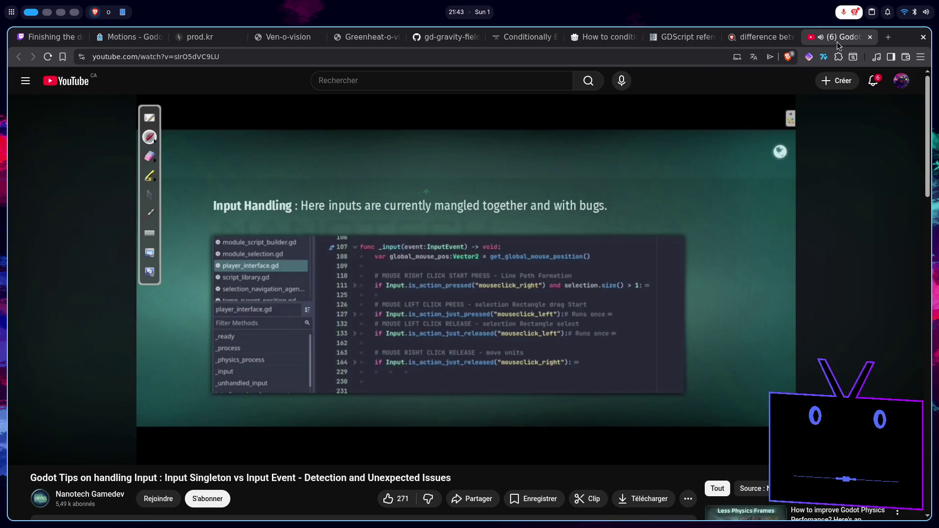
pyautogui.click(870, 37)
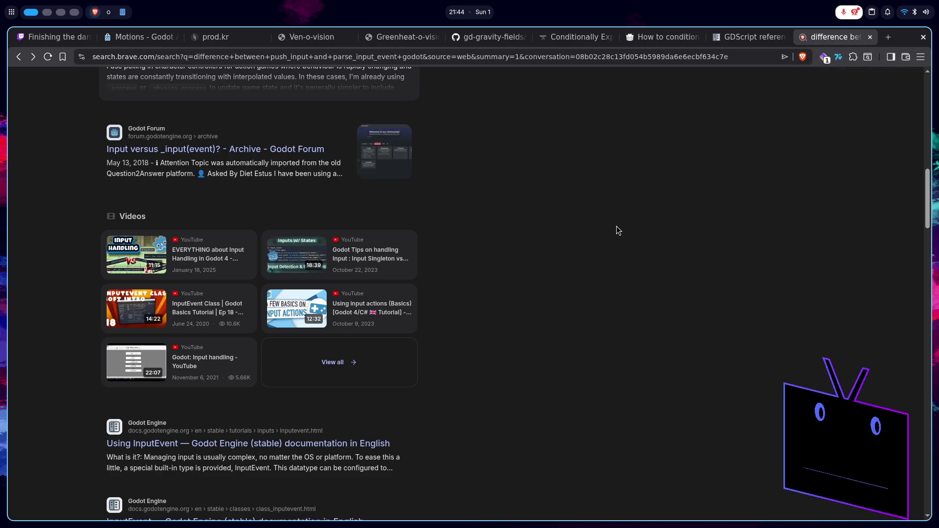
# Open the r/godot result 'Click UI buttons and sliders with Input.parse_input_event() in Godot 4?'.
pyautogui.scroll(-5, 519, 319)
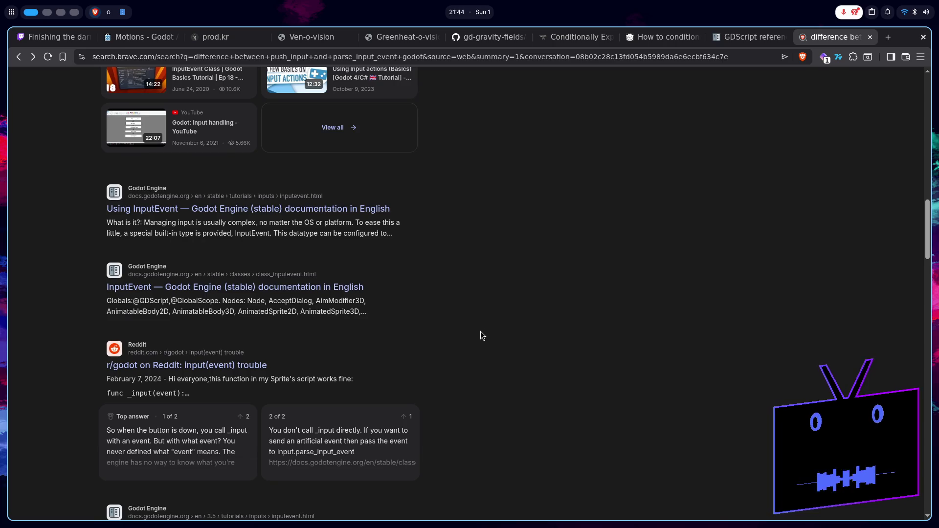
pyautogui.scroll(-4, 481, 332)
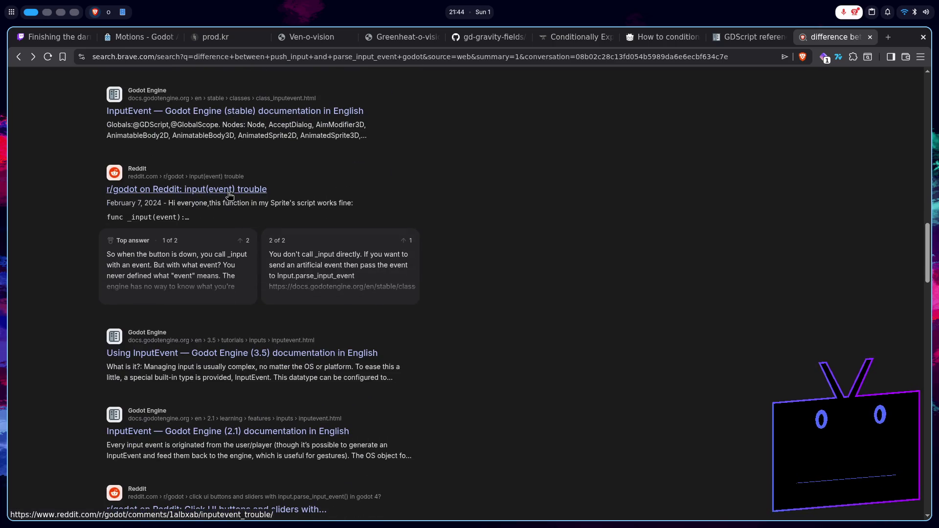
pyautogui.scroll(-3, 303, 244)
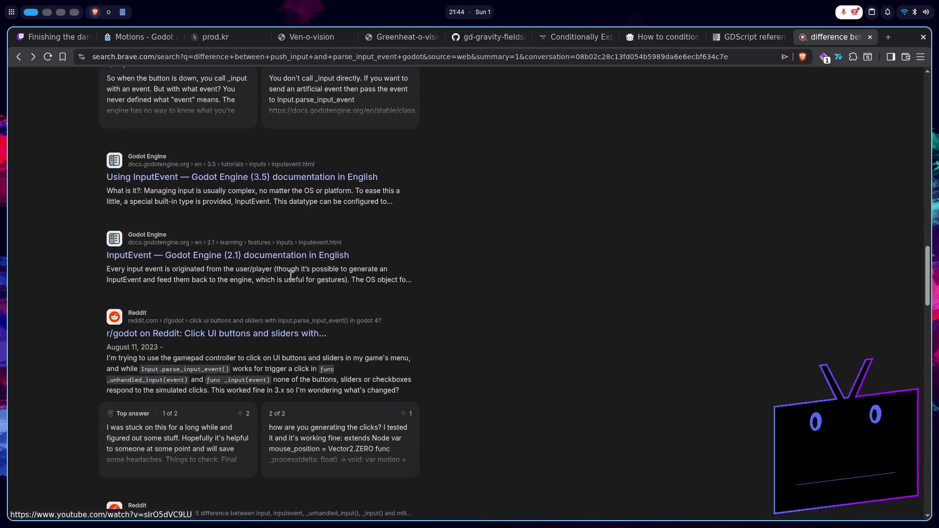
pyautogui.click(276, 335)
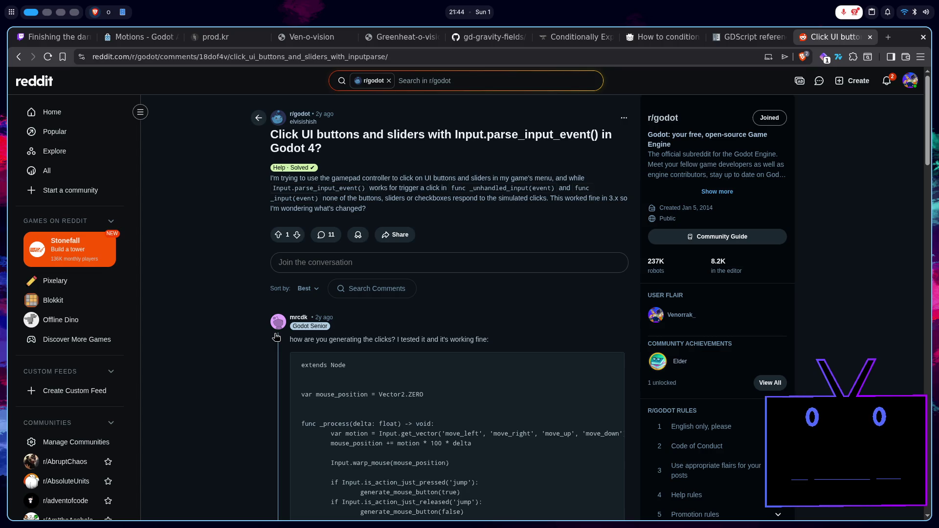
# Read the Reddit thread's replies and code examples, then go back to the search results.
pyautogui.scroll(-2, 515, 307)
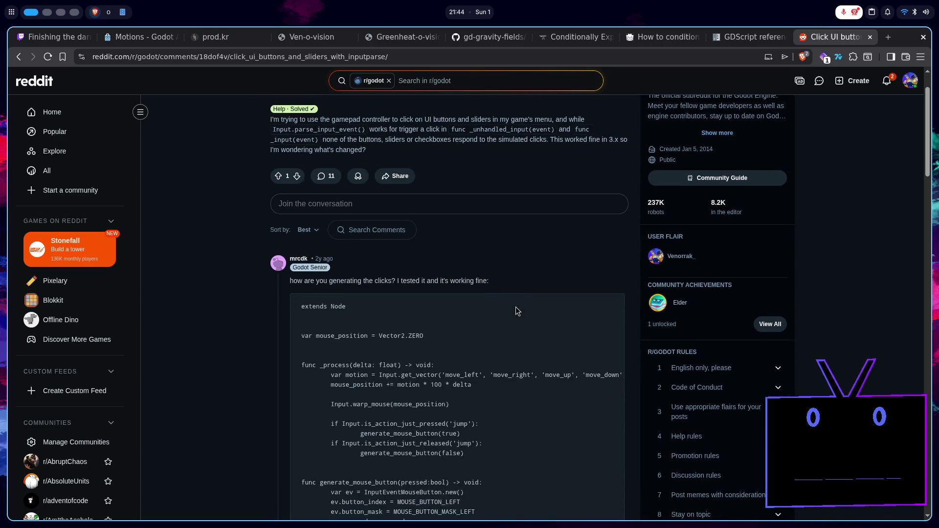
pyautogui.scroll(2, 516, 307)
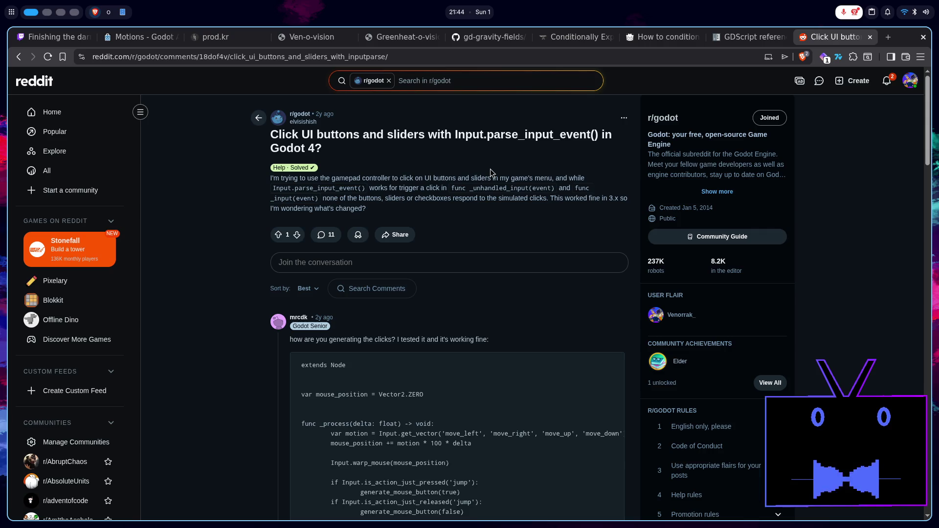
pyautogui.scroll(-10, 491, 173)
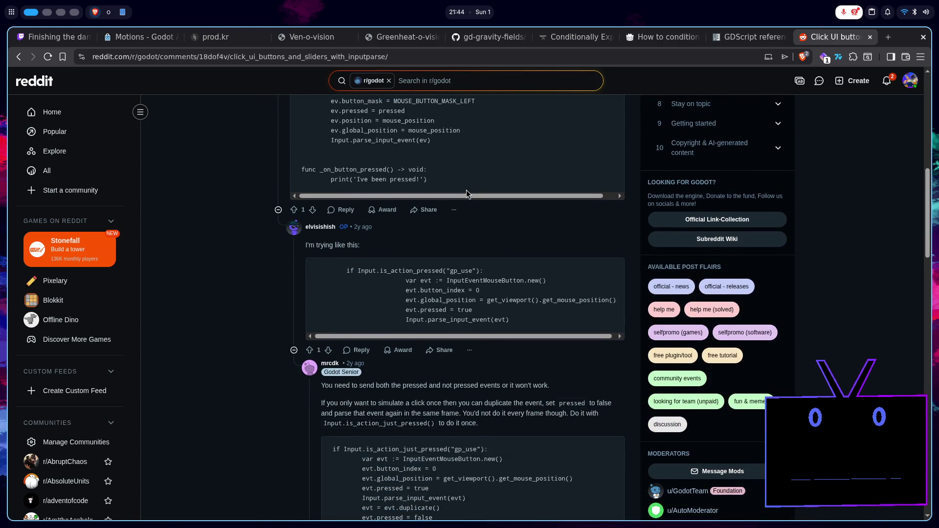
pyautogui.scroll(-5, 466, 192)
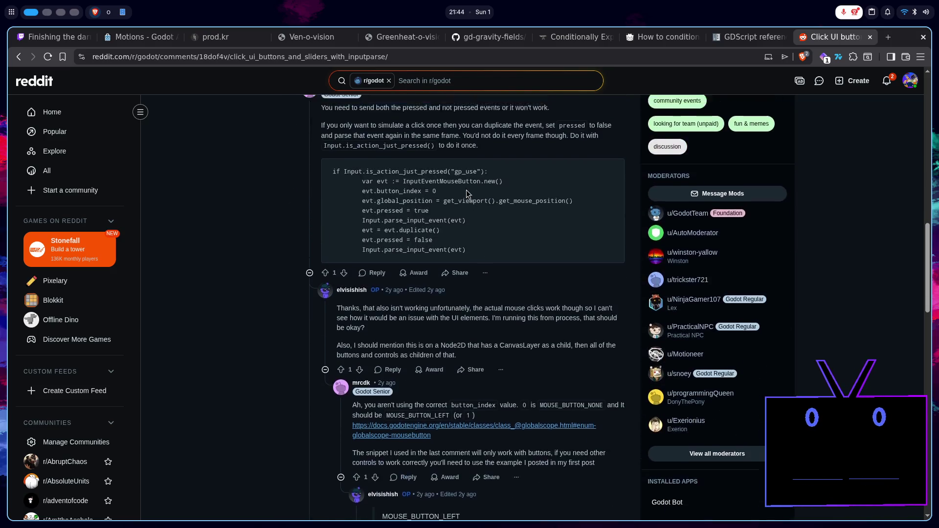
pyautogui.scroll(4, 377, 347)
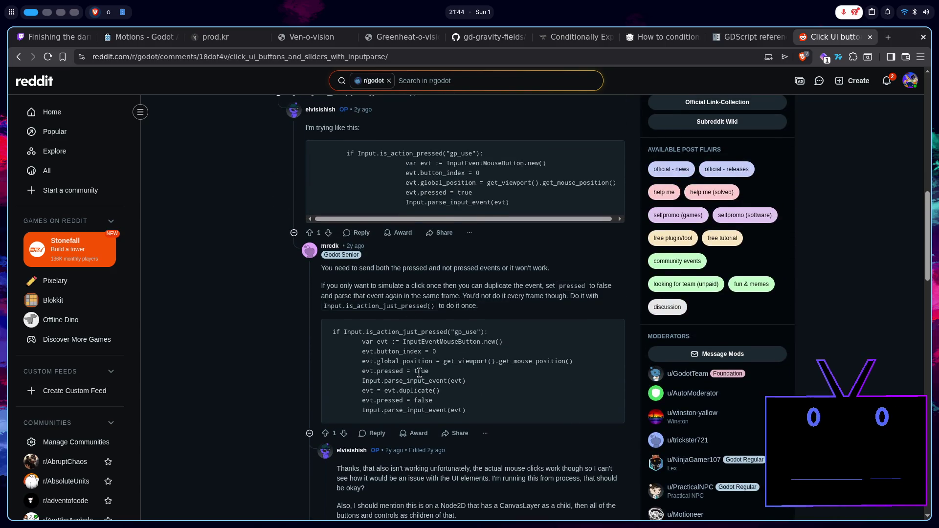
pyautogui.scroll(-4, 457, 374)
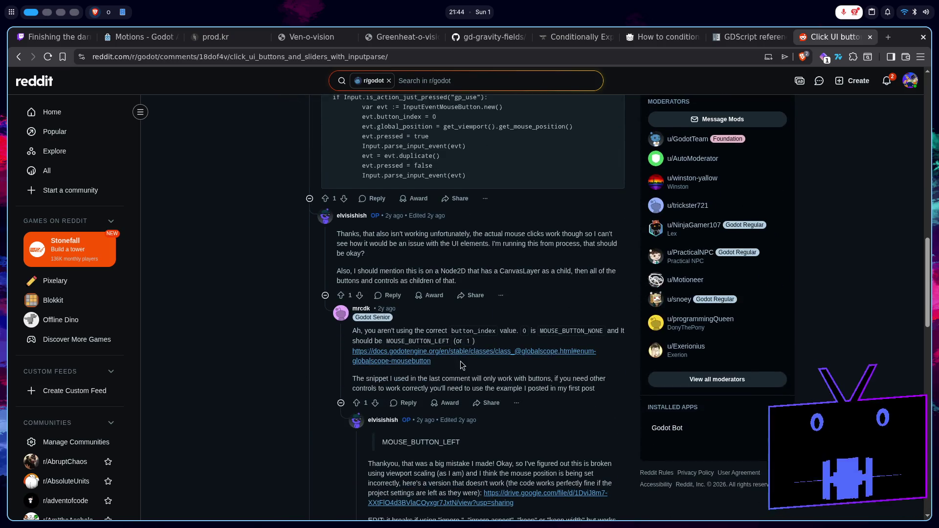
pyautogui.scroll(-11, 461, 365)
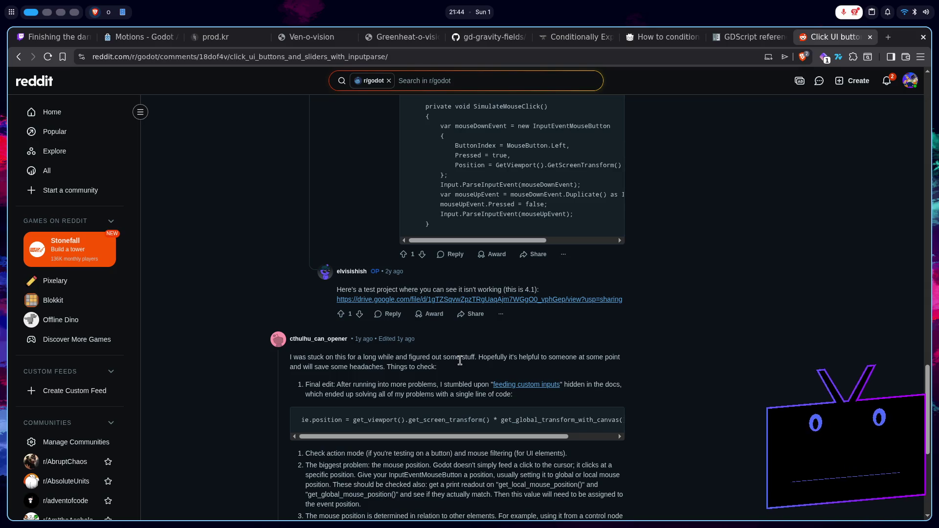
pyautogui.scroll(15, 460, 361)
pyautogui.hotkey('alt', 'Left')
# Search 'does Viewport.push_input() interact with ui nodes godot' and expand the full AI summary.
pyautogui.scroll(5, 342, 318)
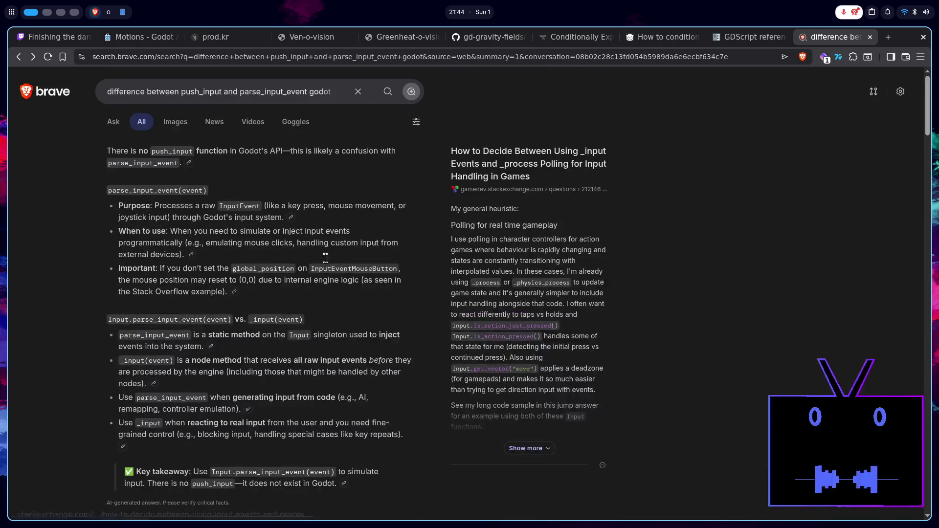
pyautogui.click(306, 92)
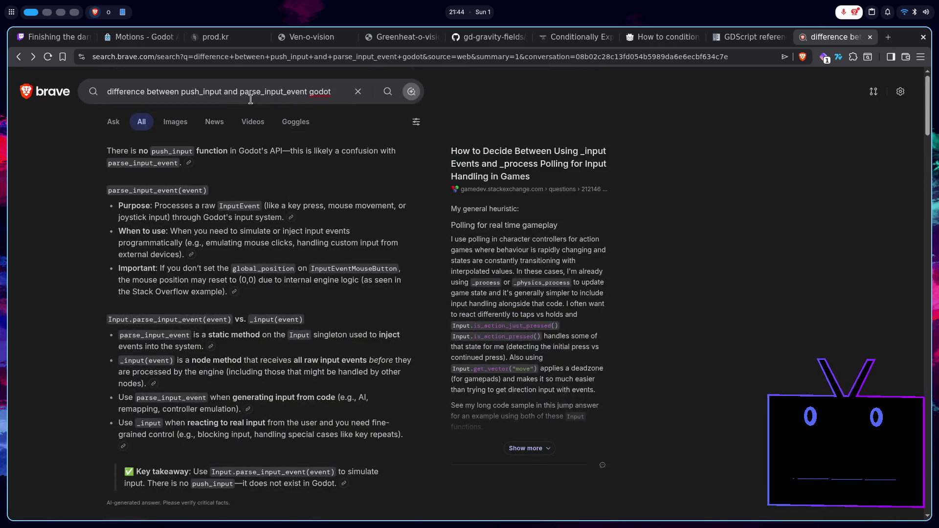
pyautogui.moveTo(223, 93)
pyautogui.mouseDown()
pyautogui.moveTo(571, 74)
pyautogui.moveTo(606, 99)
pyautogui.mouseUp()
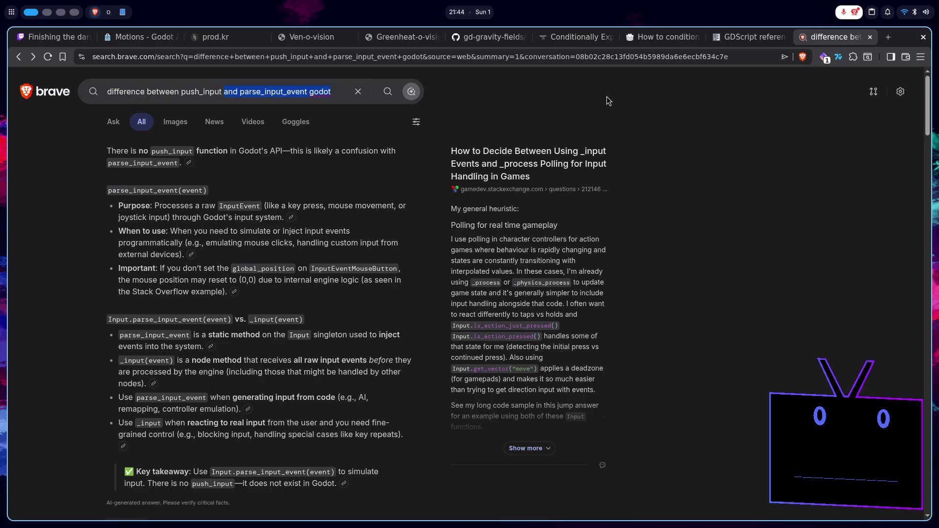
pyautogui.press('BackSpace')
pyautogui.press('BackSpace')
pyautogui.press('BackSpace')
pyautogui.press('BackSpace')
pyautogui.write('oes Viewport.push_input() interact with ui noes')
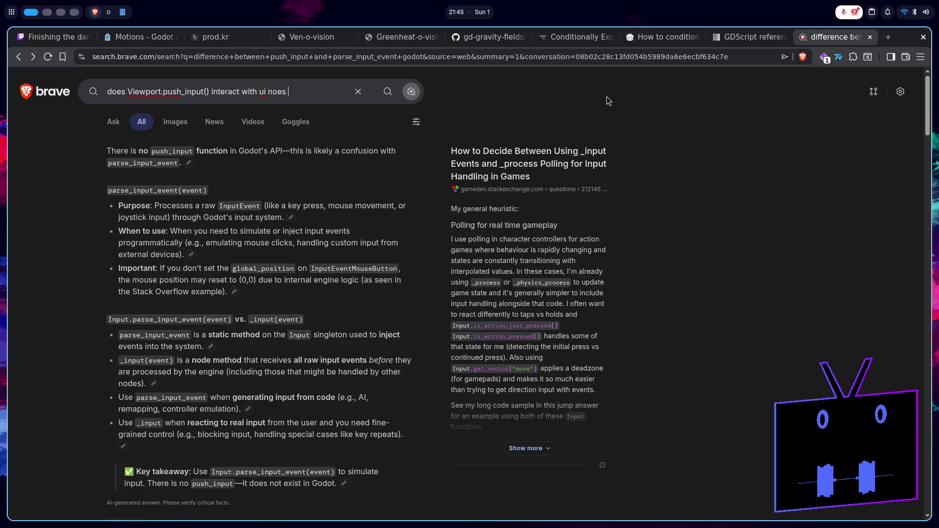
pyautogui.write('t')
pyautogui.press('Return')
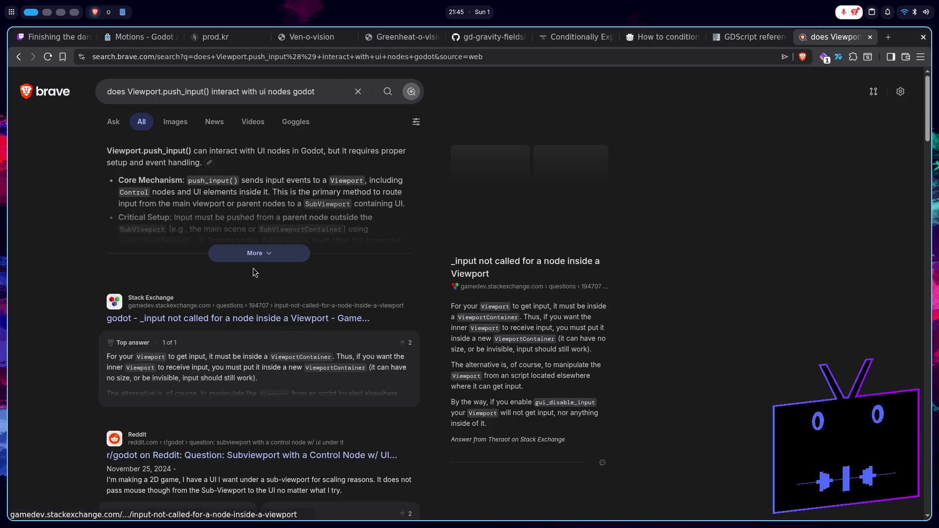
pyautogui.click(258, 253)
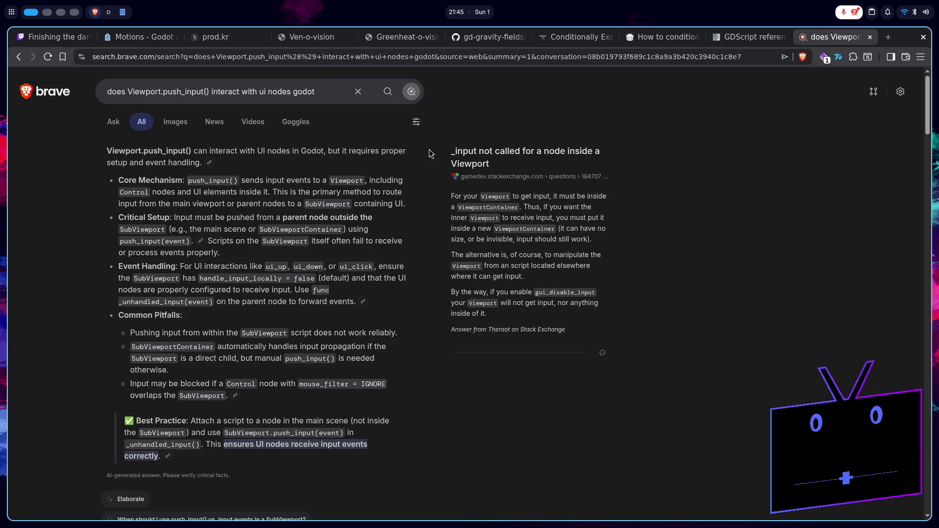
pyautogui.press('super+2')
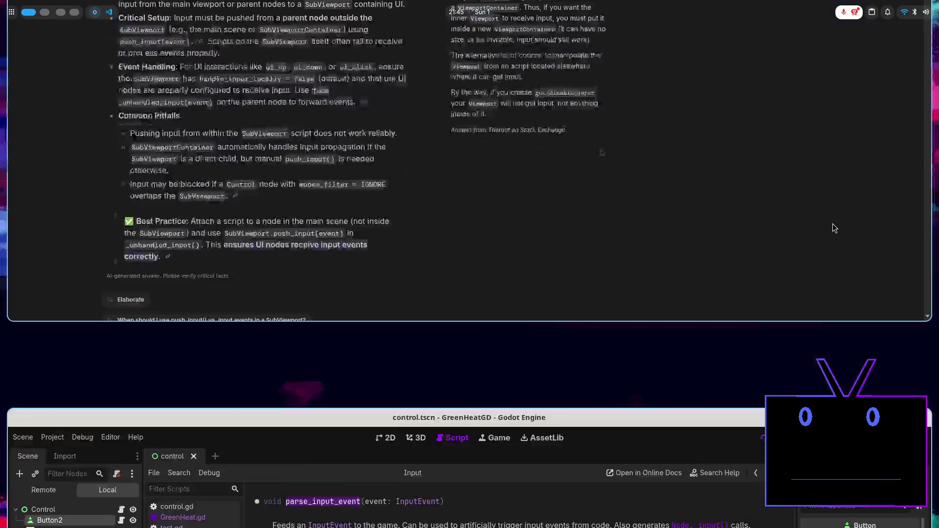
# Select the Window node and look over its expanded Flags properties in the Inspector.
pyautogui.click(101, 172)
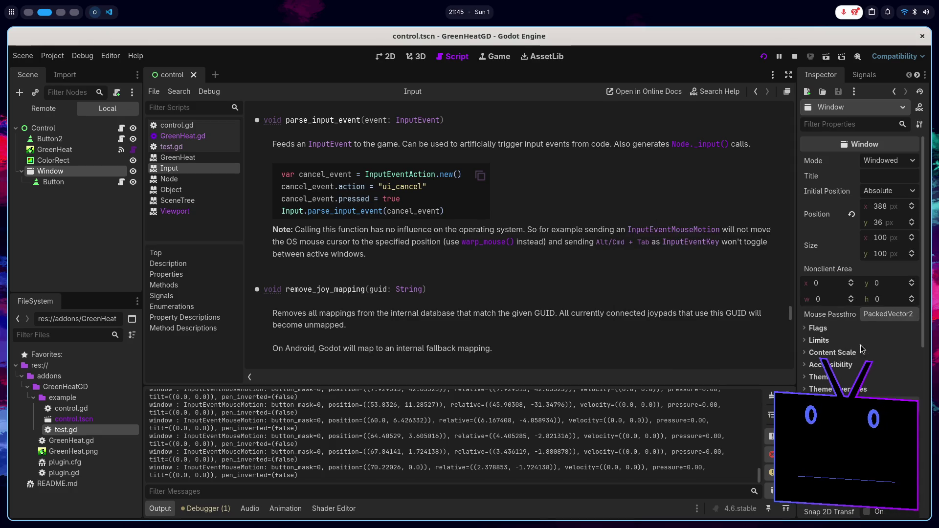
pyautogui.scroll(-4, 858, 328)
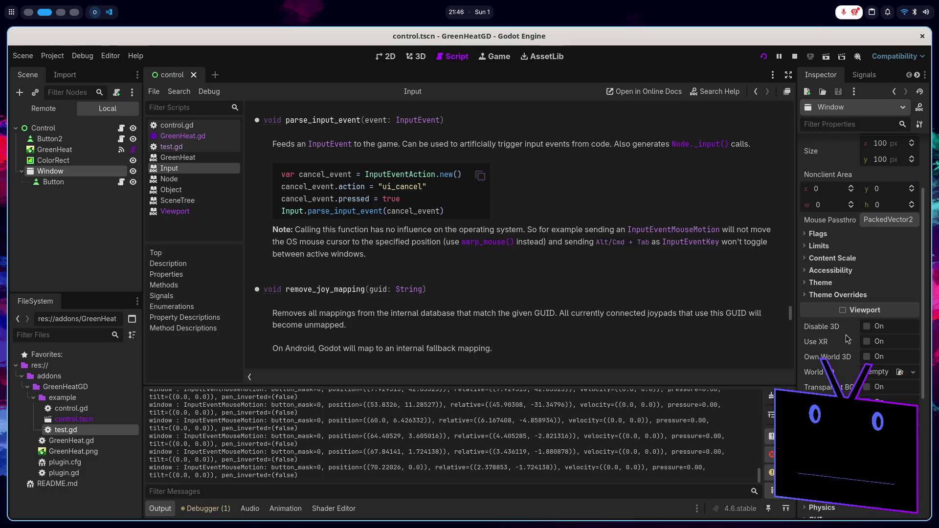
pyautogui.scroll(2, 847, 335)
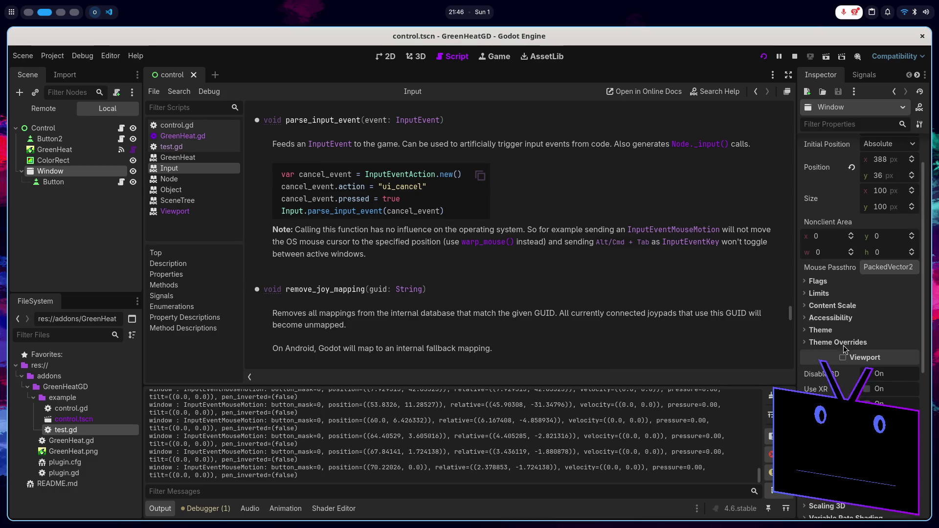
pyautogui.click(834, 283)
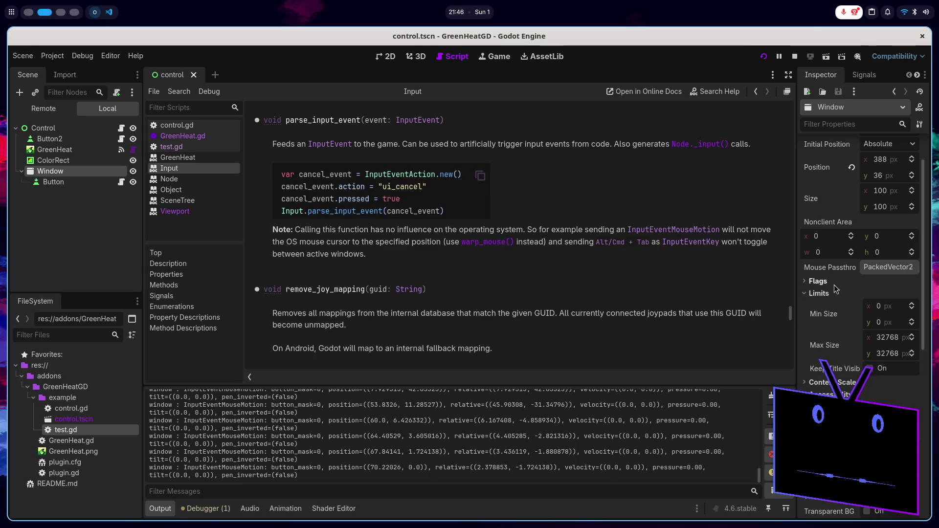
pyautogui.scroll(-2, 852, 305)
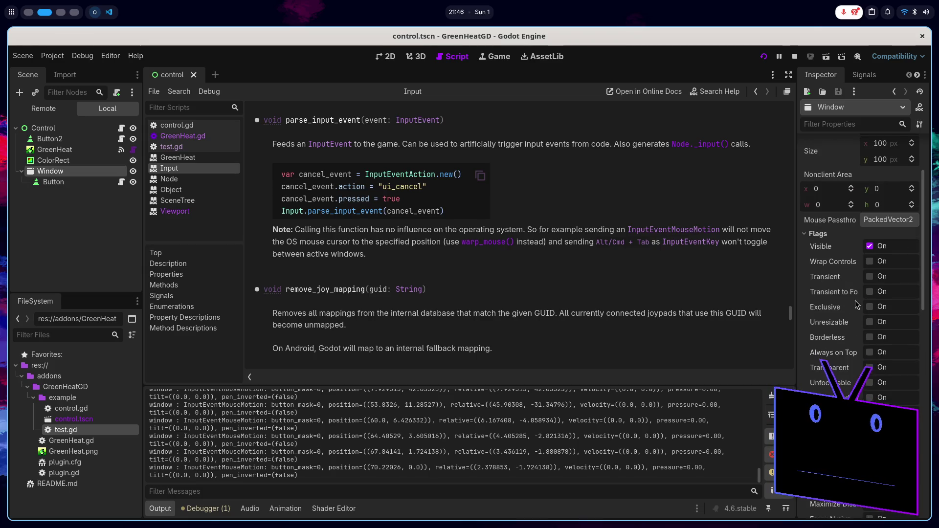
pyautogui.scroll(-2, 858, 295)
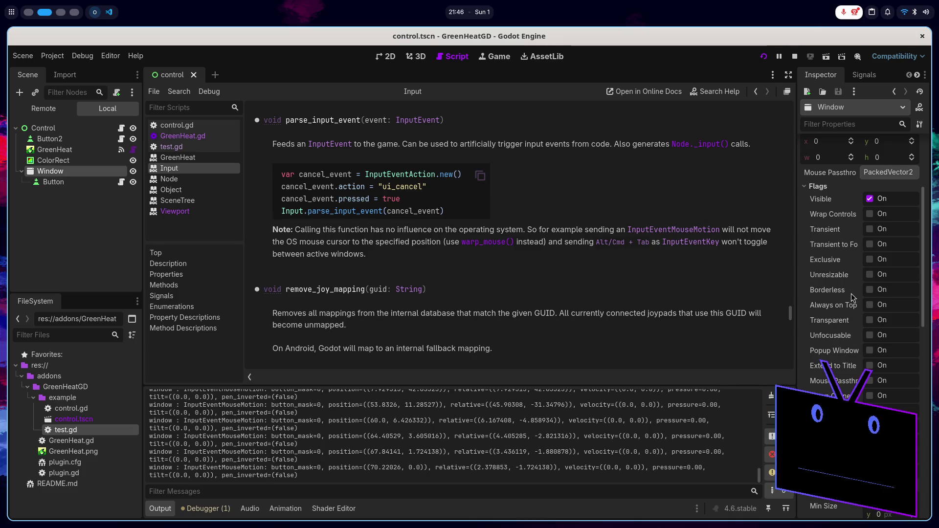
pyautogui.scroll(-5, 851, 312)
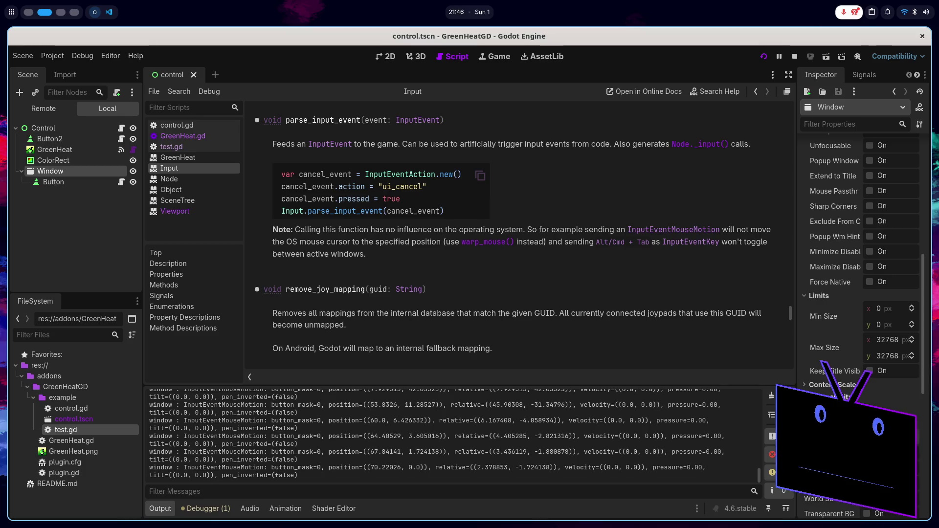
pyautogui.scroll(-8, 843, 316)
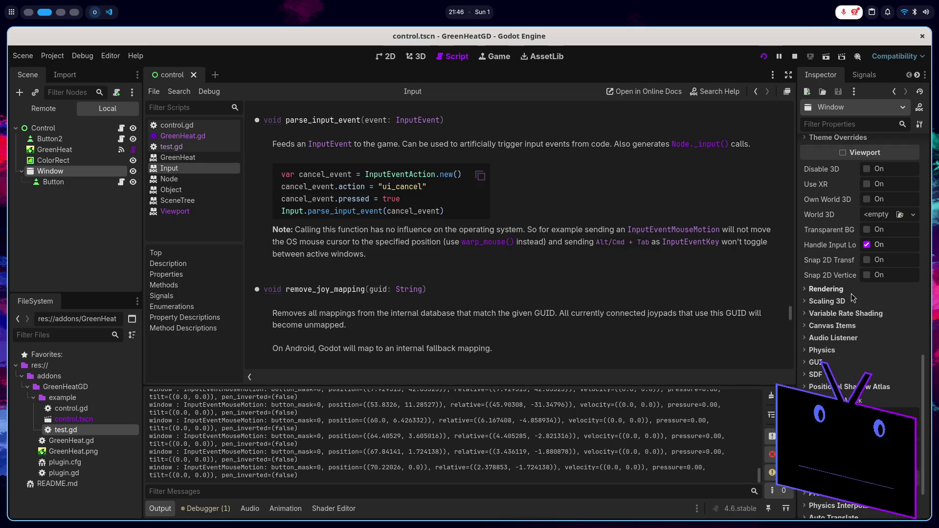
pyautogui.scroll(6, 841, 387)
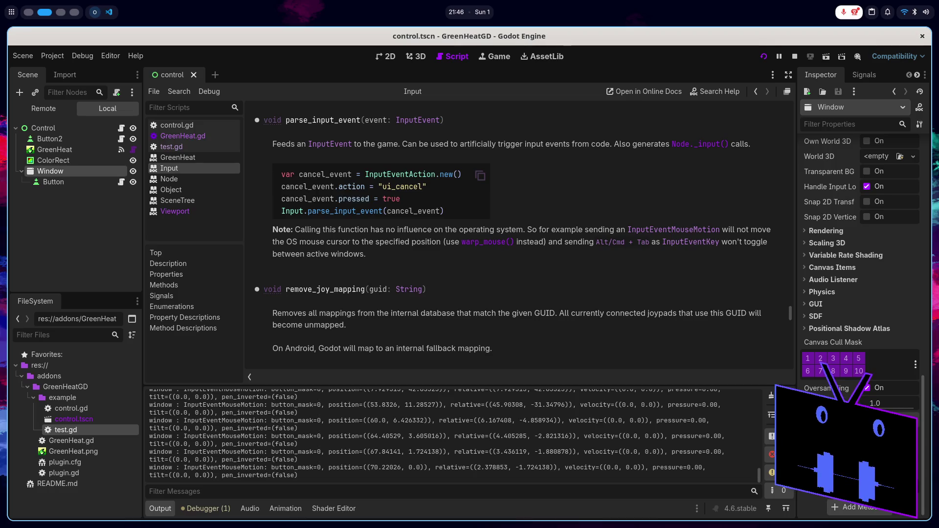
pyautogui.scroll(10, 848, 188)
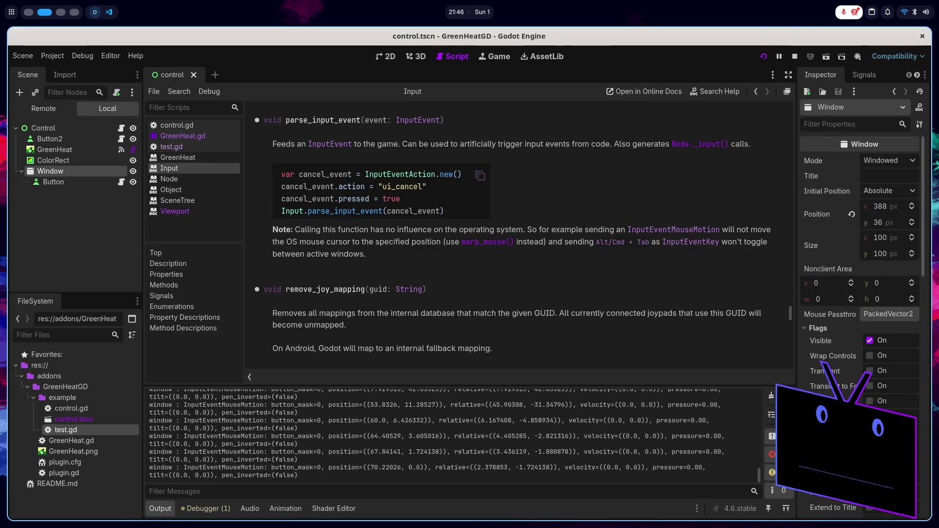
# Filter properties by 'input', confirm GUI Disable Input is off, then clear the filter and return to Brave.
pyautogui.click(848, 125)
pyautogui.write('inb')
pyautogui.press('BackSpace')
pyautogui.write('put')
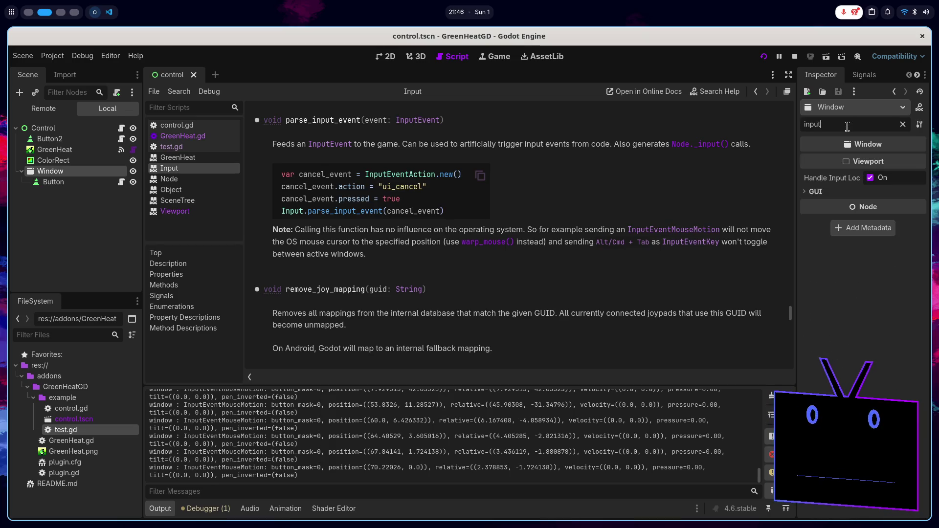
pyautogui.click(841, 191)
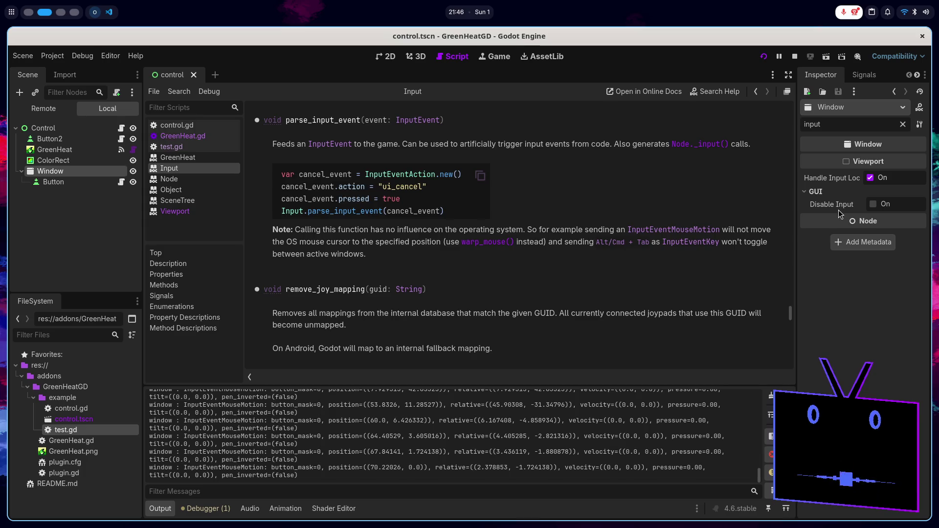
pyautogui.moveTo(835, 202)
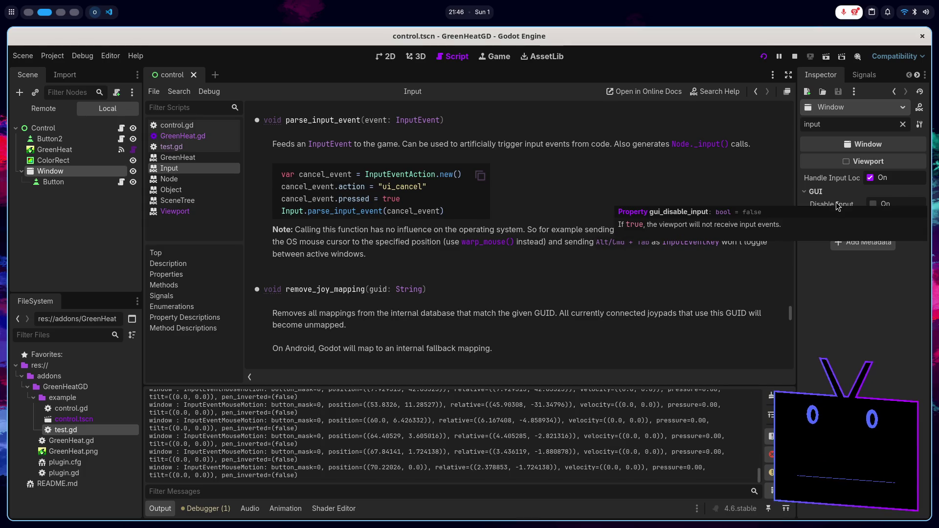
pyautogui.click(903, 124)
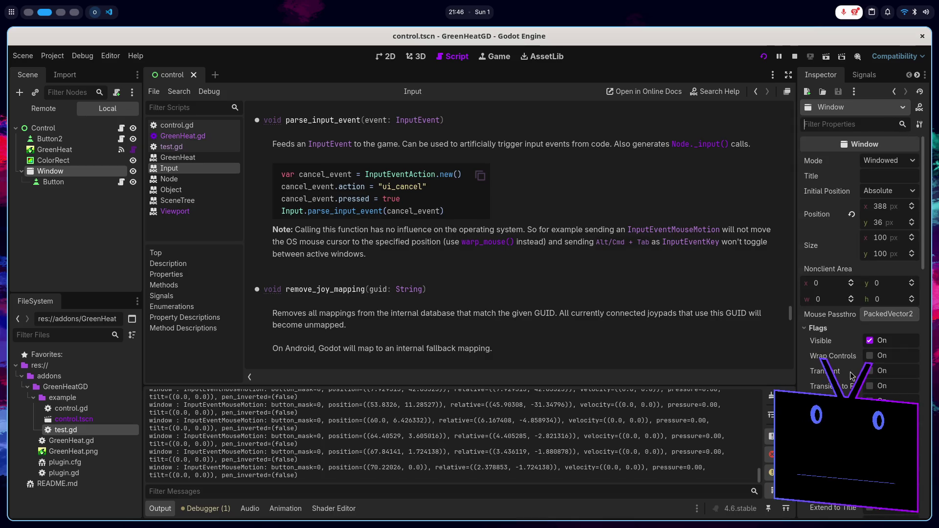
pyautogui.scroll(-3, 841, 365)
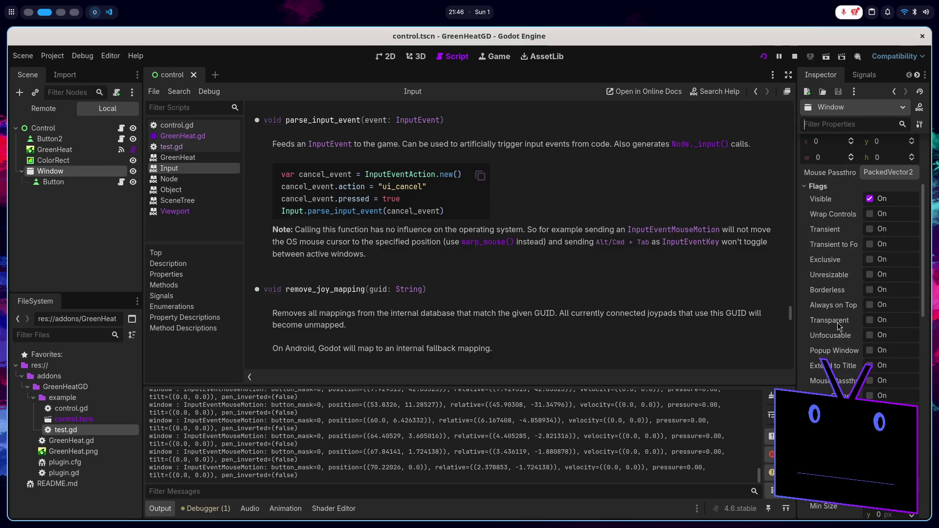
pyautogui.press('super+1')
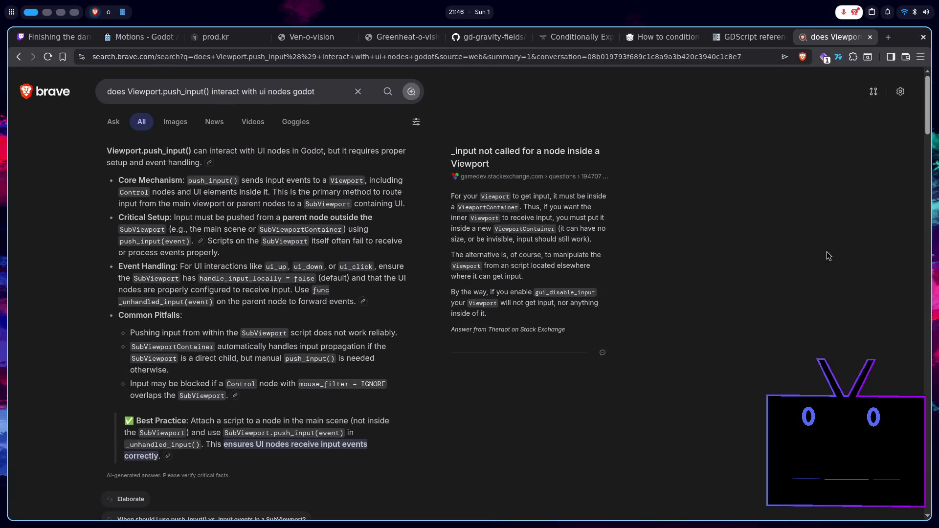
pyautogui.press('super+2')
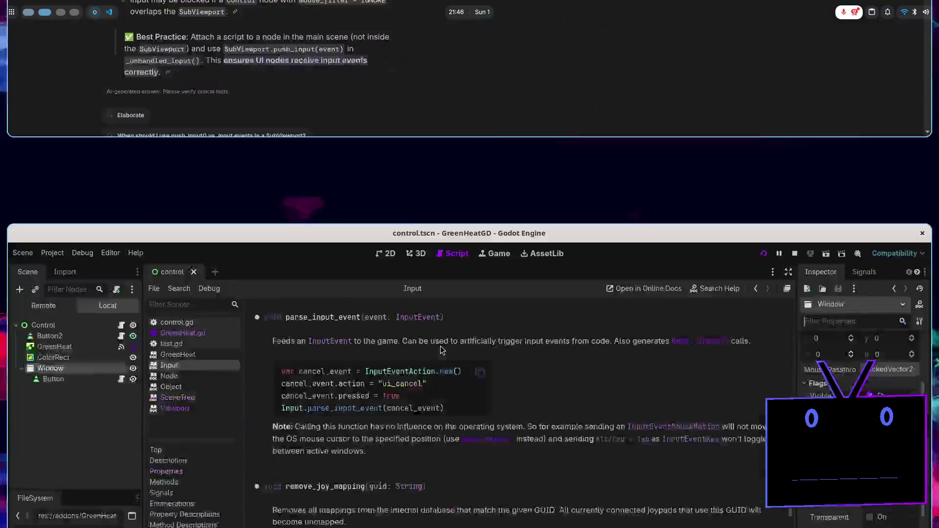
pyautogui.moveTo(841, 216)
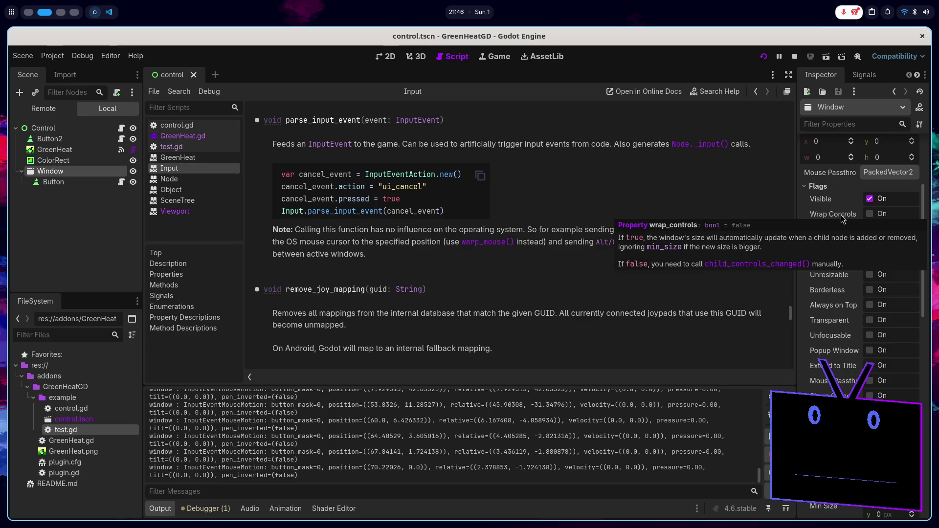
pyautogui.press('super+Page_Down')
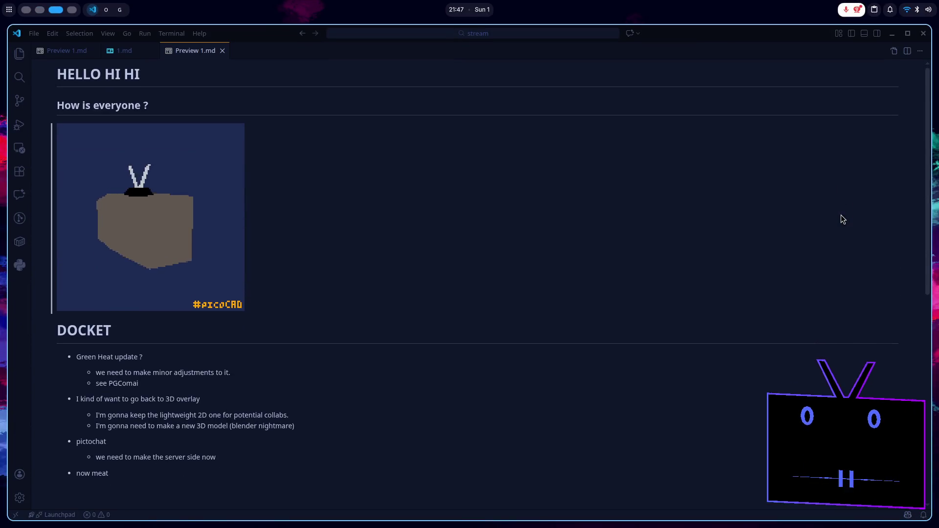
pyautogui.press('super+Page_Up')
pyautogui.press('super+Page_Up')
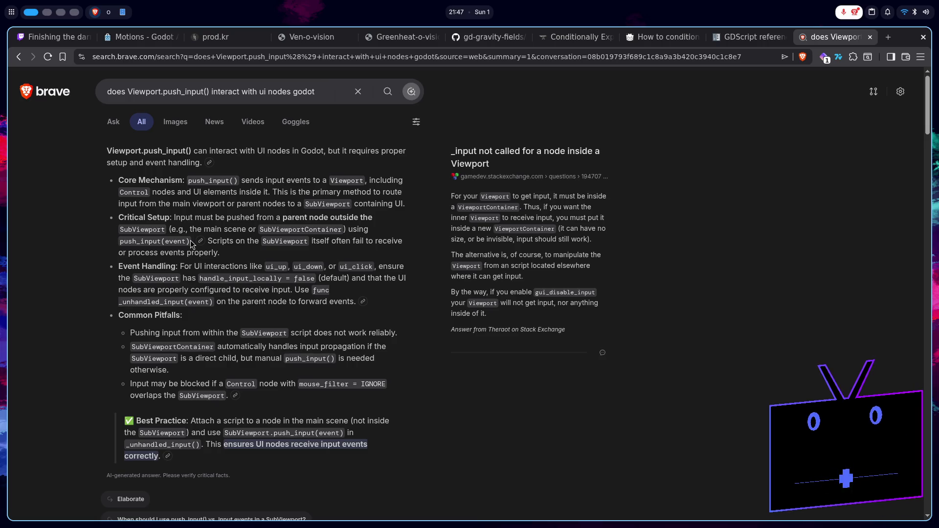
pyautogui.scroll(-2, 191, 245)
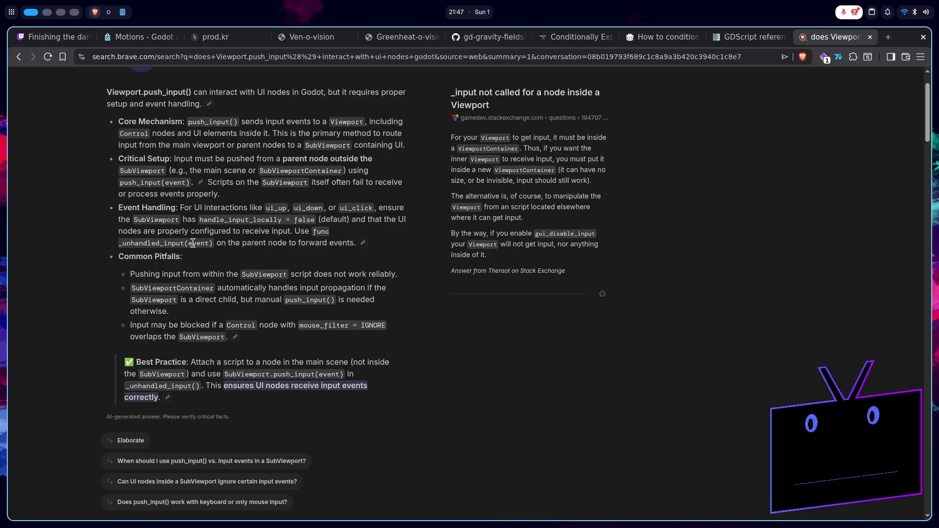
pyautogui.scroll(-8, 193, 244)
pyautogui.press('super+2')
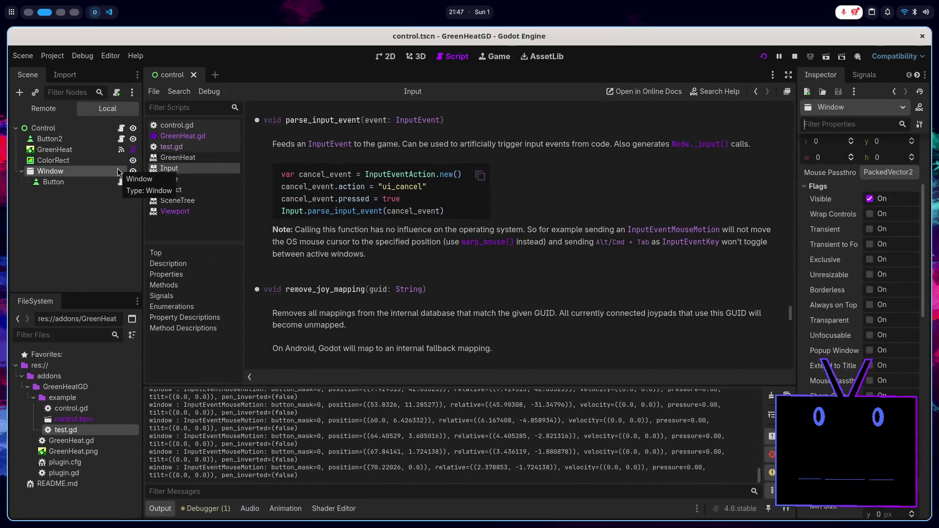
pyautogui.press('super+1')
pyautogui.scroll(-8, 187, 226)
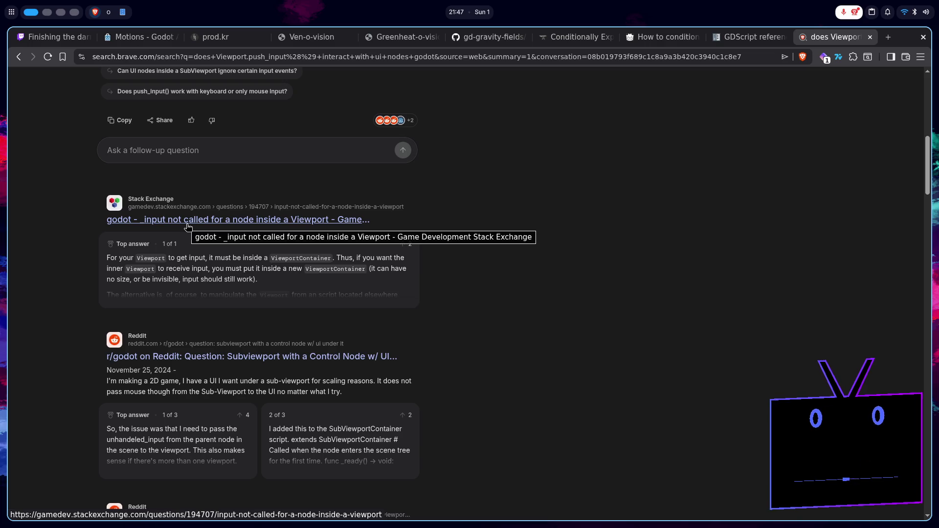
pyautogui.scroll(-2, 188, 226)
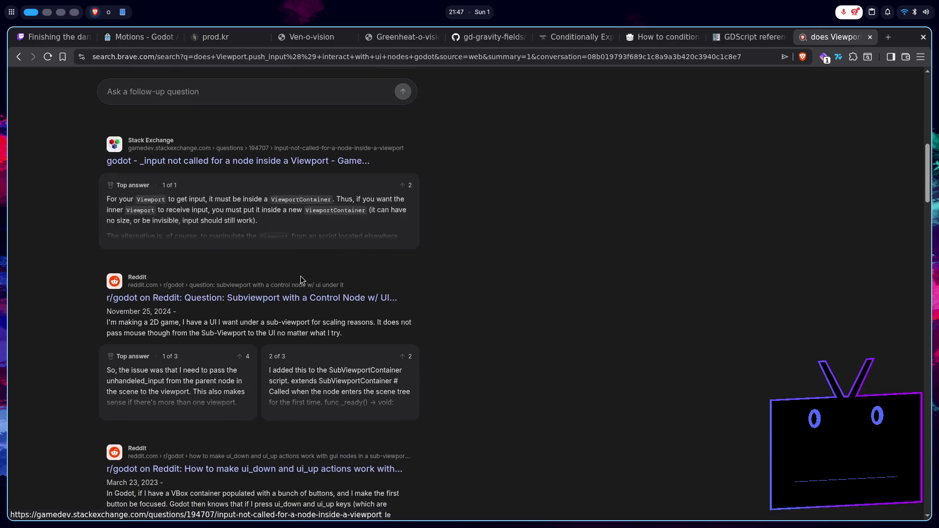
pyautogui.click(259, 300)
pyautogui.scroll(-6, 350, 361)
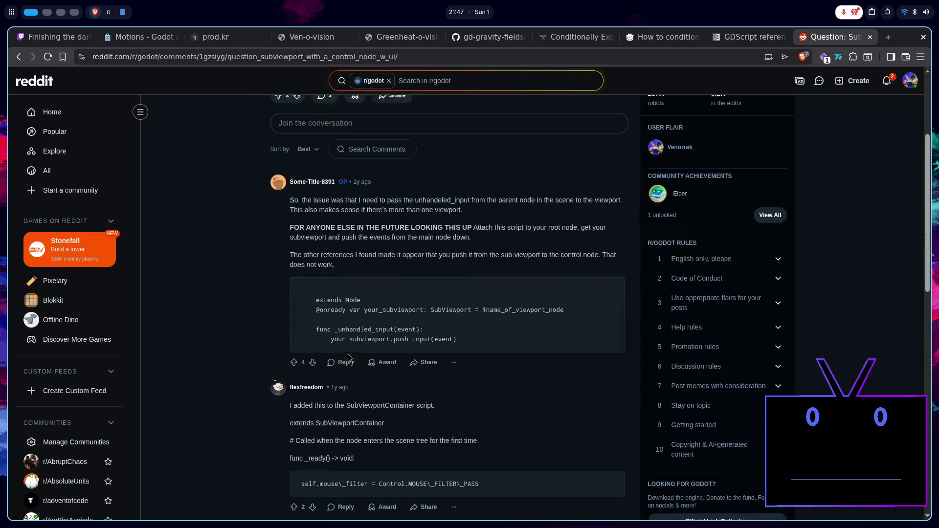
pyautogui.scroll(3, 349, 358)
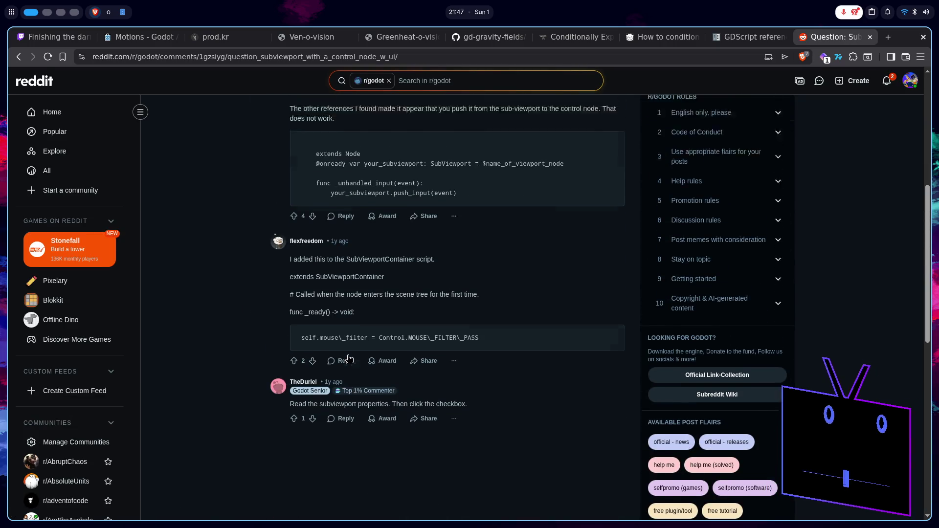
pyautogui.scroll(3, 347, 350)
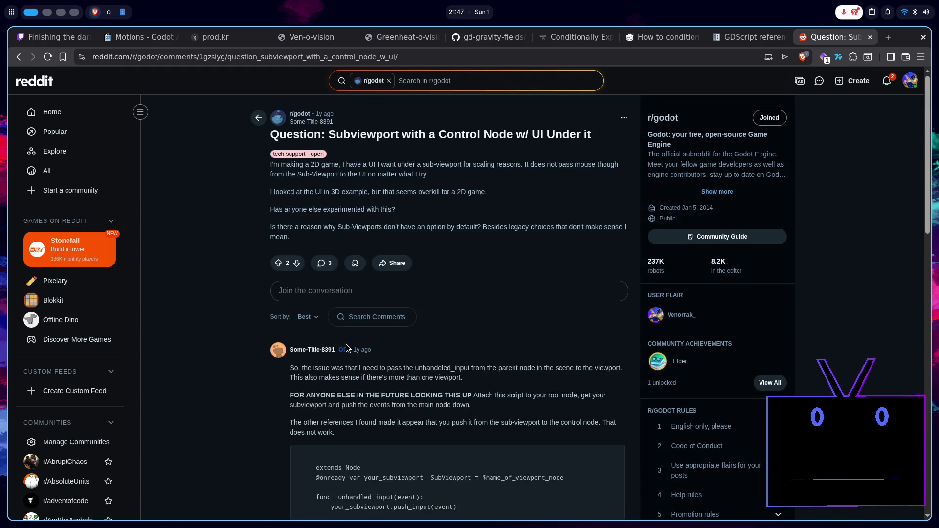
pyautogui.scroll(-2, 361, 342)
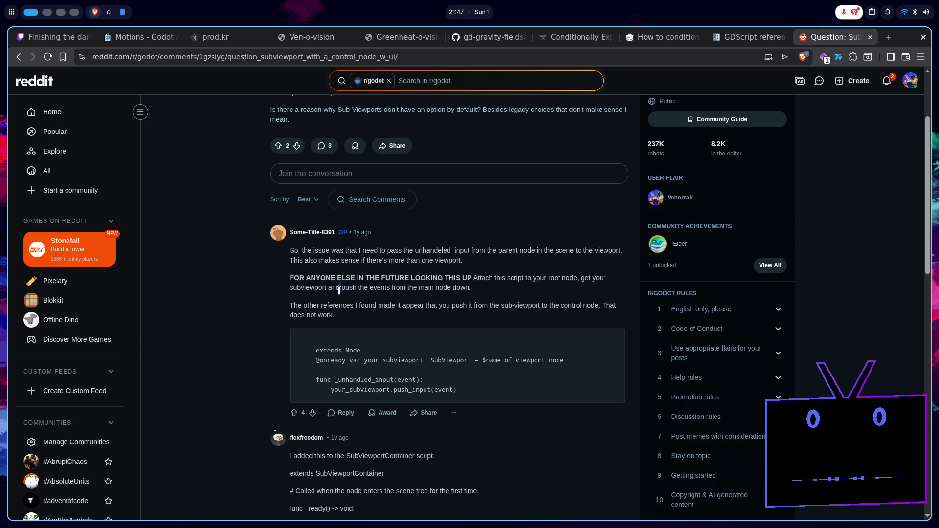
pyautogui.click(383, 294)
pyautogui.doubleClick(443, 289)
pyautogui.doubleClick(460, 290)
pyautogui.click(299, 308)
pyautogui.doubleClick(359, 390)
pyautogui.click(392, 388)
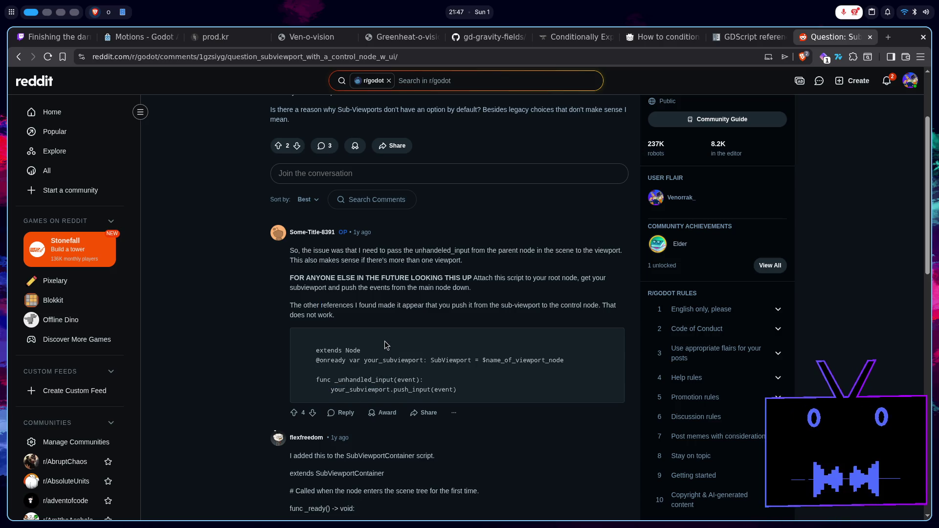
pyautogui.scroll(-2, 385, 341)
pyautogui.scroll(-2, 385, 342)
pyautogui.hotkey('alt', 'Left')
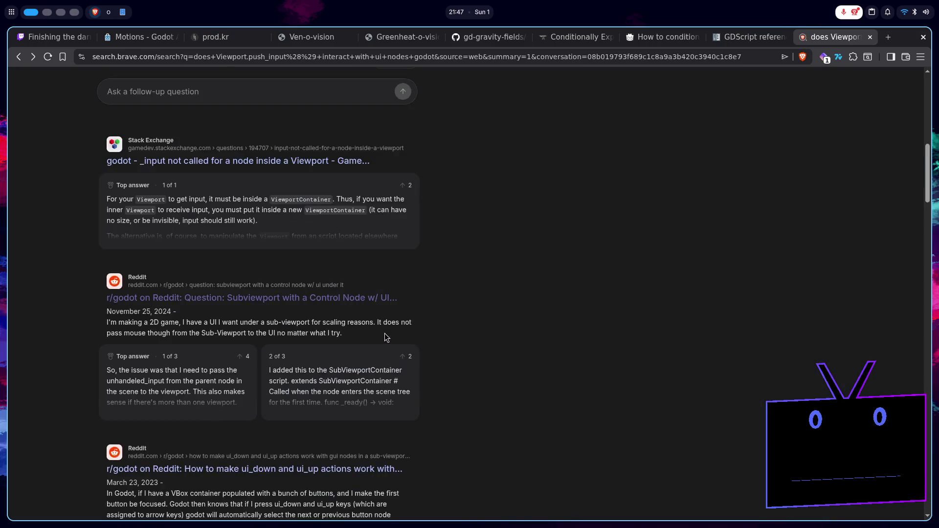
# Read GitHub issue #89757 on pushed Viewport events missing InputEventMouseMotion, then return to Godot.
pyautogui.scroll(-2, 285, 333)
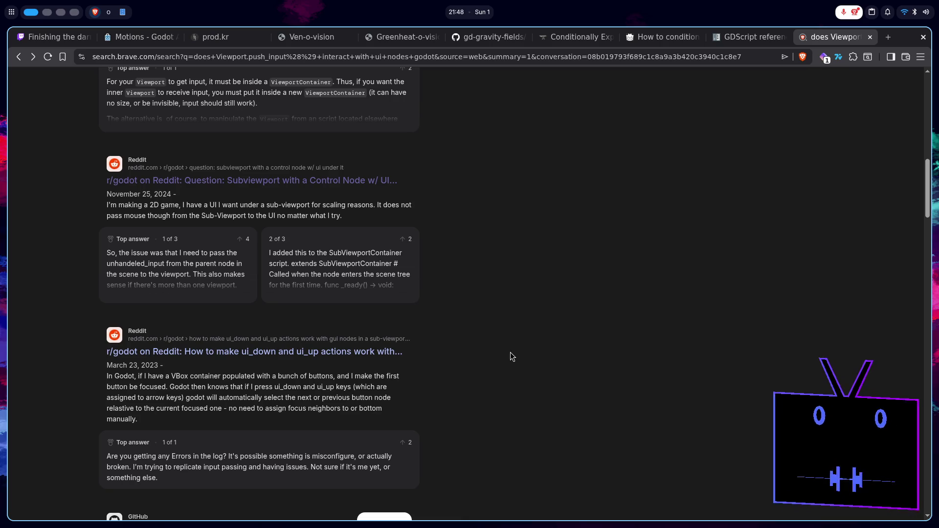
pyautogui.scroll(-5, 508, 354)
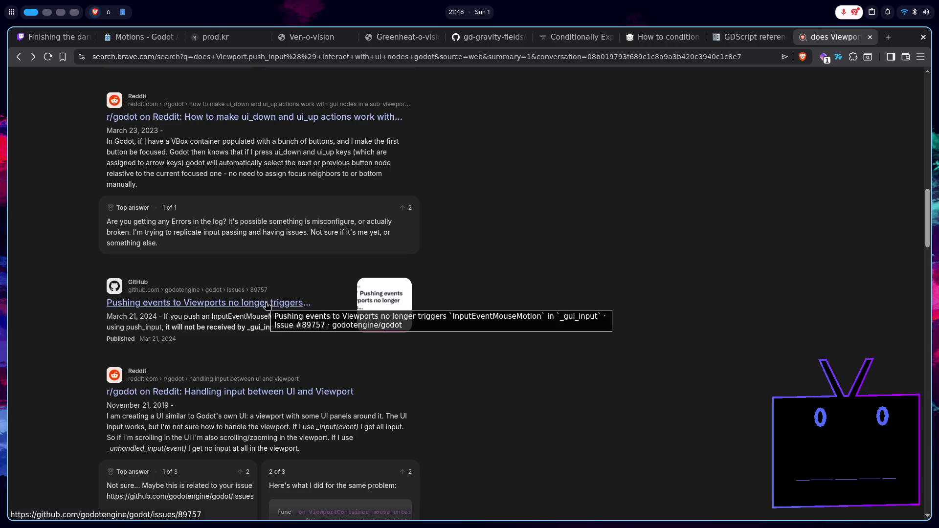
pyautogui.click(267, 305)
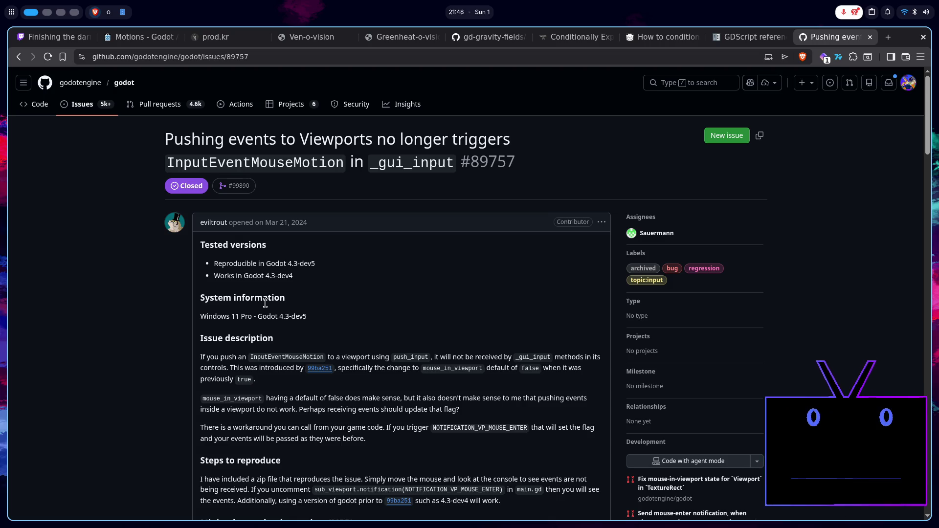
pyautogui.press('super+Page_Down')
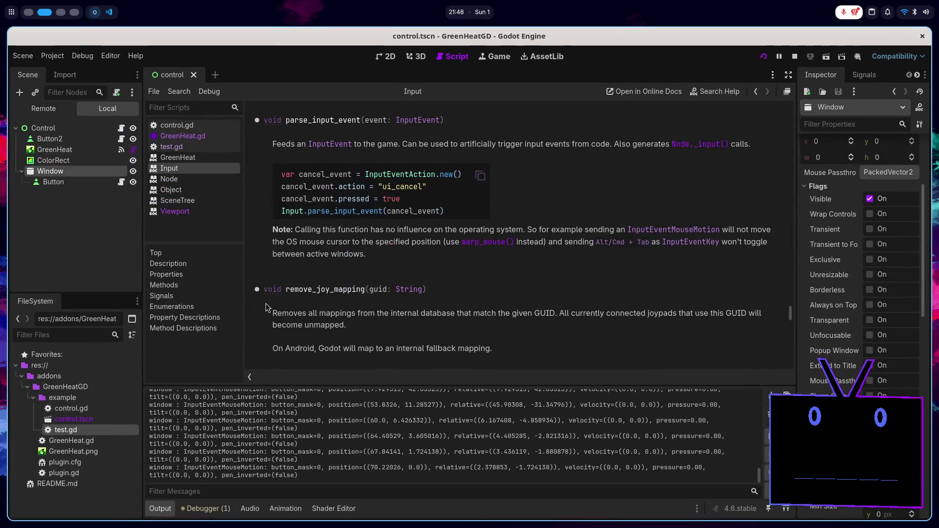
# In GreenHeat.gd, comment out the screen-override push_input branches on lines 87–90.
pyautogui.click(212, 136)
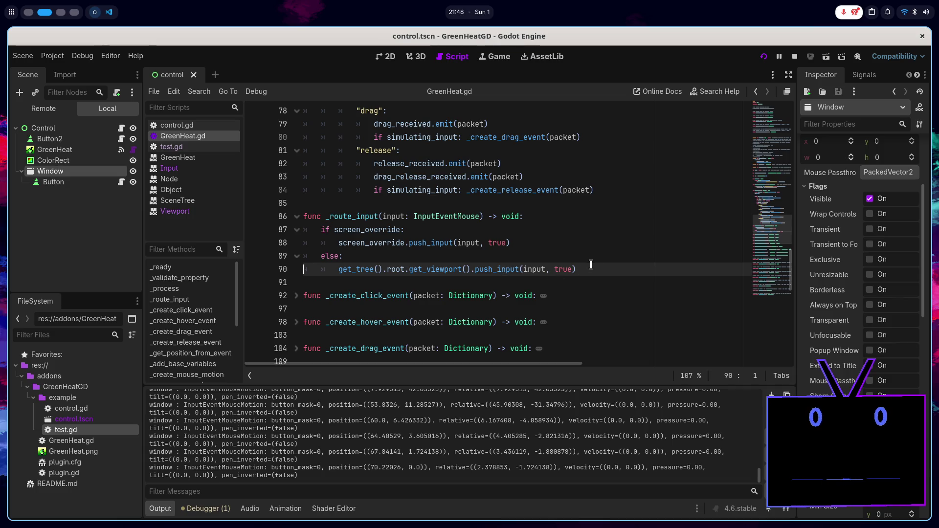
pyautogui.moveTo(600, 267)
pyautogui.mouseDown()
pyautogui.moveTo(343, 243)
pyautogui.moveTo(324, 231)
pyautogui.mouseUp()
pyautogui.hotkey('ctrl', 'k')
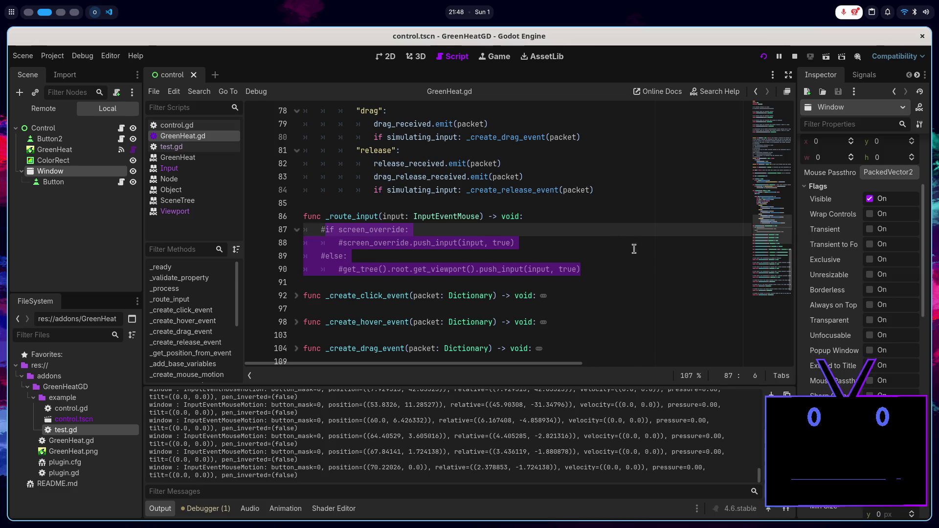
# Add Input.parse_input_event(input) on line 91 and save GreenHeat.gd.
pyautogui.click(613, 269)
pyautogui.press('Return')
pyautogui.press('BackSpace')
pyautogui.write('Input.')
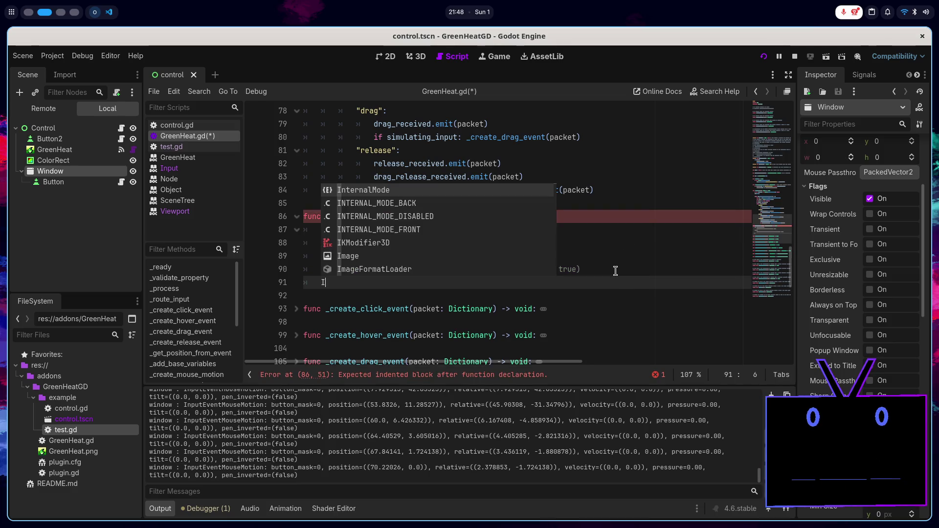
pyautogui.write('pa')
pyautogui.press('Return')
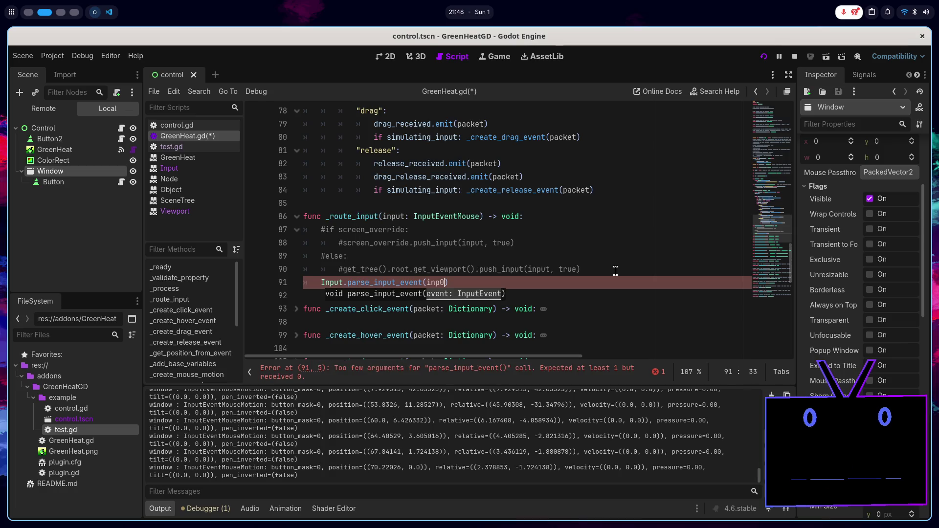
pyautogui.press('BackSpace')
pyautogui.hotkey('ctrl', 's')
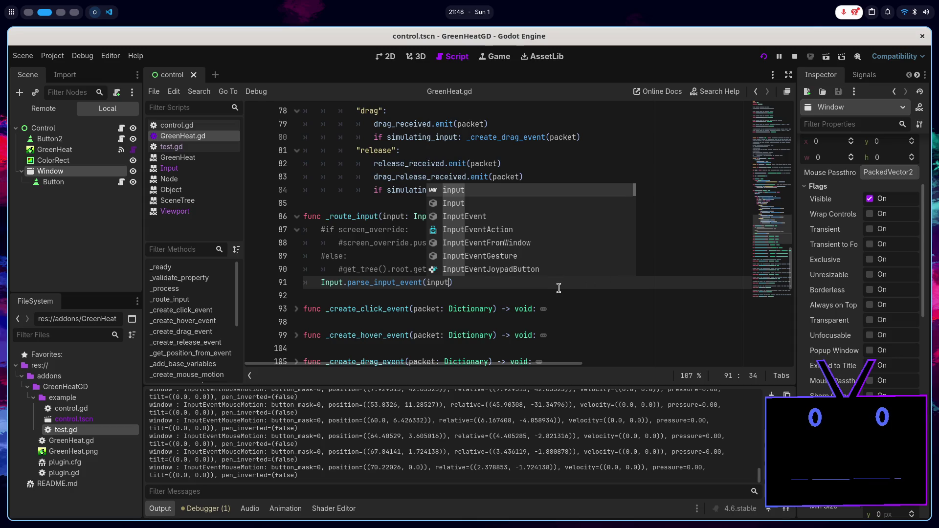
pyautogui.click(553, 286)
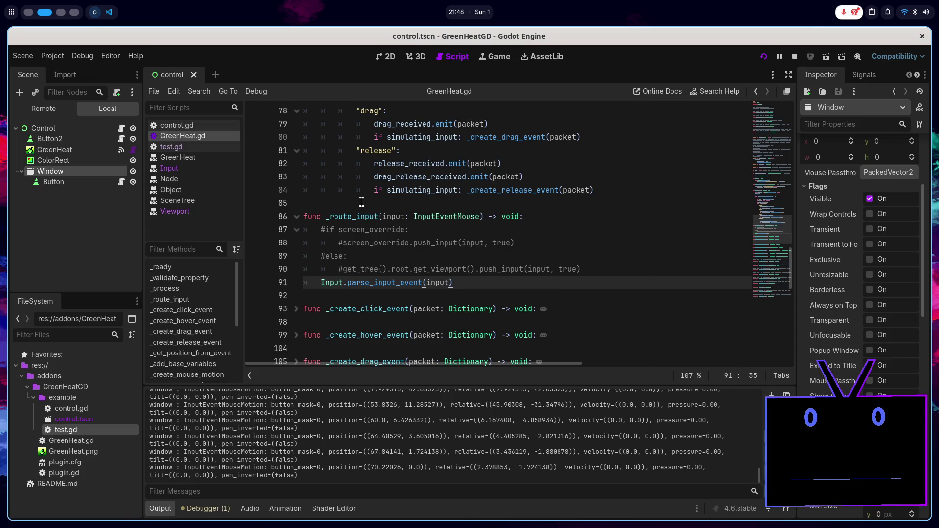
pyautogui.rightClick(64, 172)
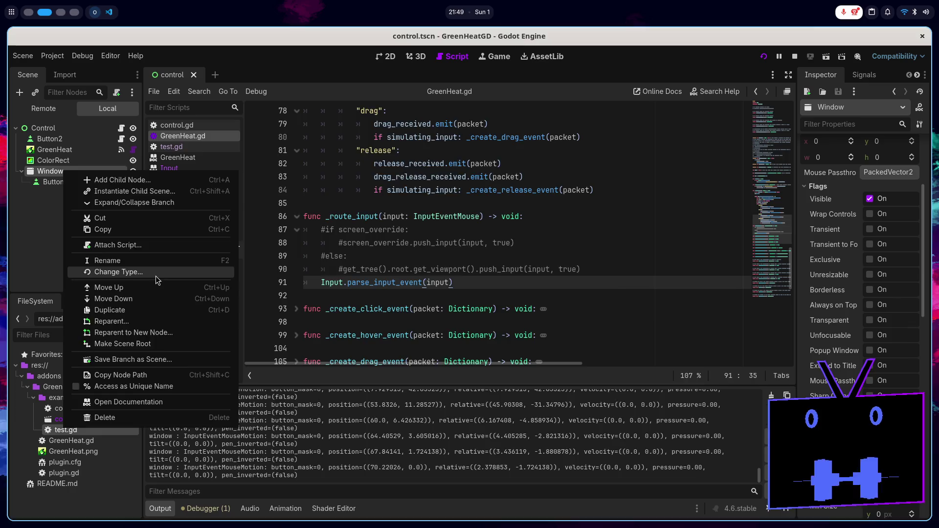
# Change the Window node's type to SubViewport, save the scene, and run the project.
pyautogui.click(155, 276)
pyautogui.write('sub')
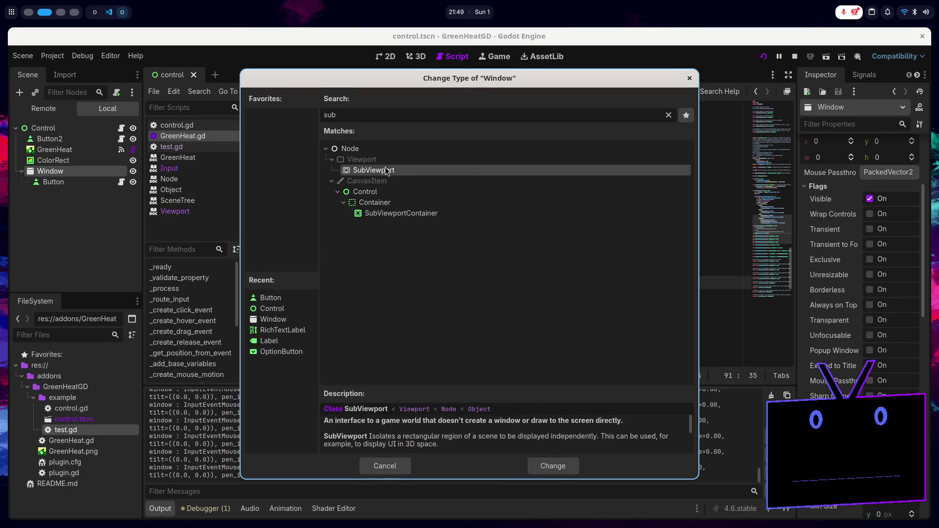
pyautogui.doubleClick(374, 170)
pyautogui.hotkey('ctrl', 's')
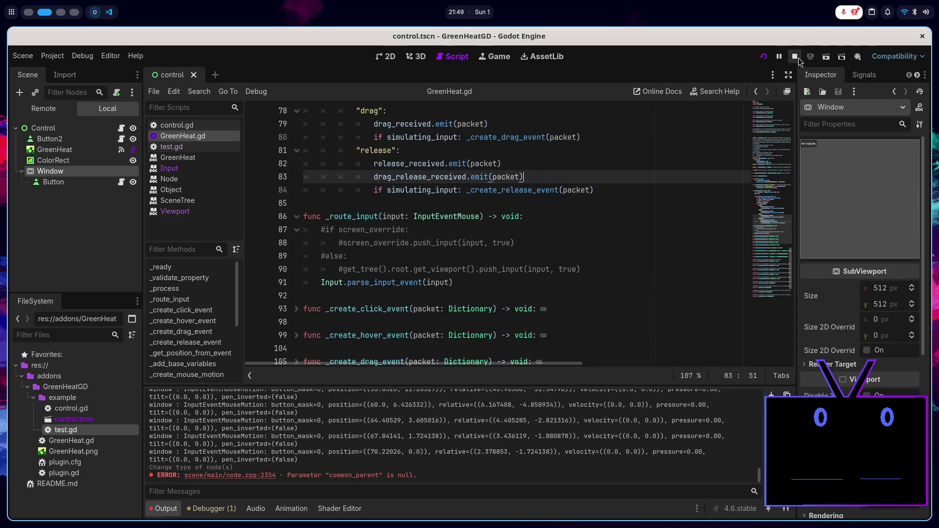
pyautogui.click(765, 55)
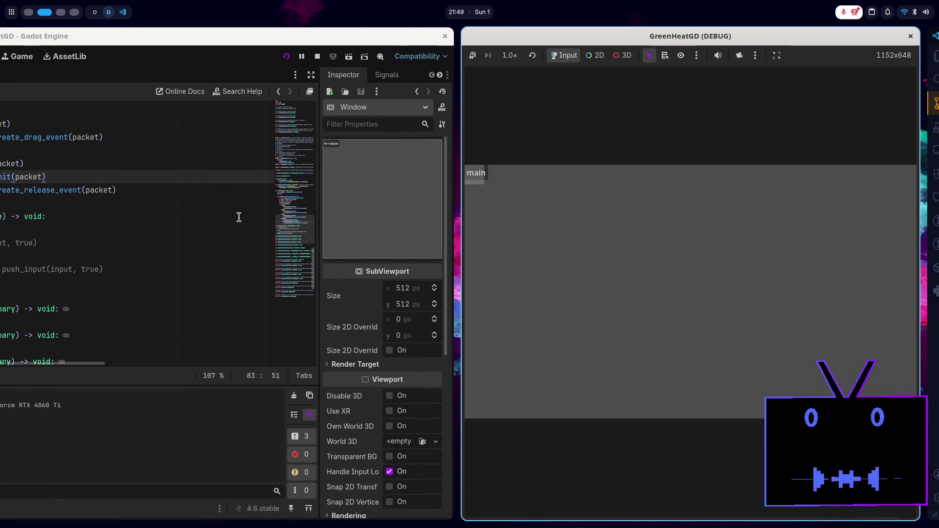
# Review the control.gd and test.gd scripts, then switch to the browser.
pyautogui.click(238, 218)
pyautogui.click(213, 126)
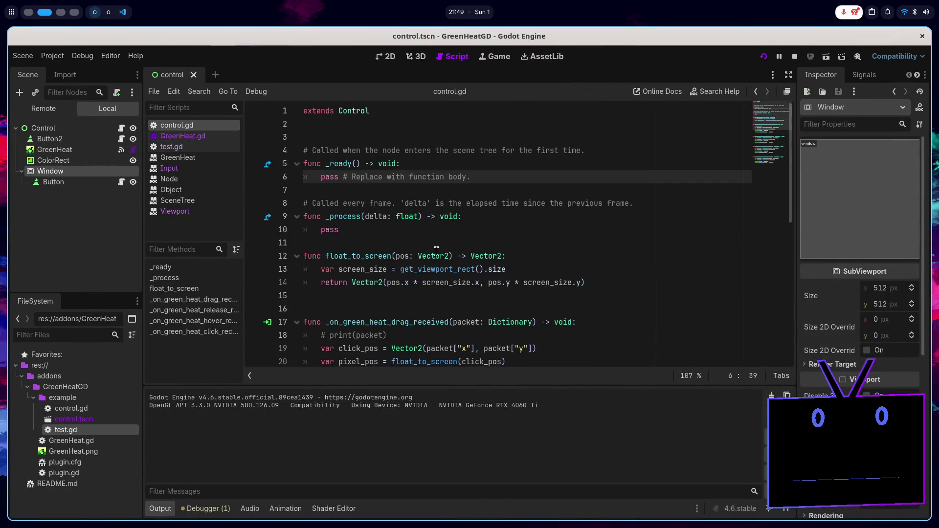
pyautogui.scroll(-5, 362, 197)
pyautogui.scroll(3, 361, 196)
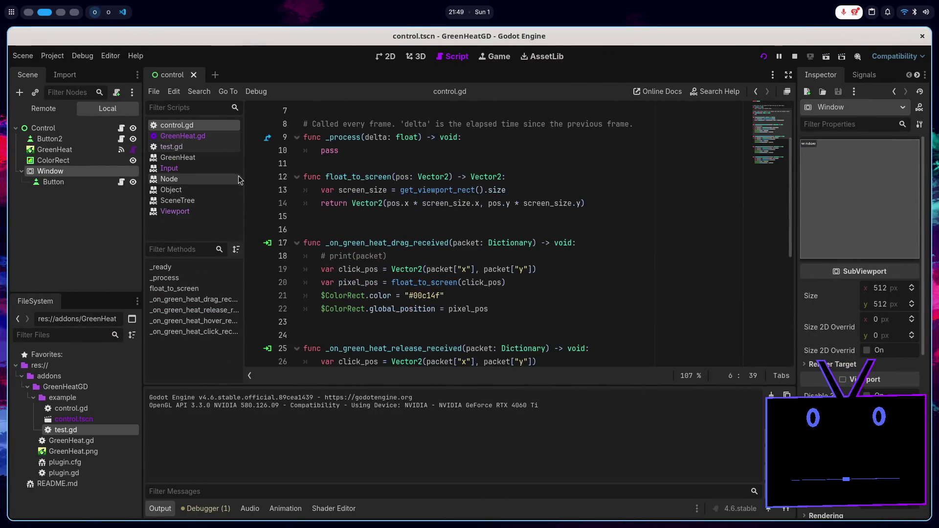
pyautogui.click(219, 148)
pyautogui.moveTo(457, 286); pyautogui.dragTo(359, 277)
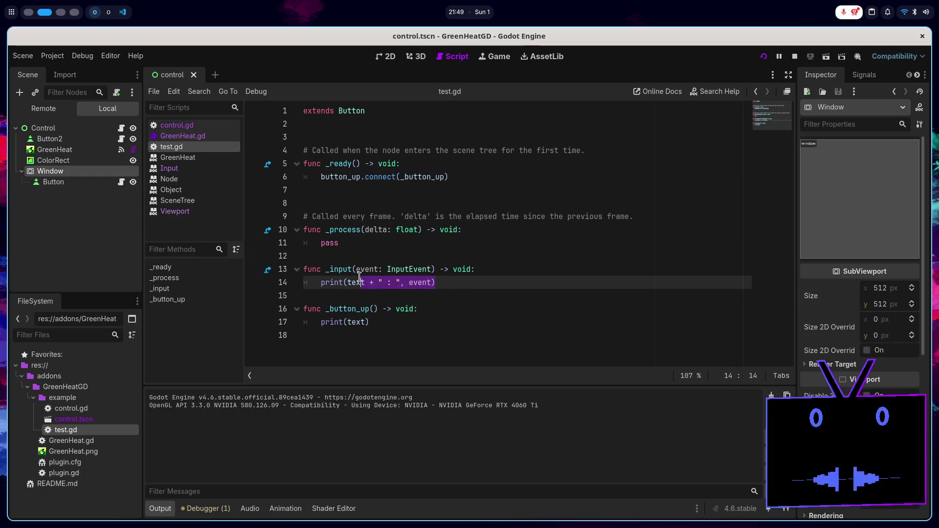
pyautogui.click(440, 216)
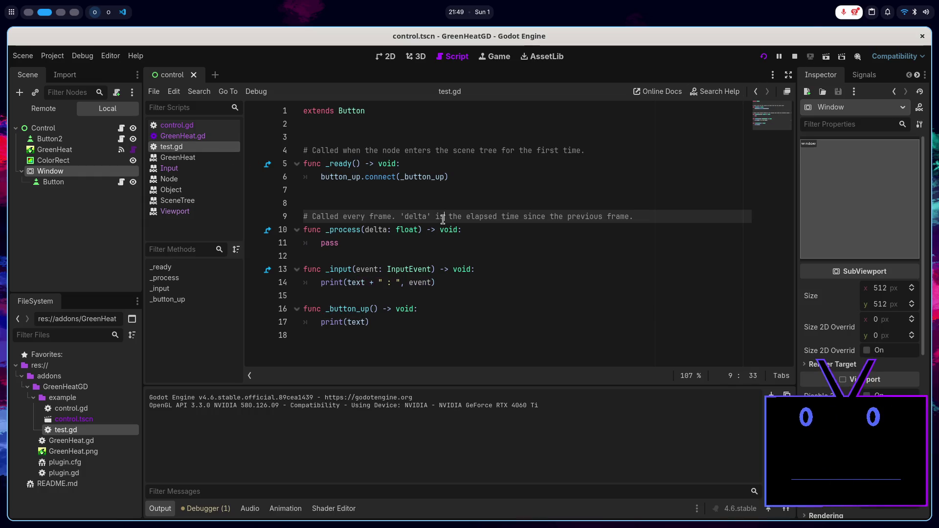
pyautogui.press('super+1')
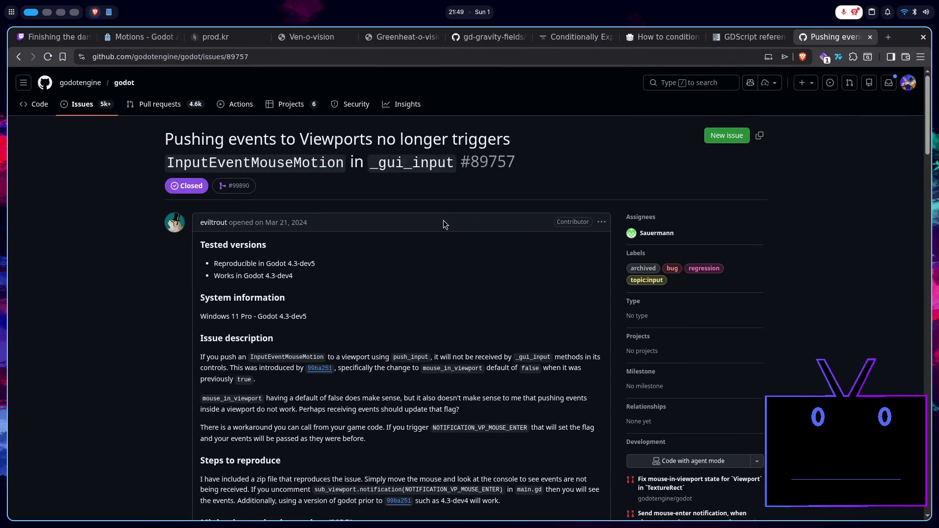
# Open the Greenheat-o-vision tab and tile the browser above the GreenHeatGD game window.
pyautogui.press('super+2')
pyautogui.press('super+1')
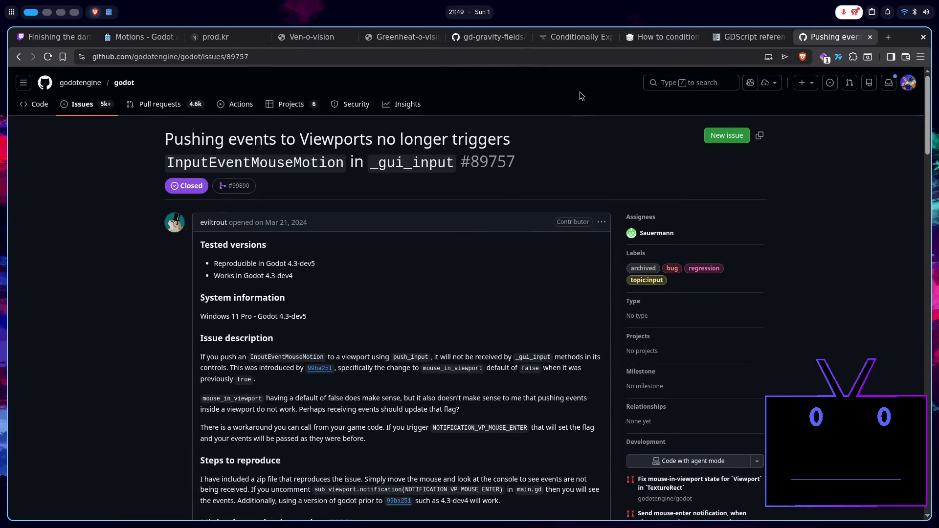
pyautogui.click(405, 39)
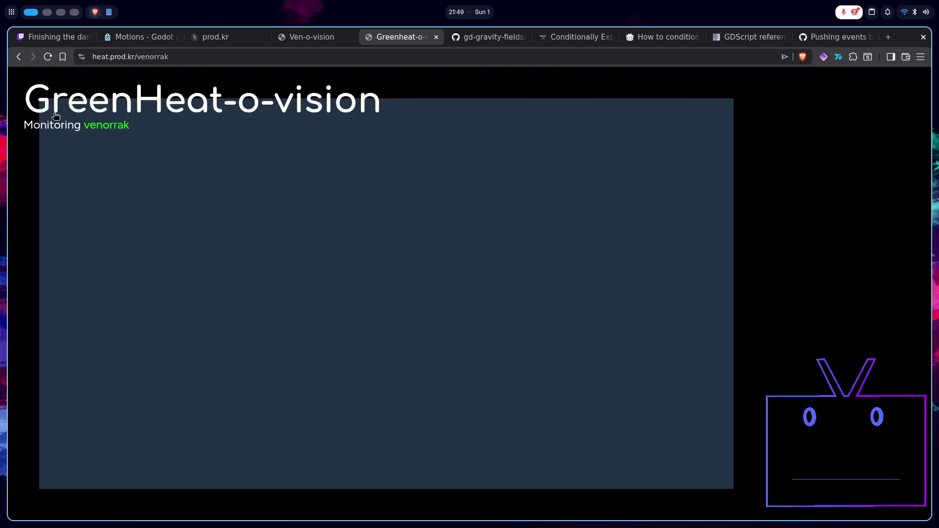
pyautogui.press('super+2')
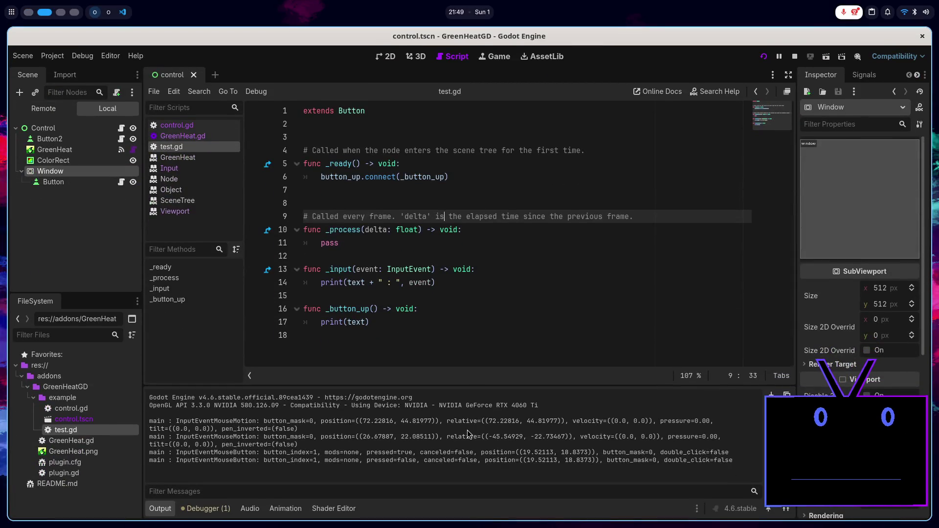
pyautogui.press('super+2')
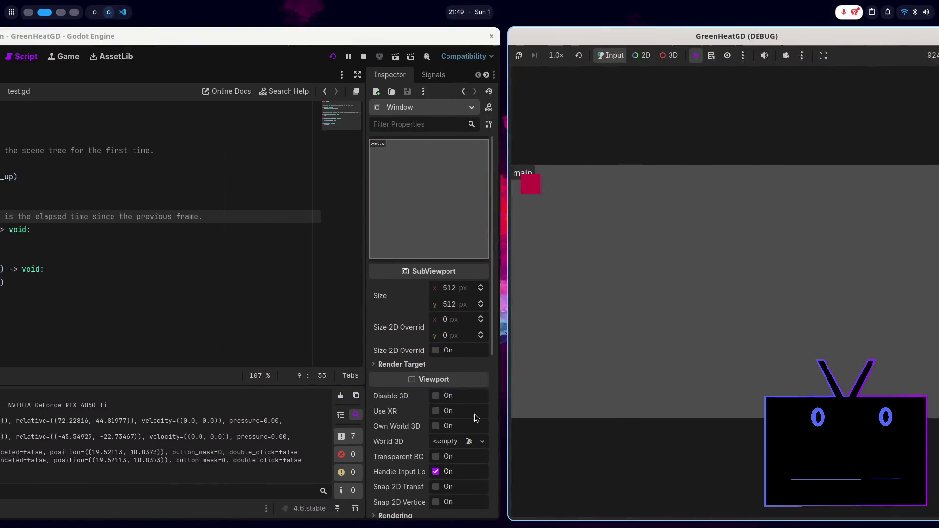
pyautogui.press('super+1')
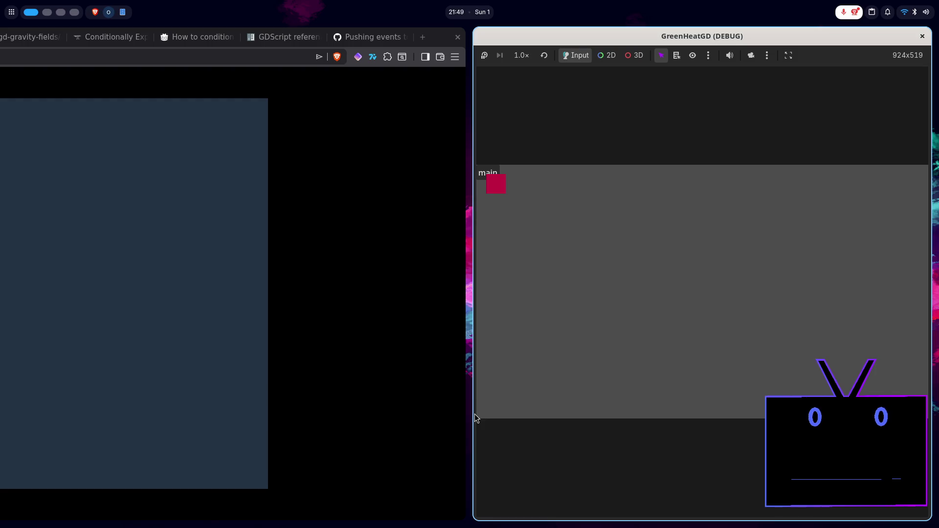
pyautogui.press('super+bracketleft')
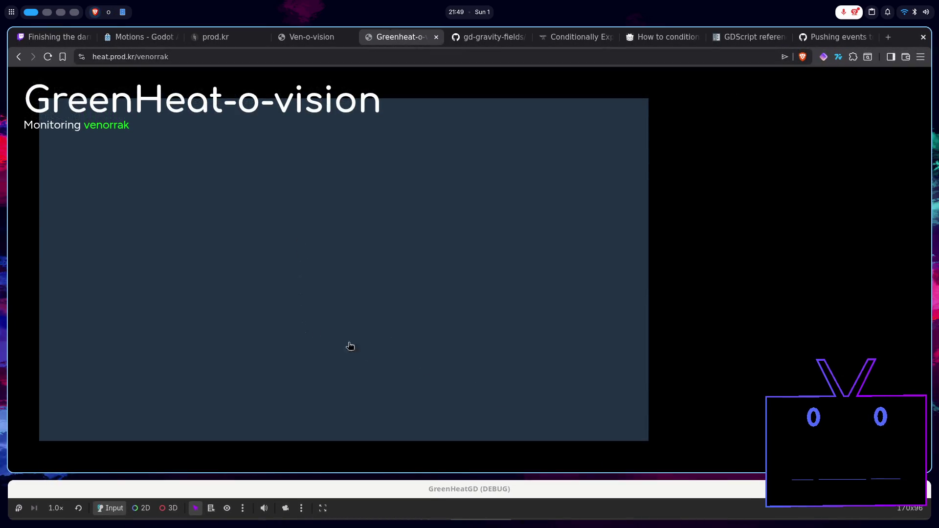
pyautogui.press('super+shift+r')
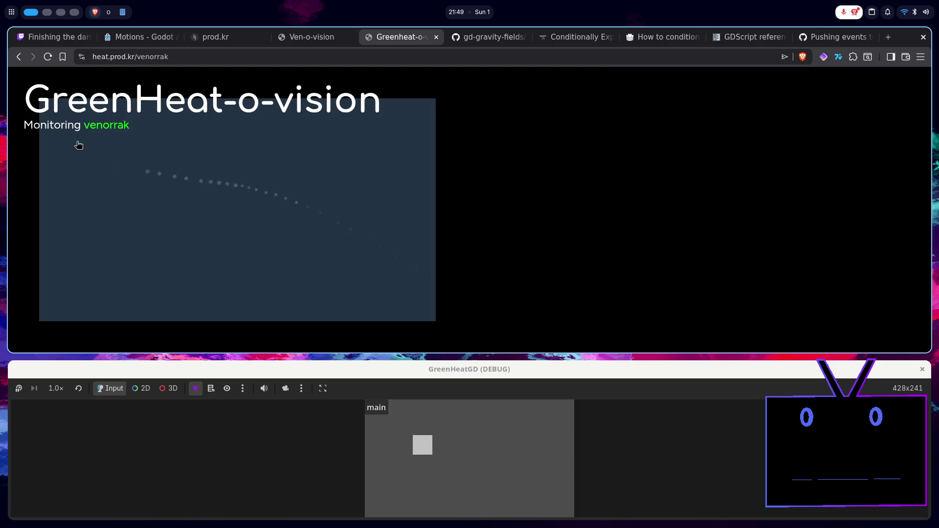
# Click the heatmap's top-left area so the game's square moves there and turns red.
pyautogui.click(62, 126)
pyautogui.click(61, 118)
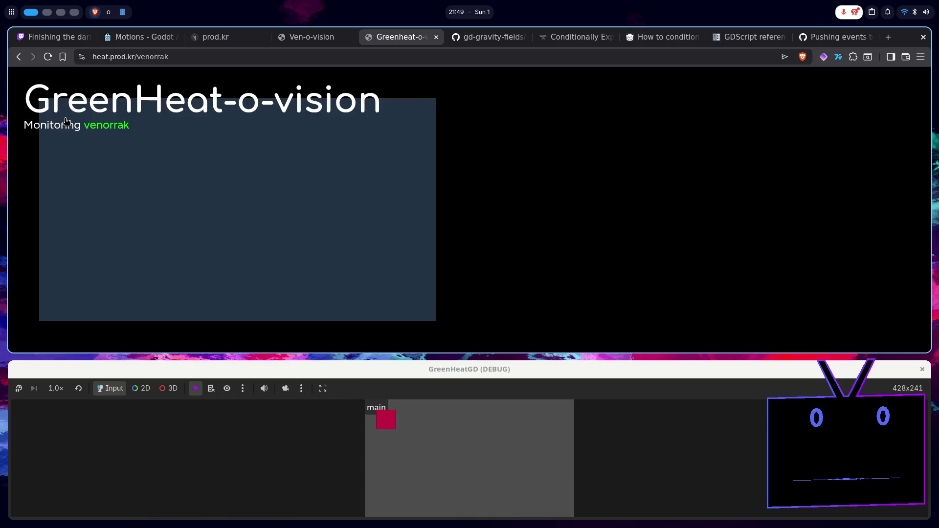
pyautogui.press('super+Right')
pyautogui.press('super+Right')
pyautogui.press('super+Left')
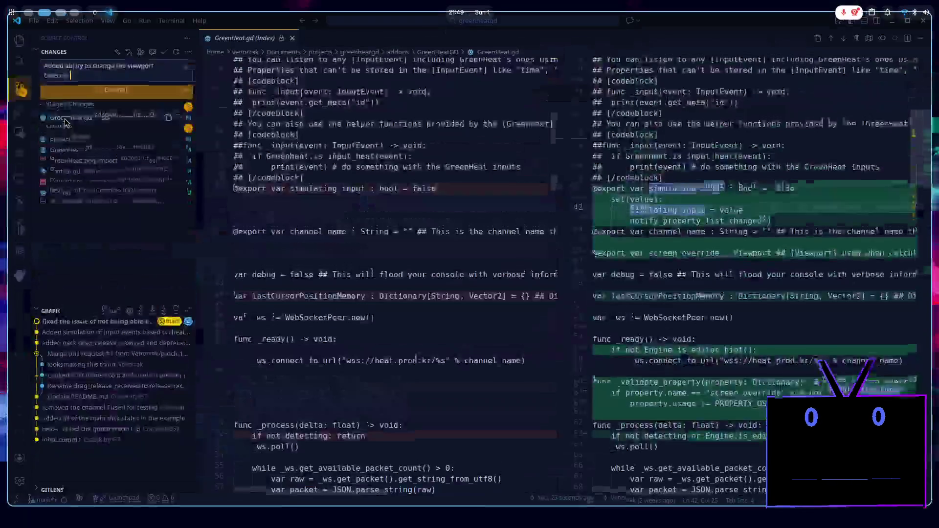
# Maximise the editor, relaunch with F5, and fold _create_click_event so _route_input is fully visible.
pyautogui.press('super+f')
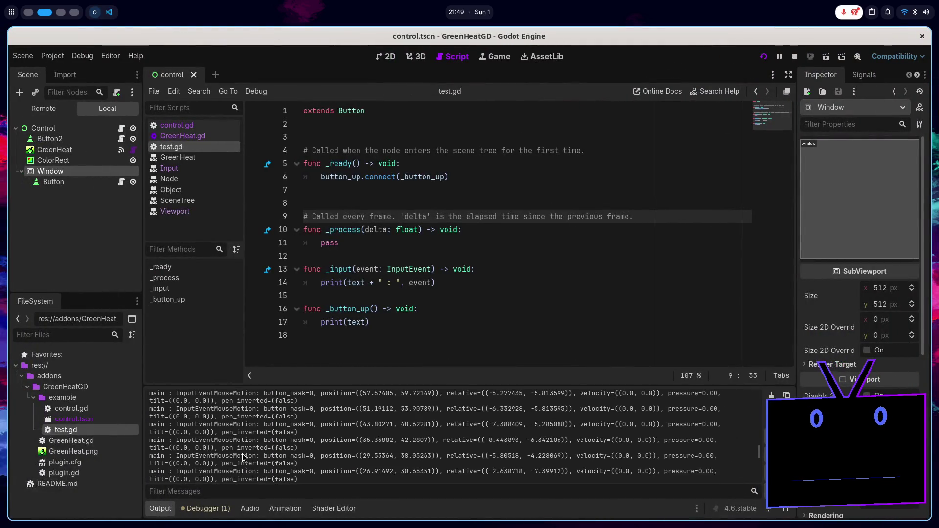
pyautogui.press('F5')
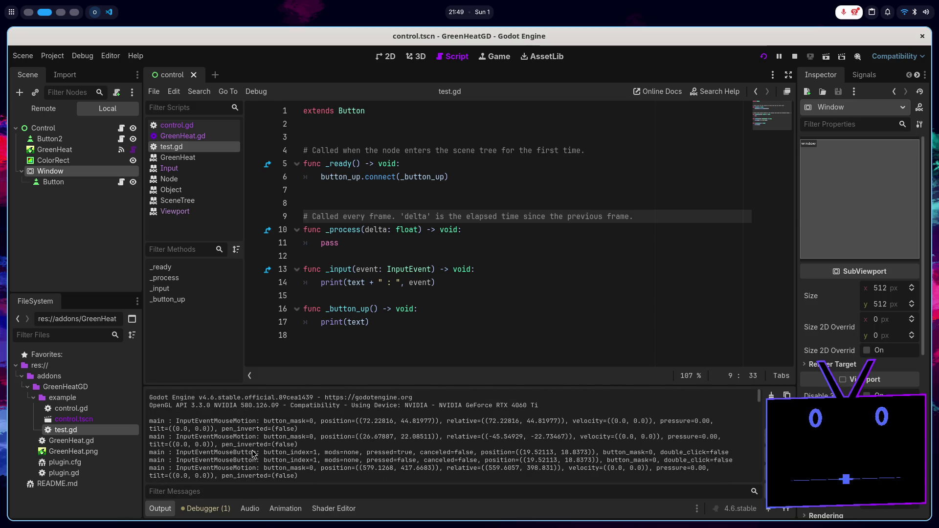
pyautogui.click(183, 136)
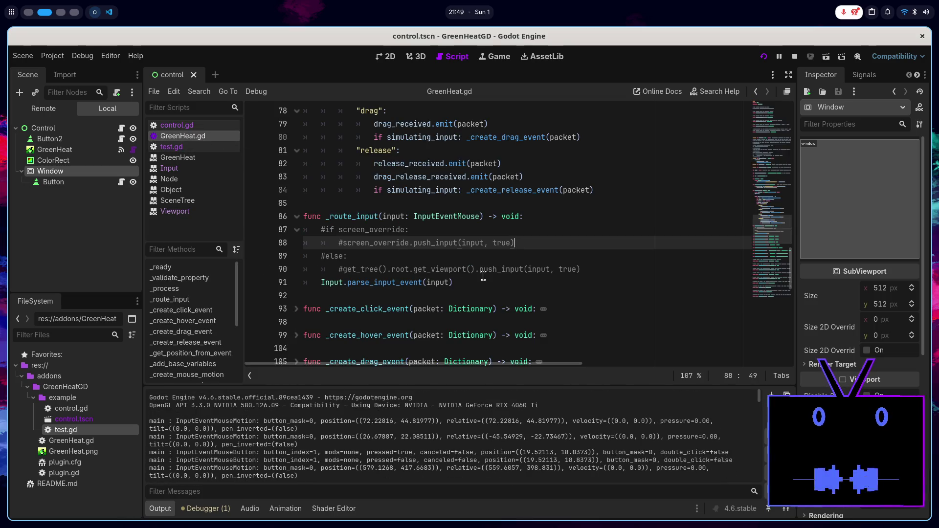
pyautogui.click(297, 309)
pyautogui.scroll(-2, 296, 302)
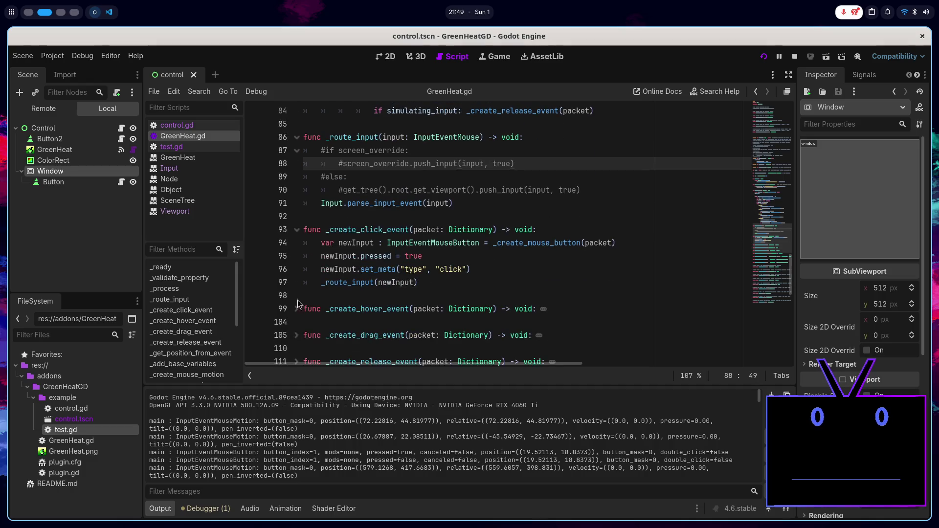
pyautogui.click(297, 230)
pyautogui.scroll(3, 320, 239)
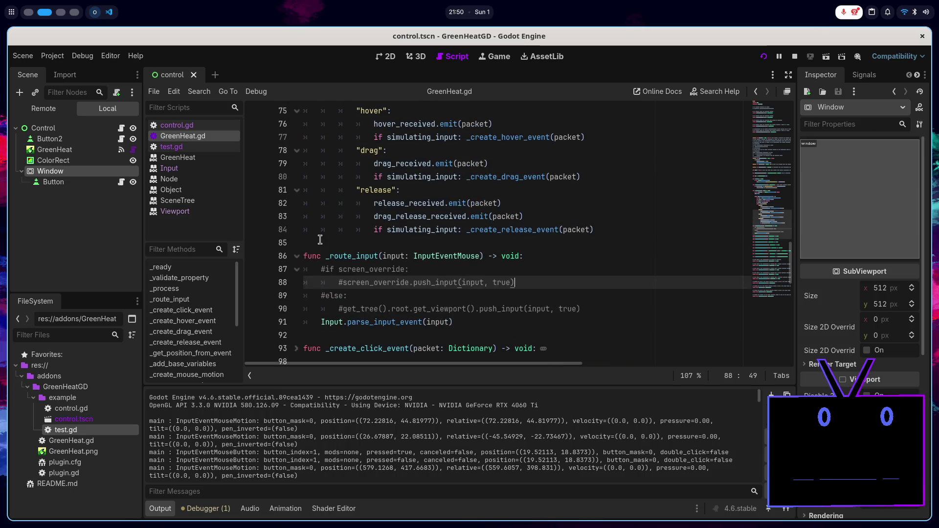
# Change the SubViewport node back to a Window type and run the project.
pyautogui.rightClick(92, 174)
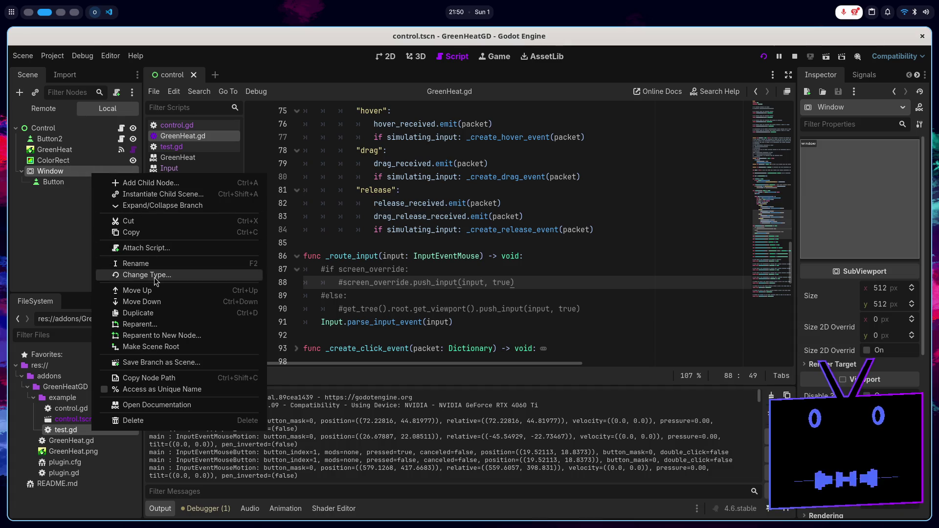
pyautogui.click(156, 277)
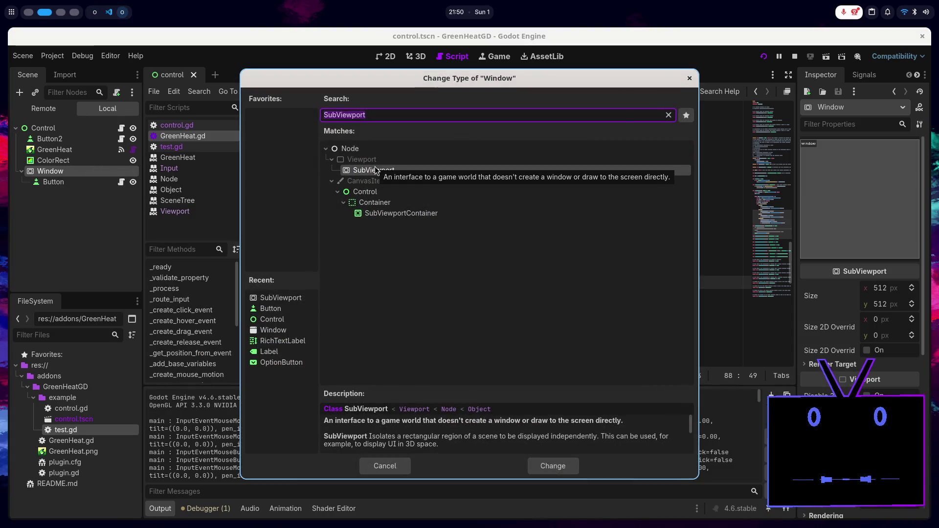
pyautogui.doubleClick(273, 330)
pyautogui.click(498, 190)
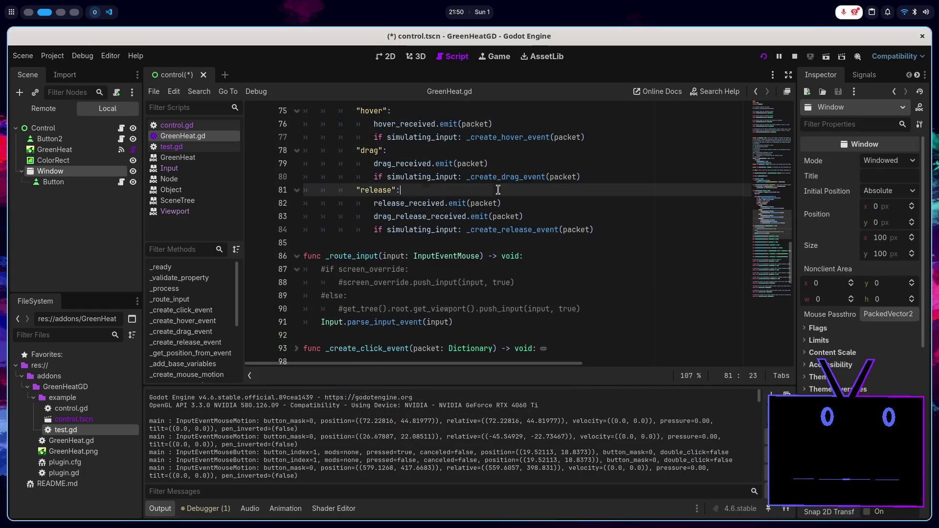
pyautogui.click(763, 56)
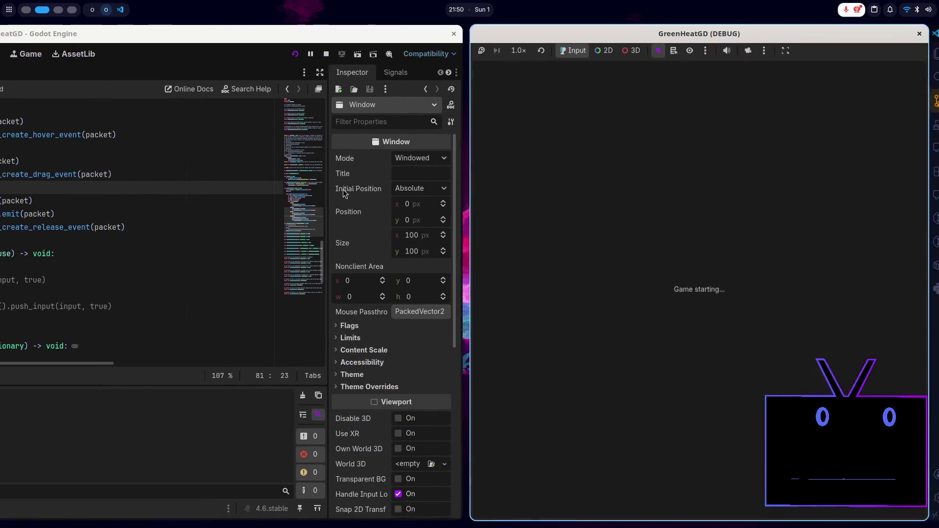
# Center the game's popup window and send three test clicks from the heatmap page.
pyautogui.press('super+1')
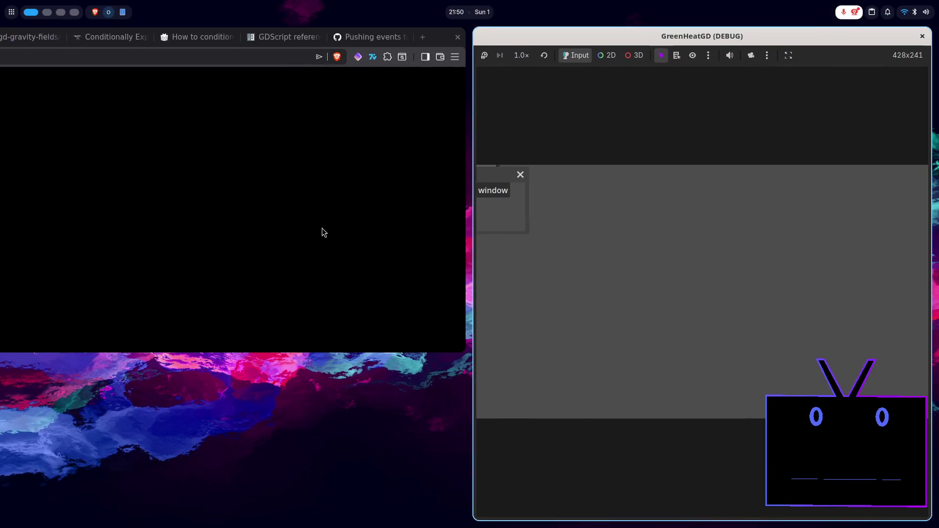
pyautogui.moveTo(499, 178); pyautogui.dragTo(707, 270)
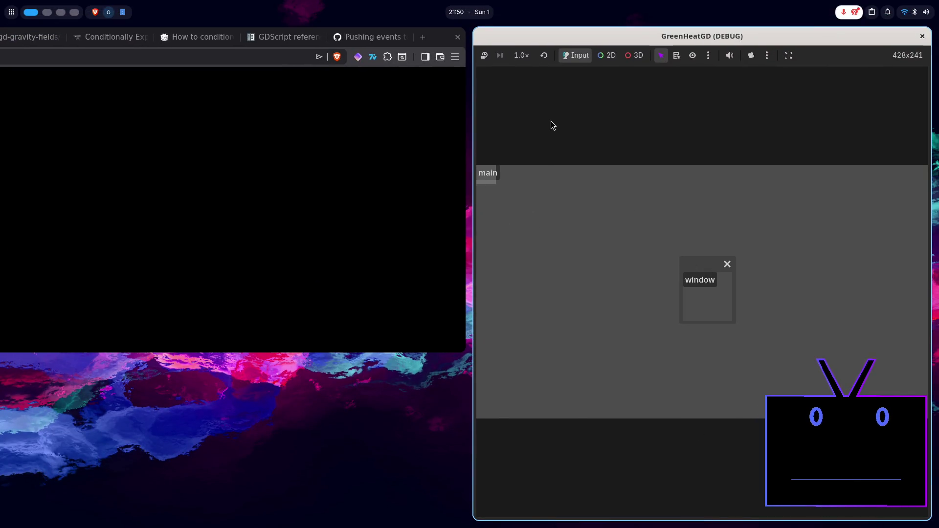
pyautogui.press('super+q')
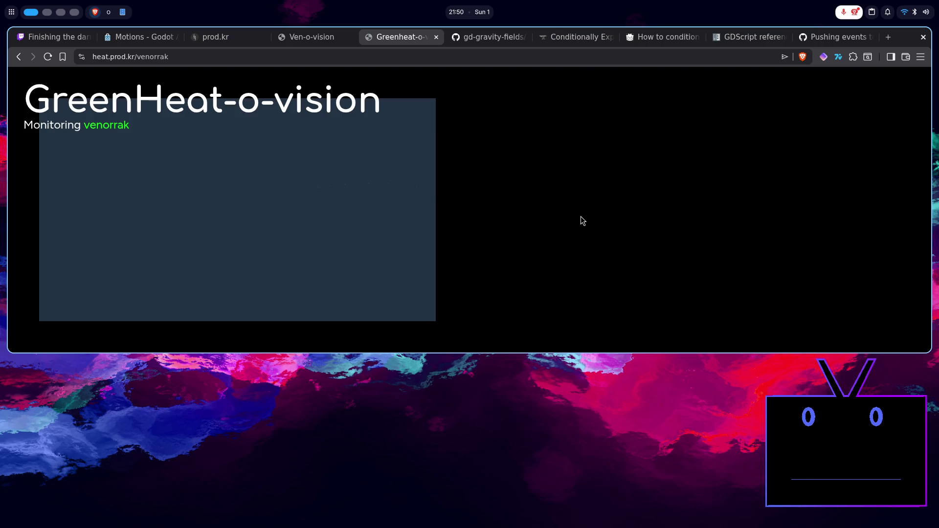
pyautogui.click(55, 120)
pyautogui.click(55, 120)
pyautogui.click(57, 120)
pyautogui.press('super+2')
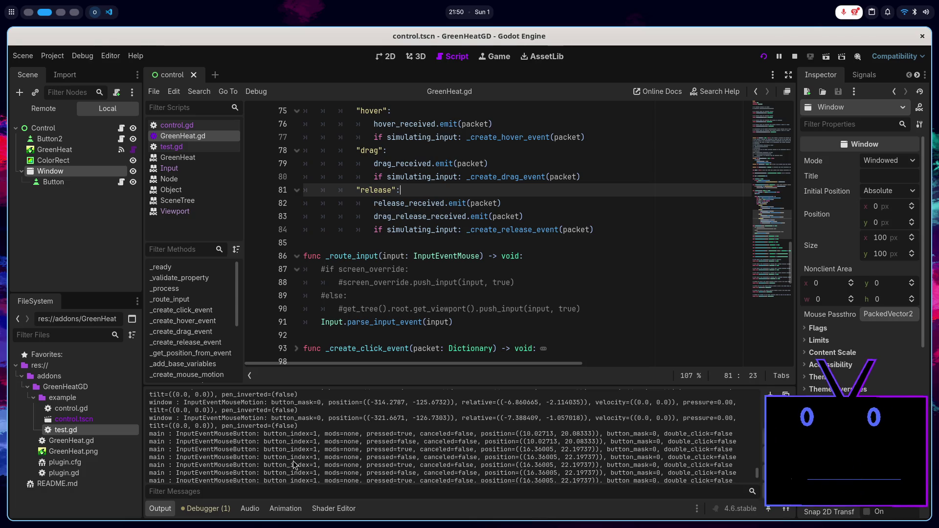
pyautogui.doubleClick(244, 417)
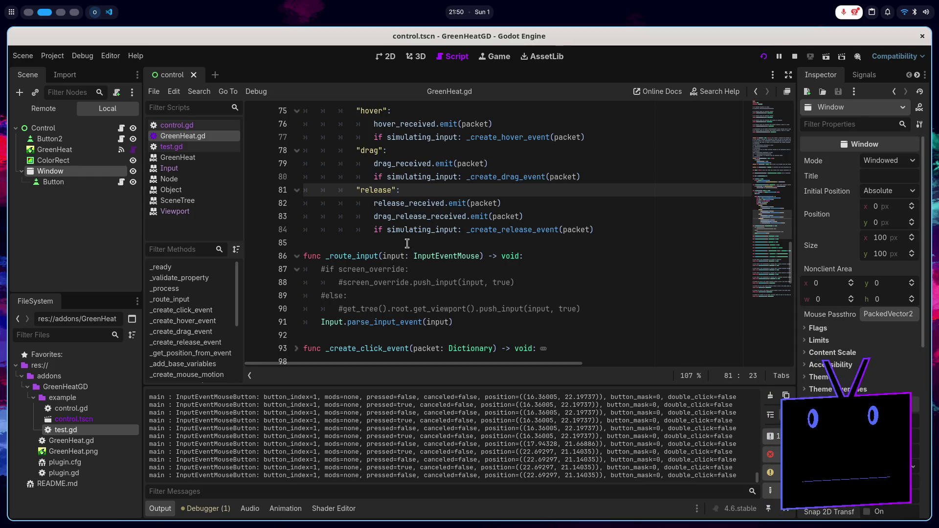
pyautogui.doubleClick(379, 257)
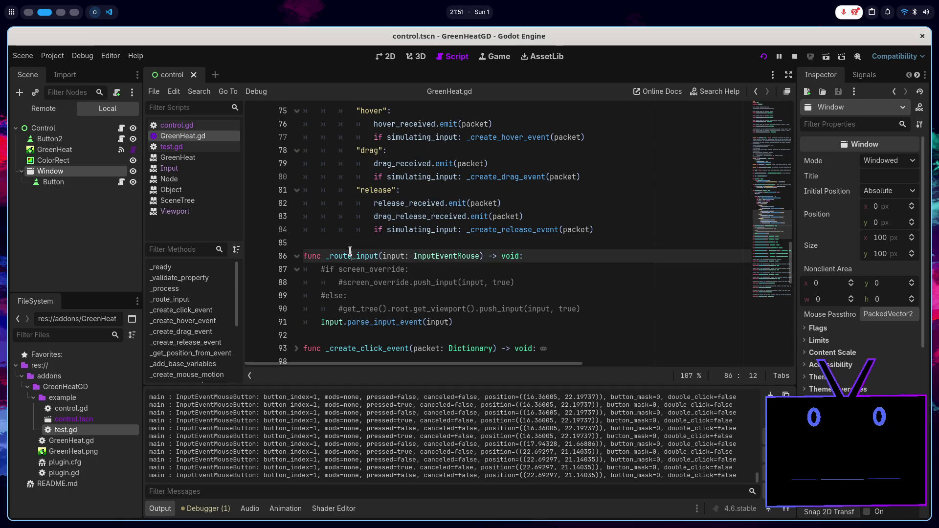
pyautogui.doubleClick(333, 322)
pyautogui.doubleClick(404, 322)
pyautogui.press('super+Right')
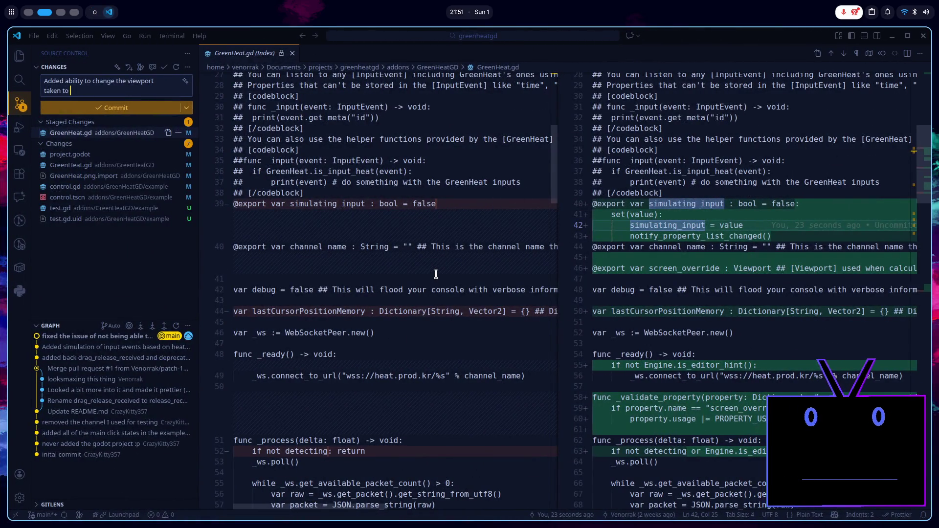
# Scroll through the staged GreenHeat.gd diff in VS Code, then switch back to Godot.
pyautogui.scroll(-10, 436, 274)
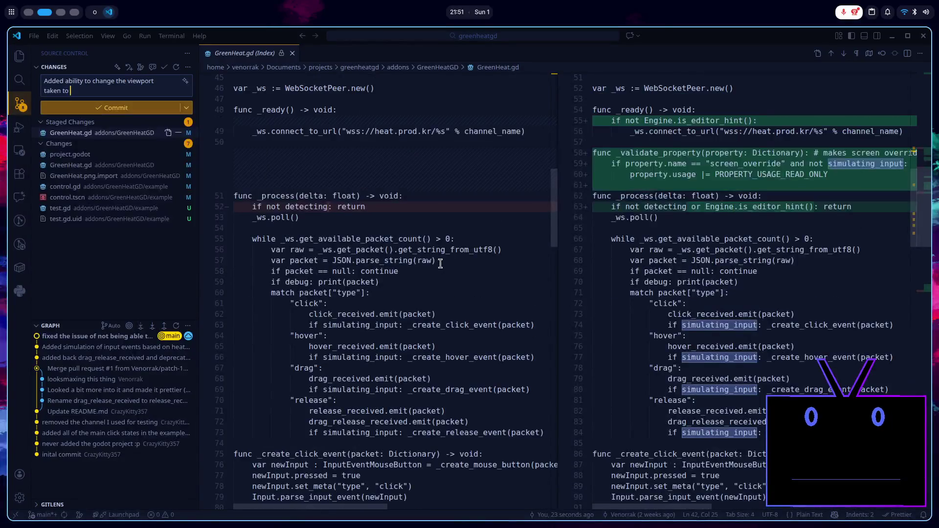
pyautogui.scroll(3, 440, 263)
pyautogui.scroll(-15, 440, 264)
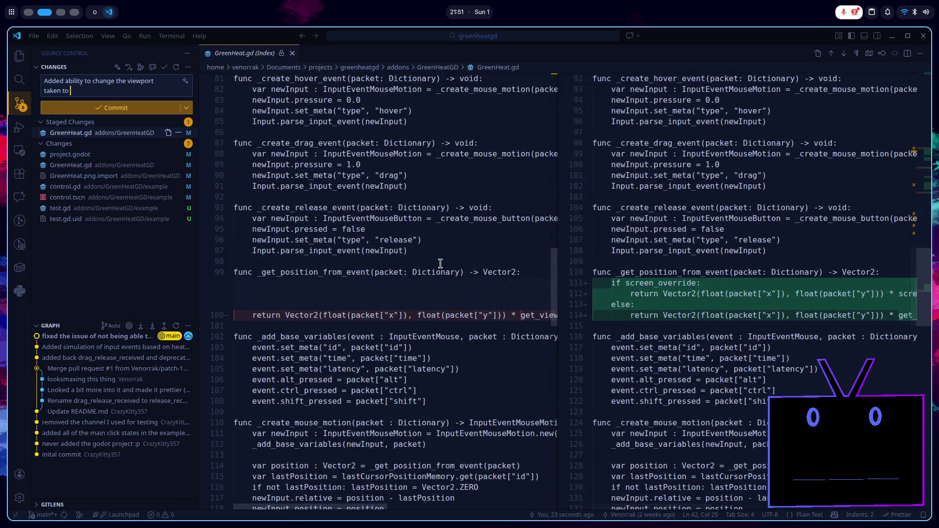
pyautogui.hscroll(10, 441, 264)
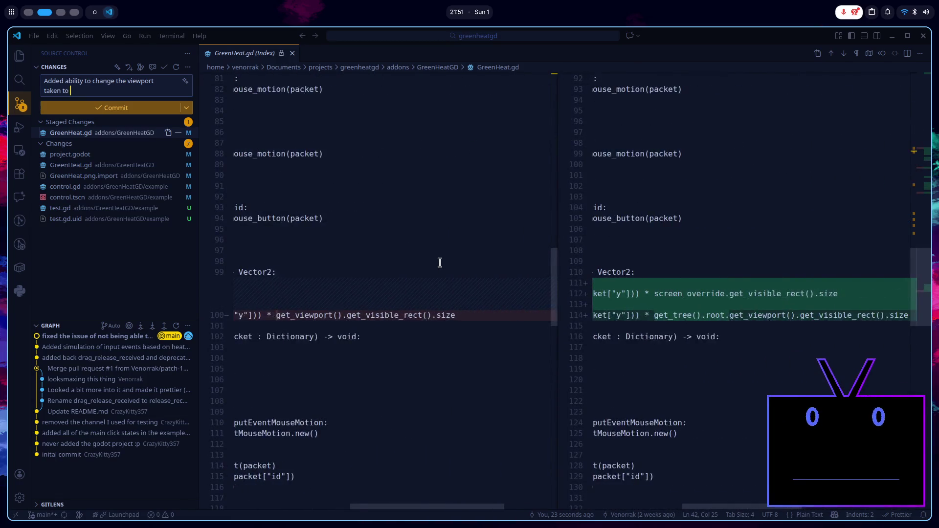
pyautogui.hscroll(-10, 440, 262)
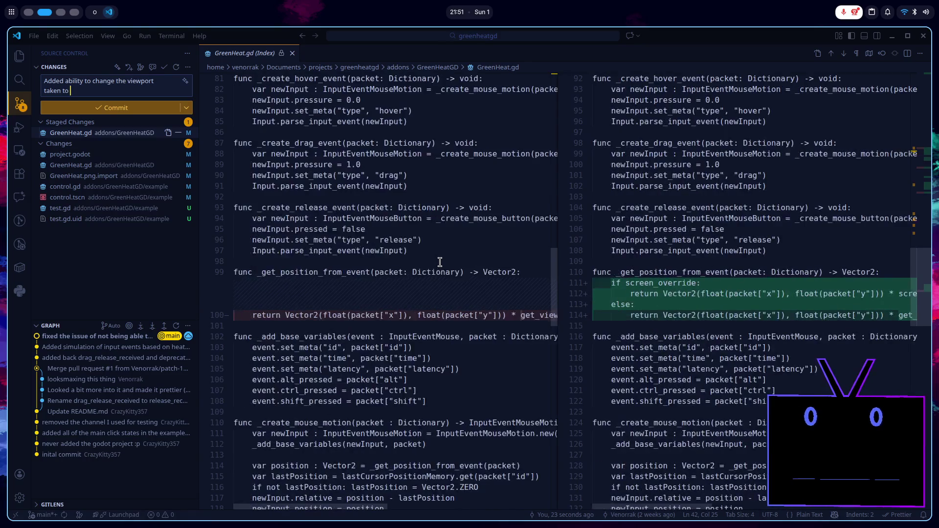
pyautogui.hotkey('alt', 'Tab')
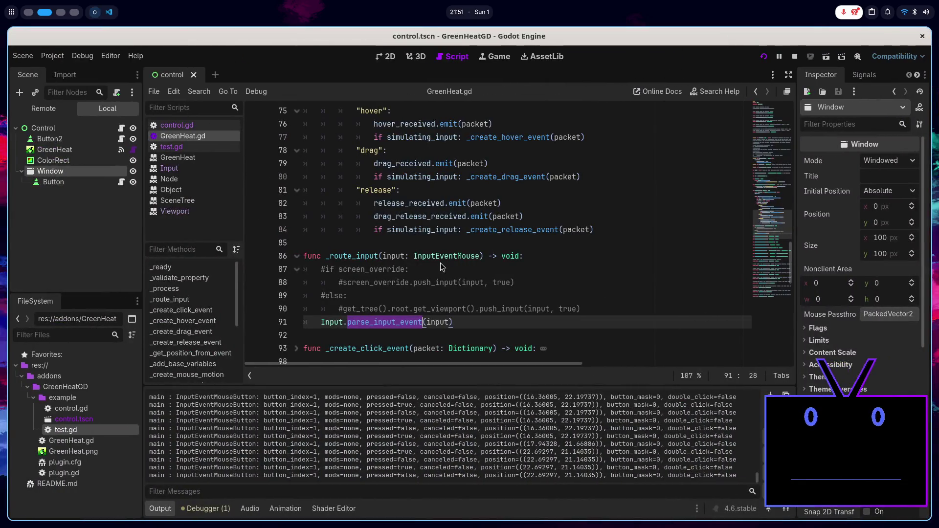
# Set the GreenHeat node's Screen Override in the Inspector and relaunch the game.
pyautogui.click(97, 151)
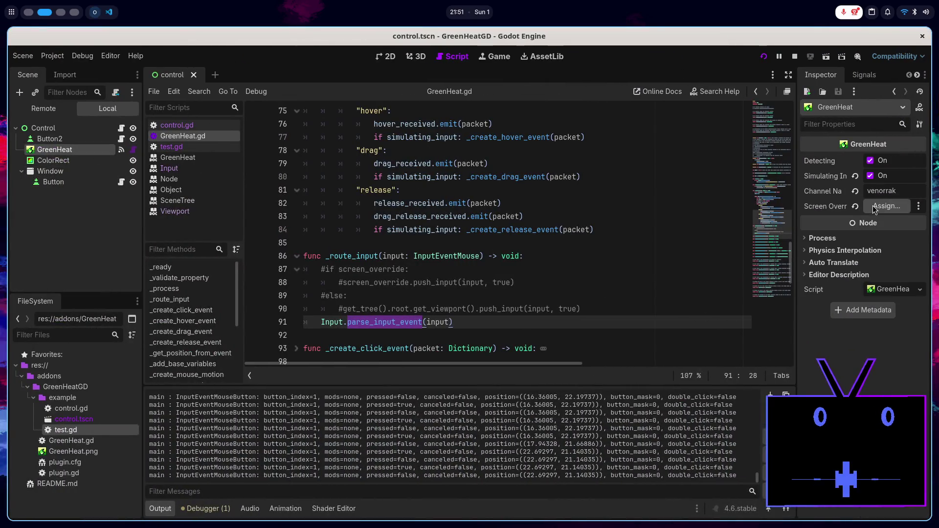
pyautogui.click(856, 207)
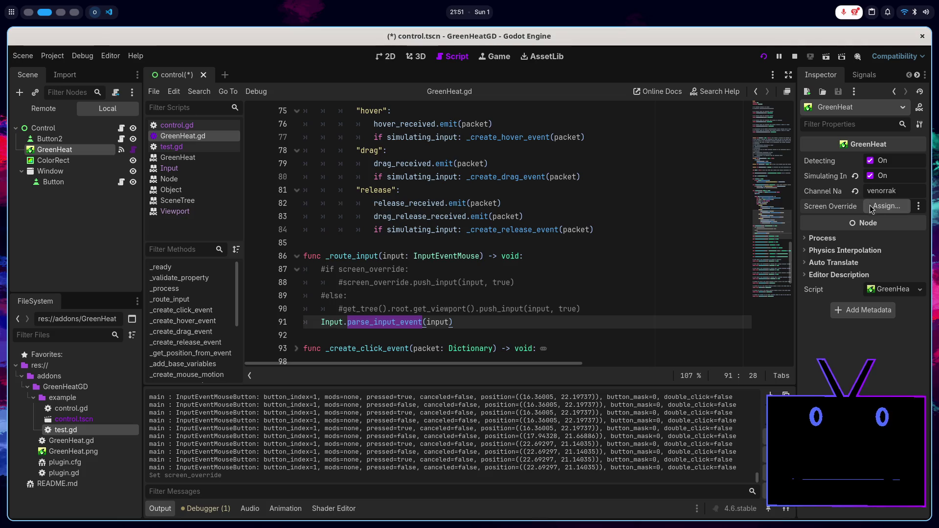
pyautogui.click(795, 56)
pyautogui.click(764, 56)
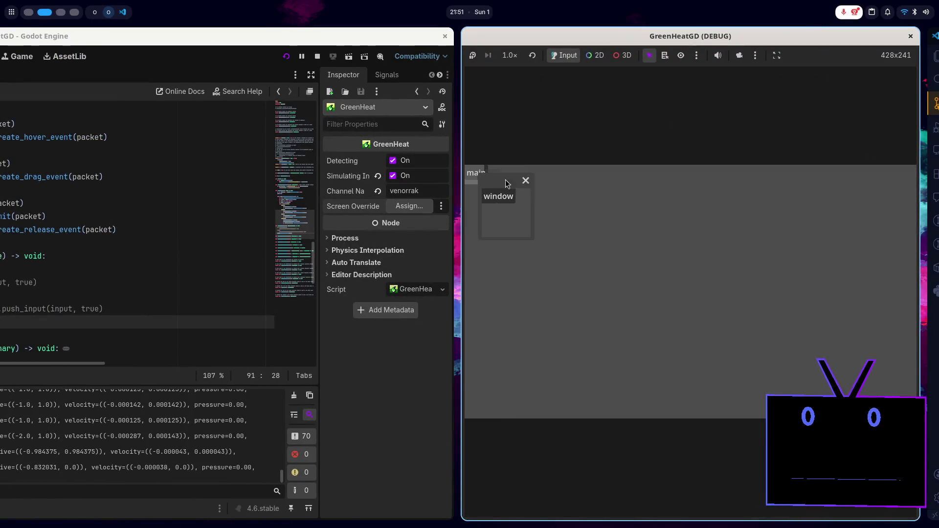
# Tile the game beneath the heatmap page and send several heatmap clicks over its window.
pyautogui.press('F8')
pyautogui.press('super+1')
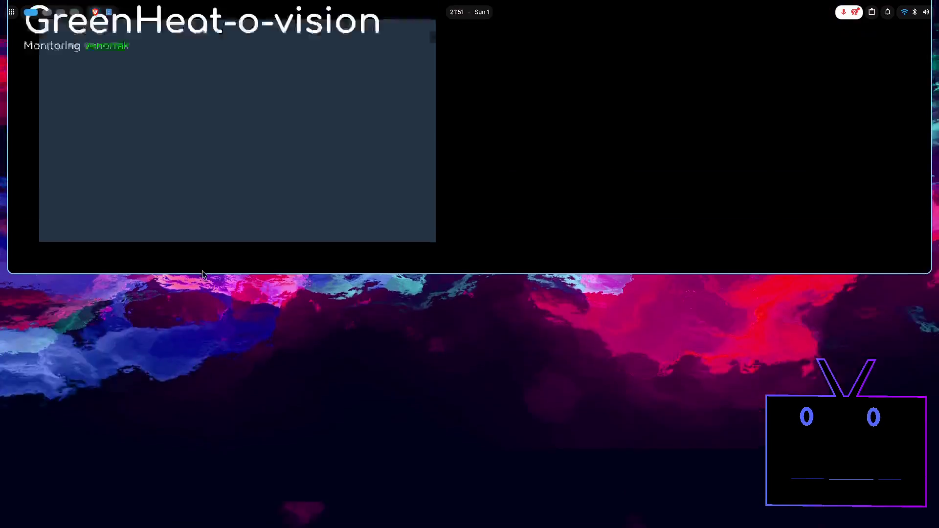
pyautogui.press('super+2')
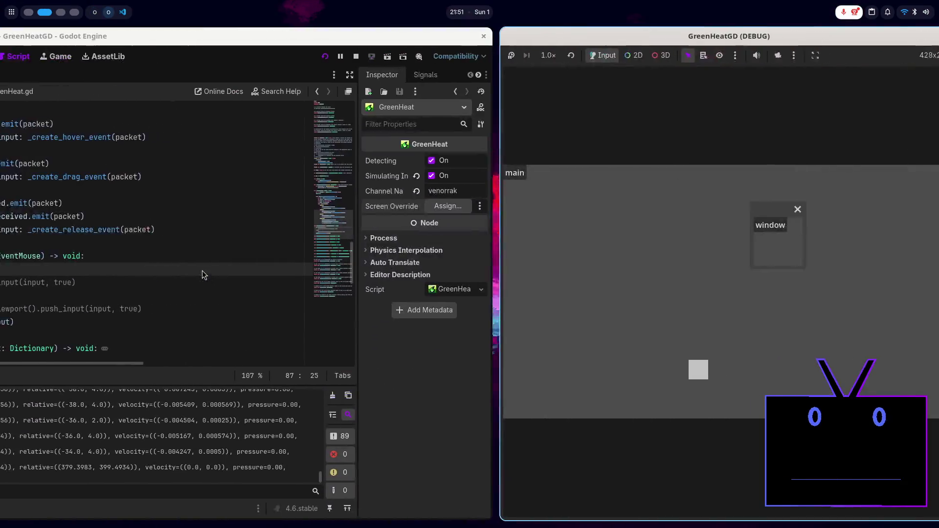
pyautogui.press('super+shift+1')
pyautogui.press('super+shift+2')
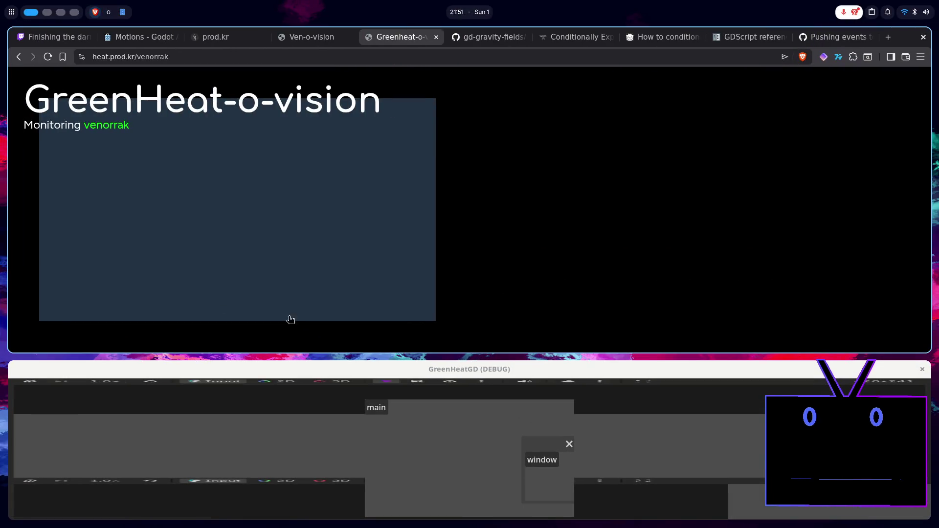
pyautogui.click(74, 120)
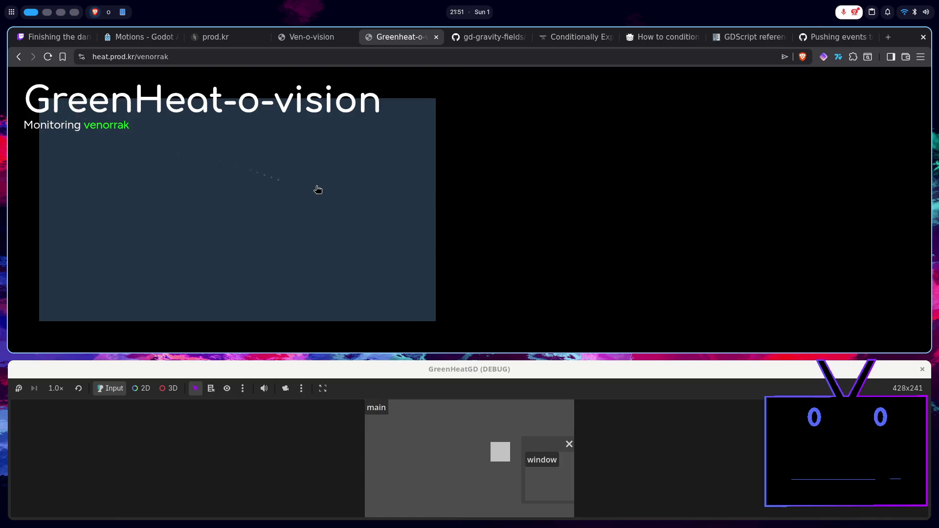
pyautogui.click(353, 202)
pyautogui.click(361, 205)
pyautogui.click(365, 205)
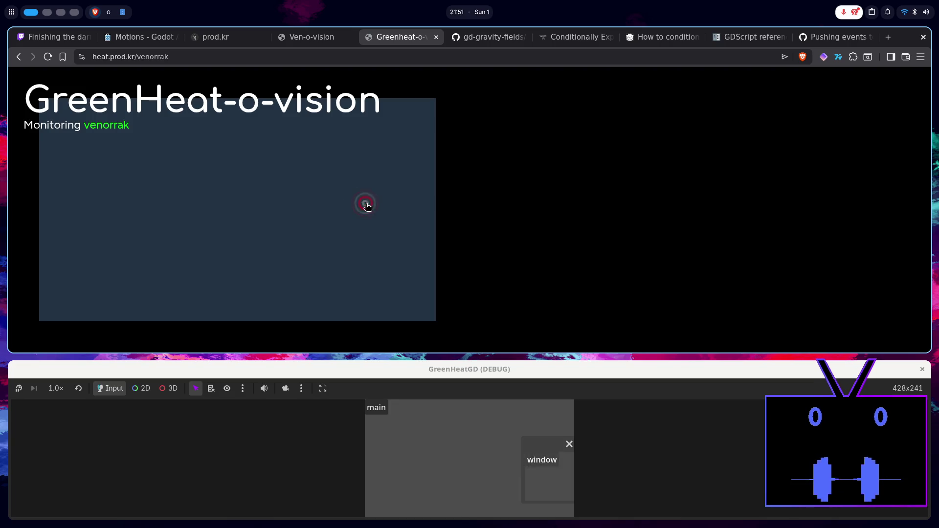
pyautogui.press('super+2')
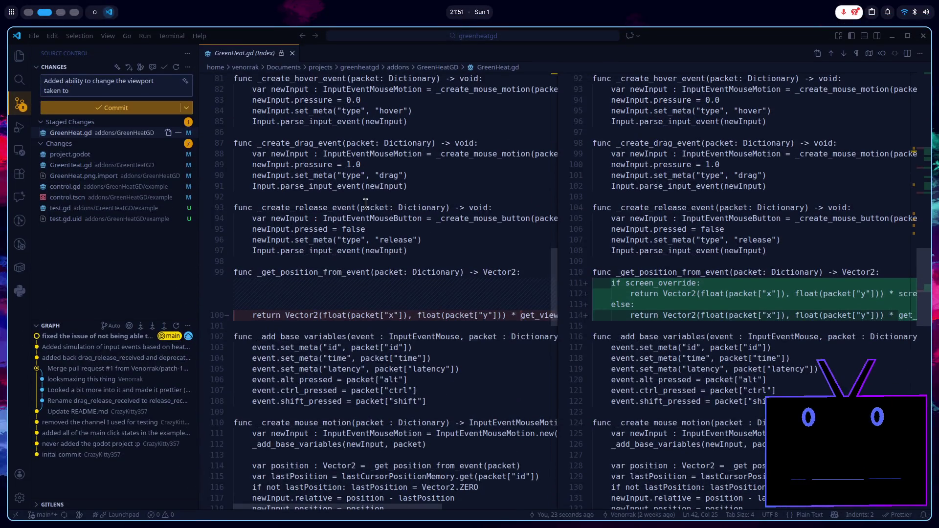
# Return to the Godot editor and inspect Button2, then GreenHeat, in the Scene tree.
pyautogui.press('super+1')
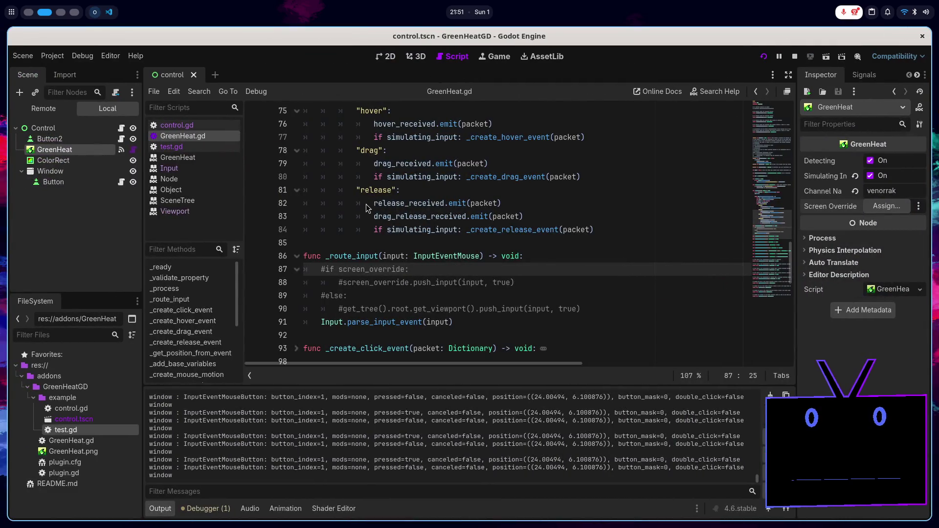
pyautogui.press('super+3')
pyautogui.press('super+1')
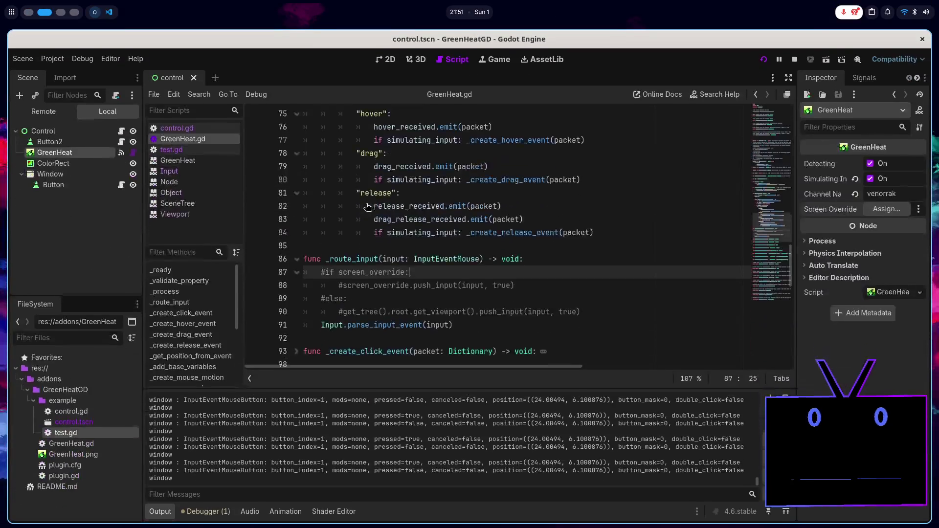
pyautogui.click(77, 139)
pyautogui.click(78, 148)
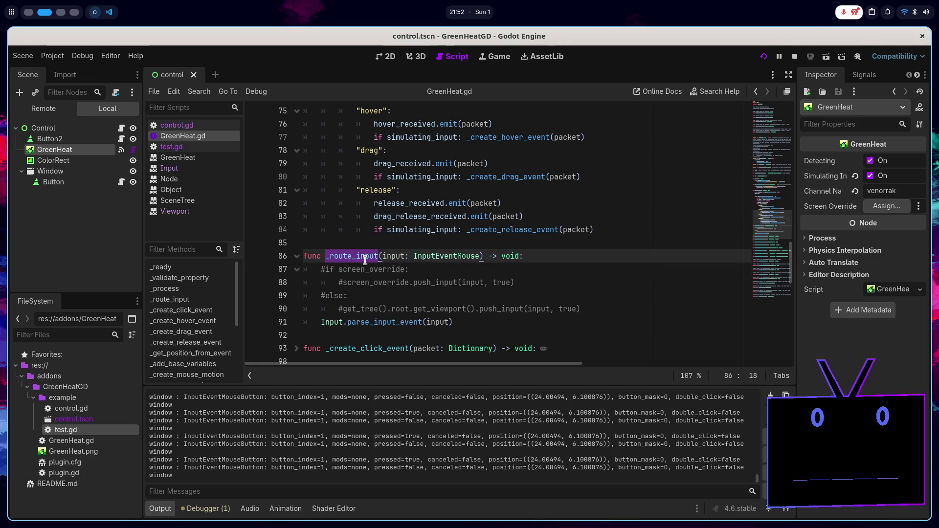
# Go to the browser workspace and bring the running game and heatmap page forward.
pyautogui.press('super+Page_Down')
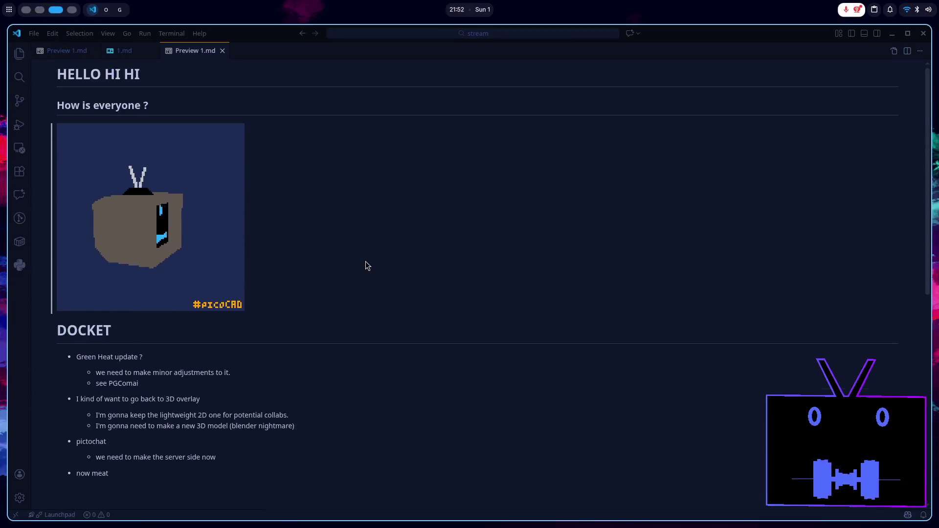
pyautogui.press('super+Page_Down')
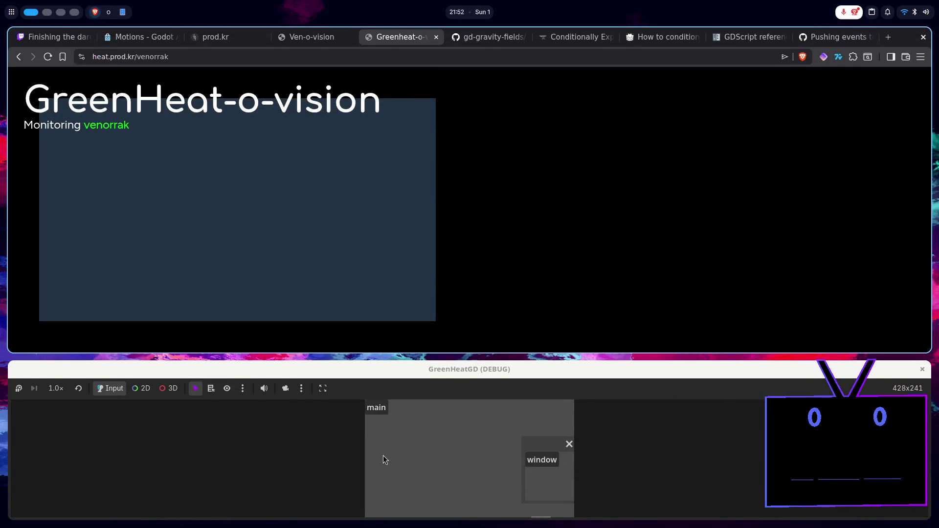
pyautogui.click(383, 456)
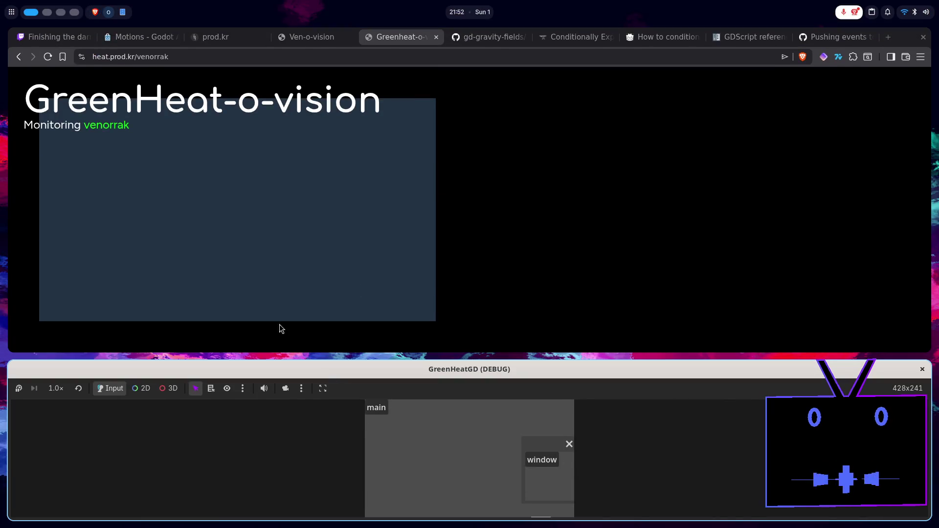
pyautogui.click(61, 120)
# Send a test heatmap click and drag the game's inner window panel slightly left.
pyautogui.click(363, 211)
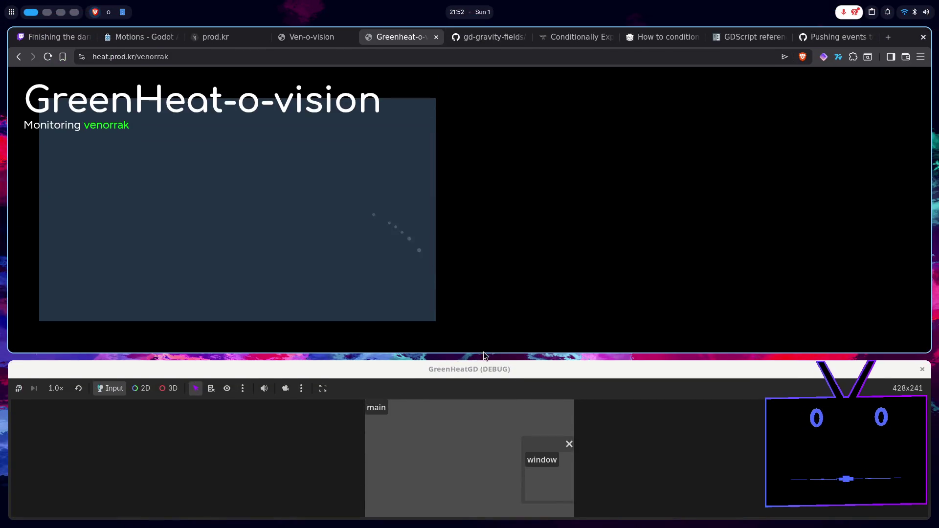
pyautogui.moveTo(525, 444)
pyautogui.mouseDown()
pyautogui.moveTo(496, 443)
pyautogui.moveTo(512, 446)
pyautogui.mouseUp()
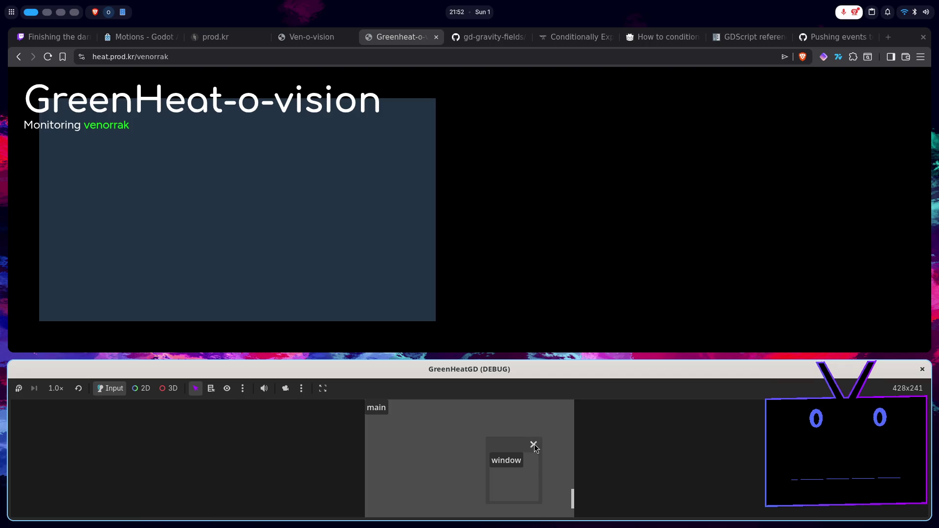
pyautogui.press('super+ctrl+Right')
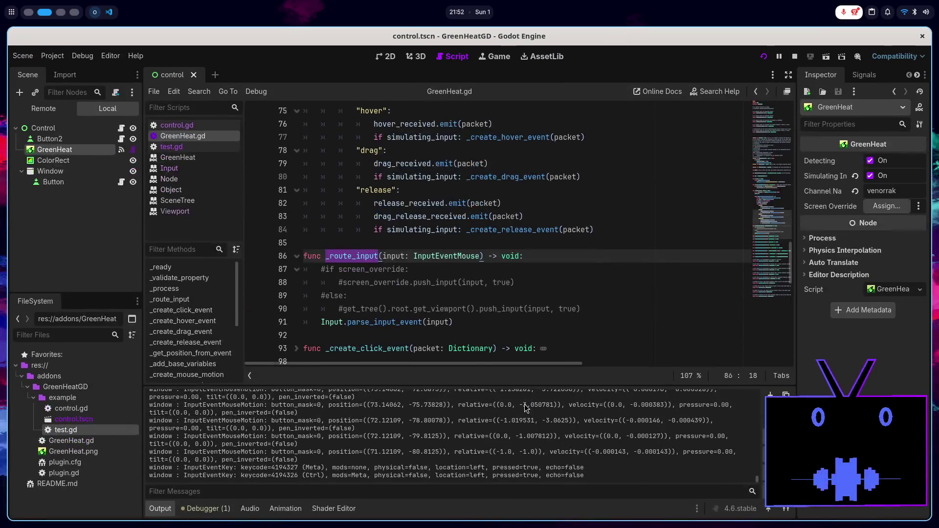
# Drag the Window node right to position 178, 36 and rerun the current scene.
pyautogui.click(396, 56)
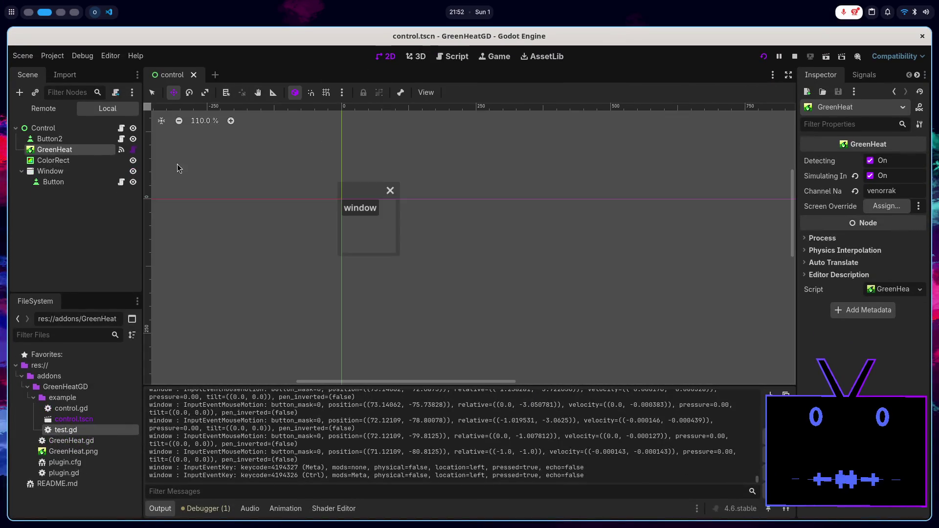
pyautogui.click(76, 171)
pyautogui.moveTo(367, 230); pyautogui.dragTo(463, 229)
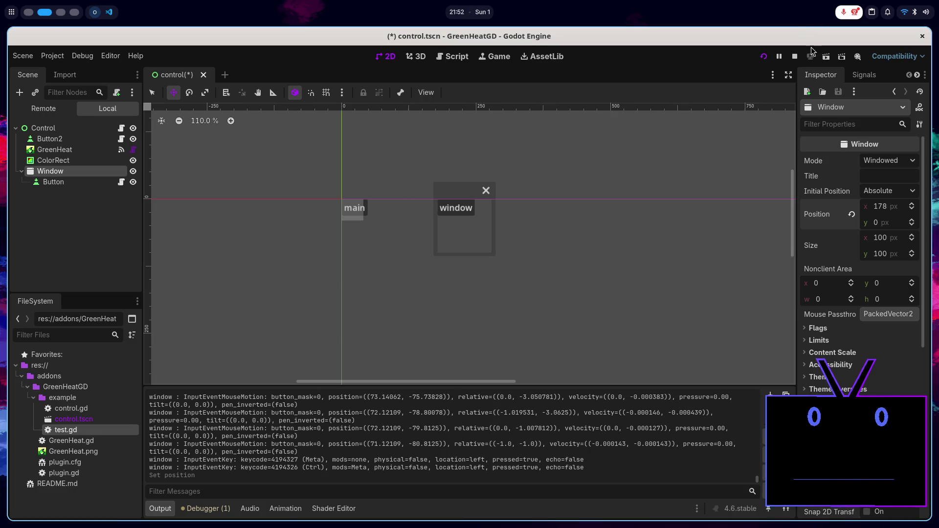
pyautogui.click(764, 56)
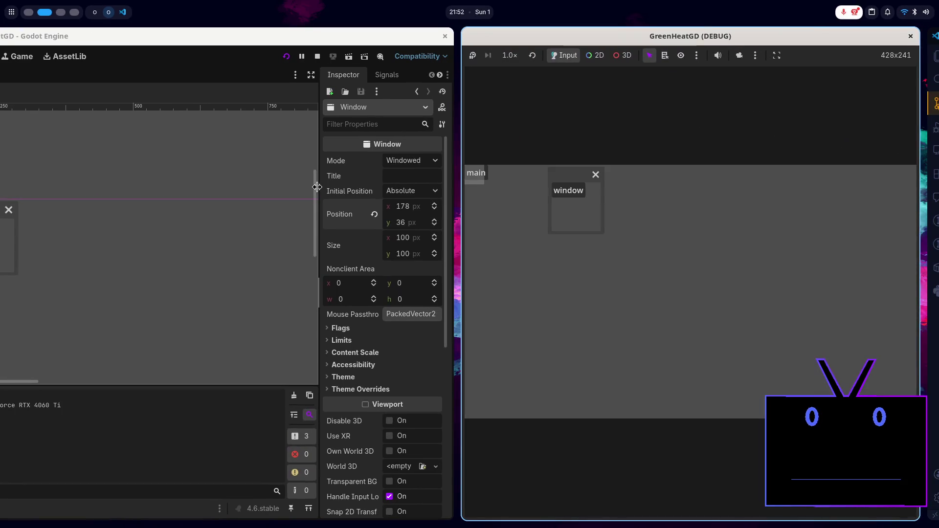
pyautogui.press('super+1')
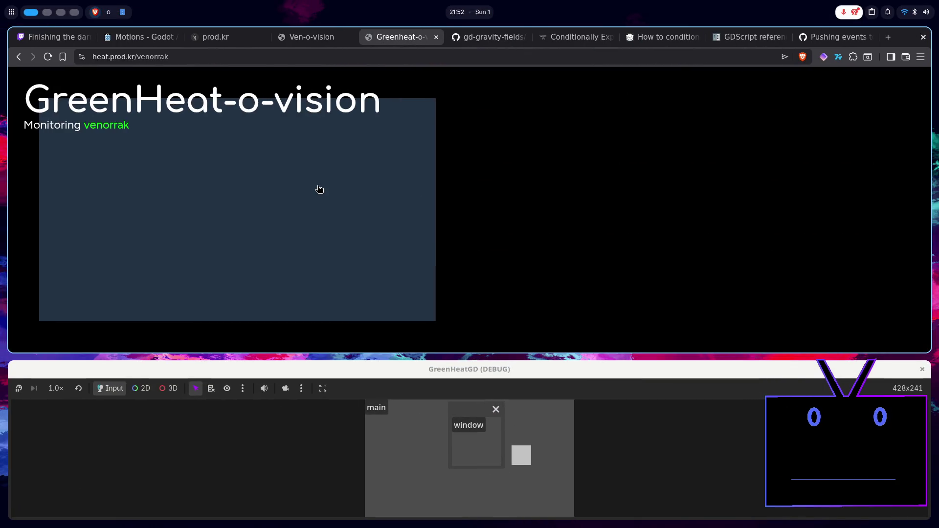
# Send repeated heatmap clicks over the Monitoring text and confirm they register on main.
pyautogui.click(235, 157)
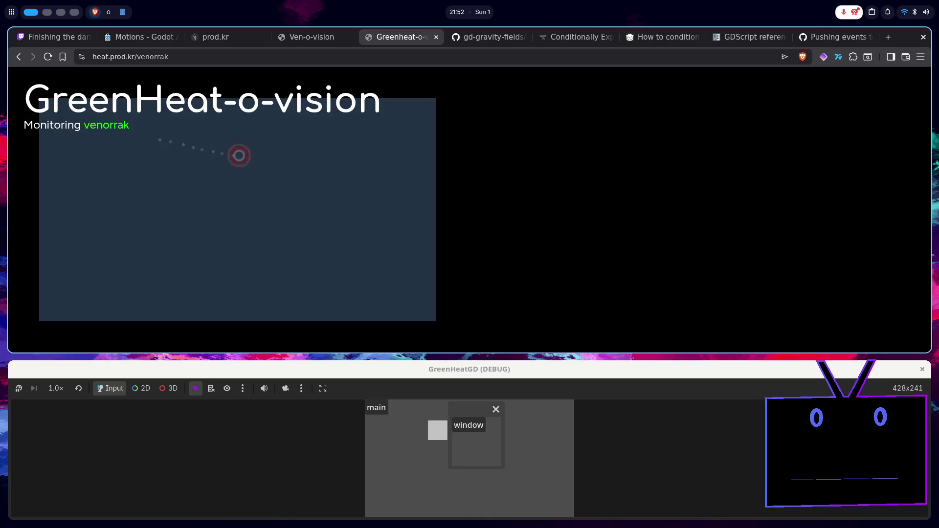
pyautogui.click(80, 125)
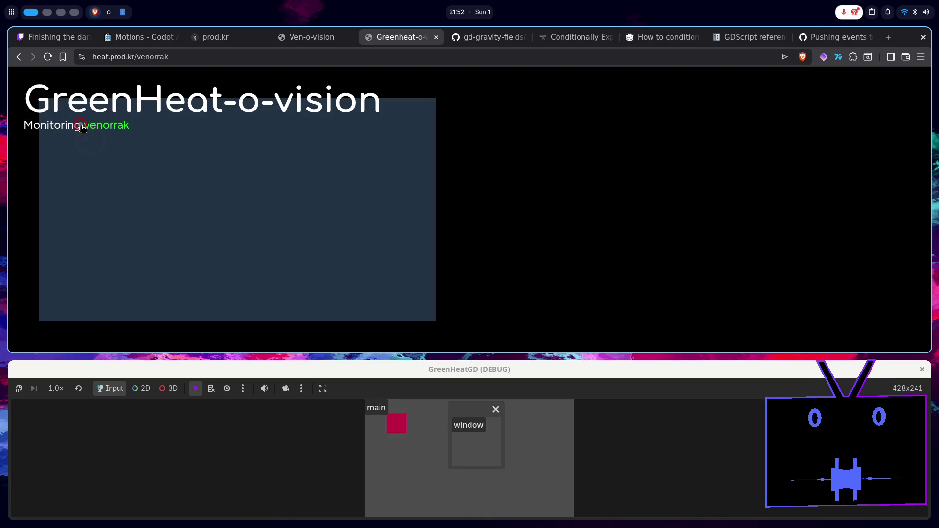
pyautogui.click(78, 122)
pyautogui.click(79, 122)
pyautogui.click(78, 122)
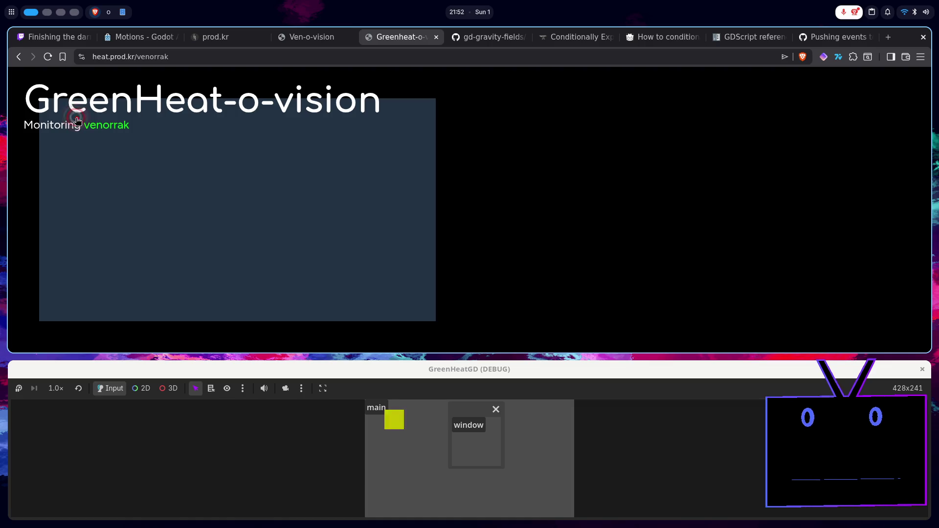
pyautogui.click(78, 121)
pyautogui.press('super+Page_Down')
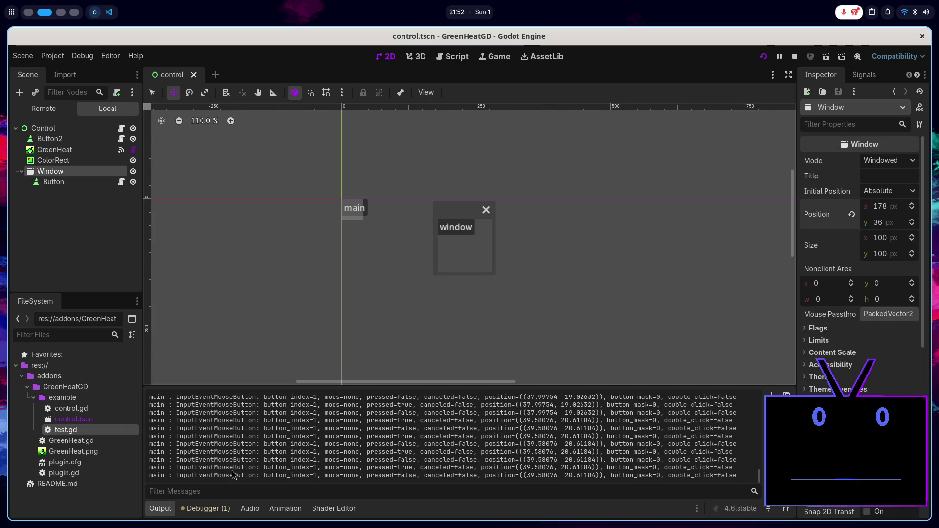
# Flag the Window node Unfocusable, rerun the game, and retest with two heatmap clicks.
pyautogui.click(831, 328)
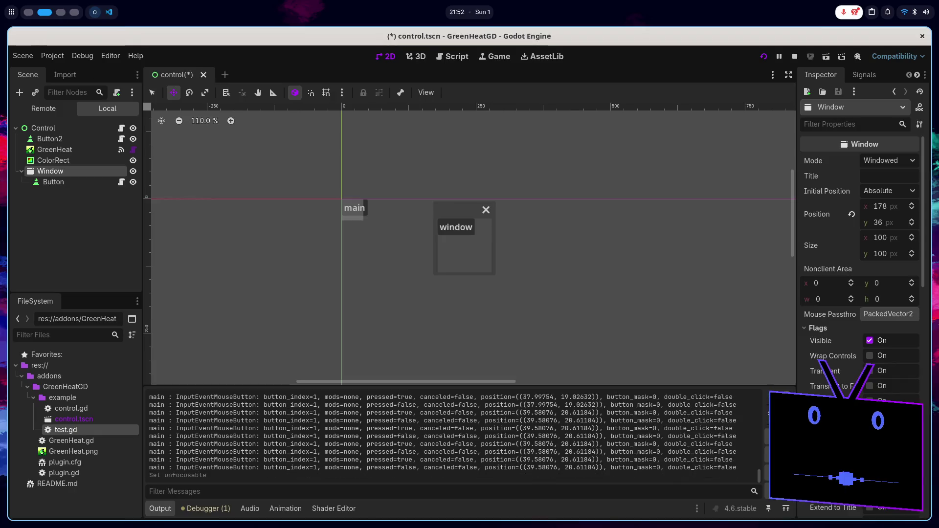
pyautogui.click(764, 56)
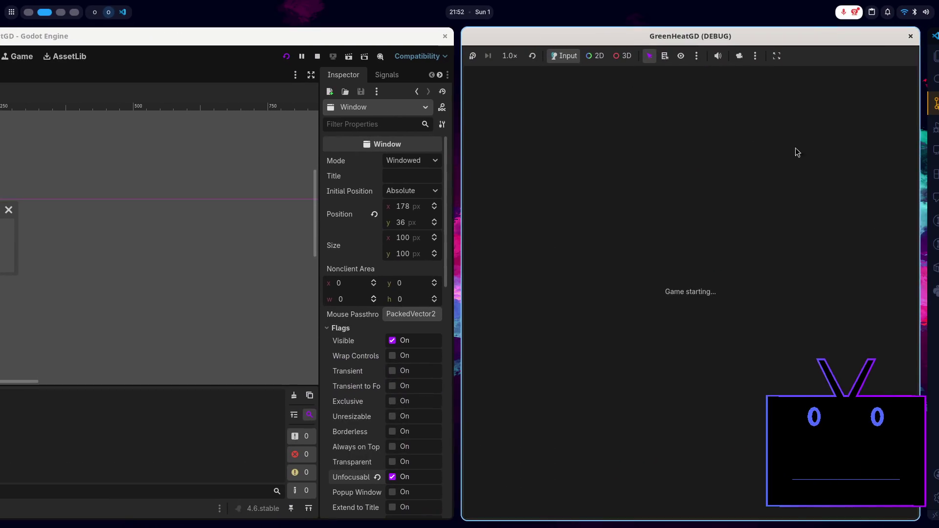
pyautogui.press('super+1')
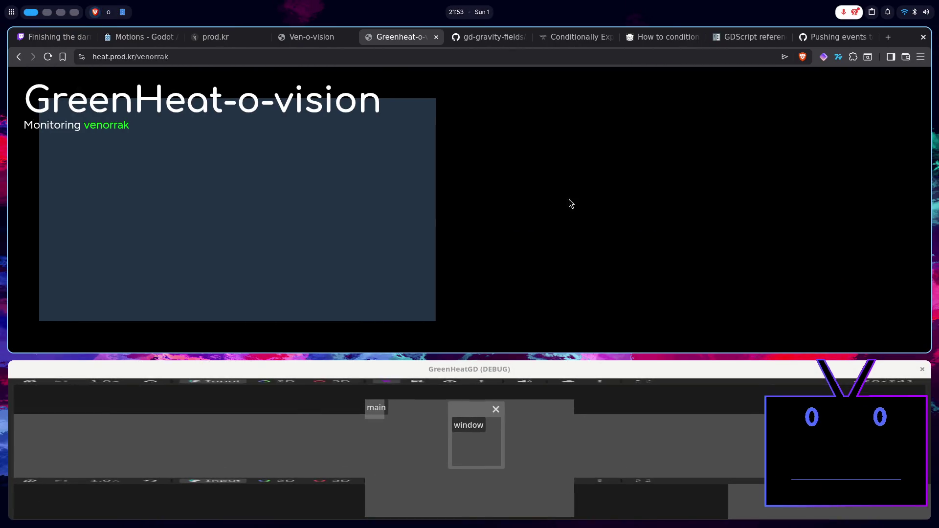
pyautogui.click(210, 154)
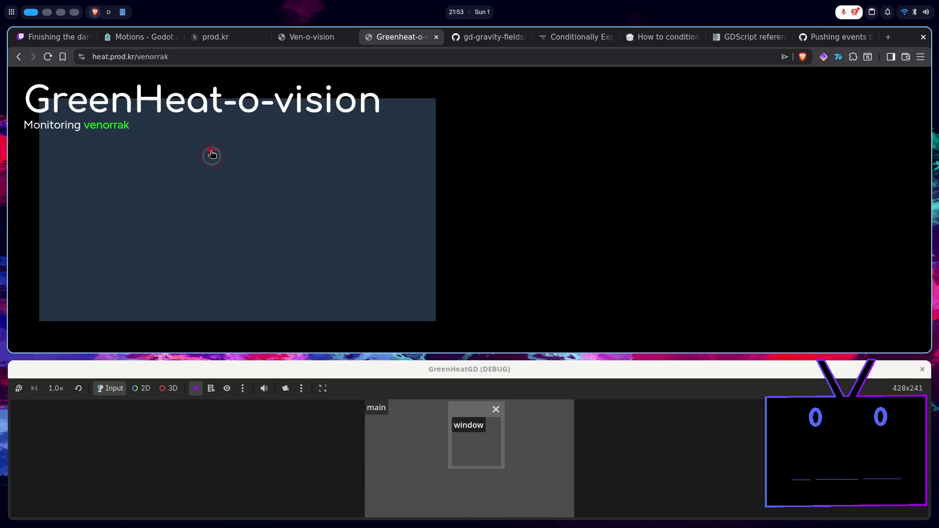
pyautogui.click(63, 113)
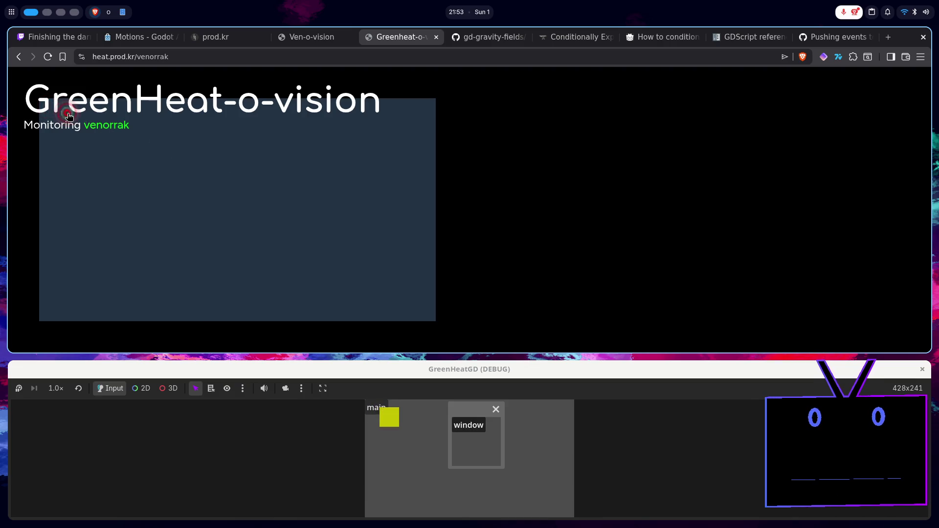
pyautogui.press('super+2')
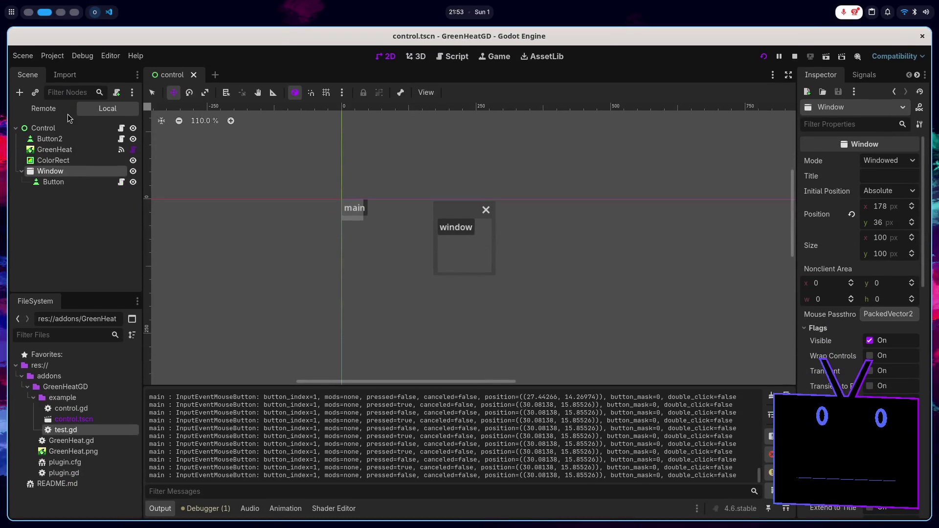
pyautogui.click(98, 149)
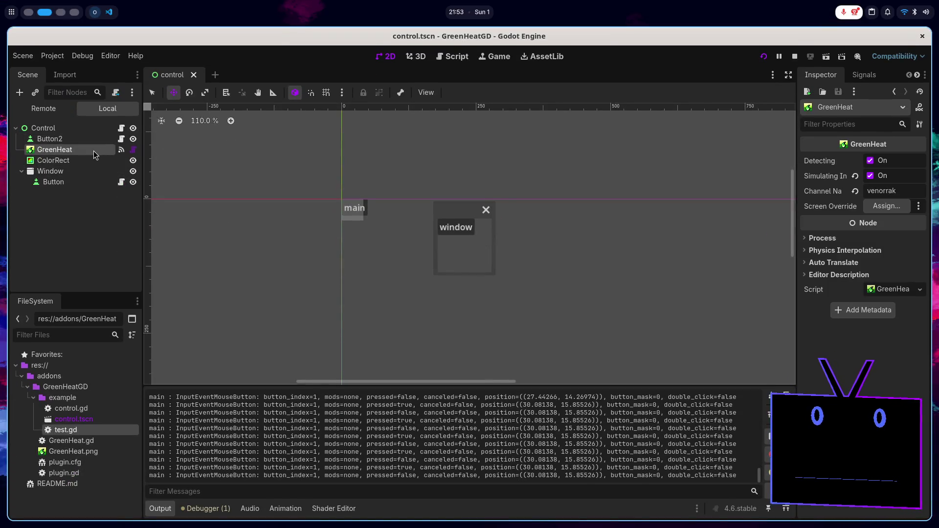
# Open the GreenHeat.gd script and review the code around line 86.
pyautogui.click(451, 56)
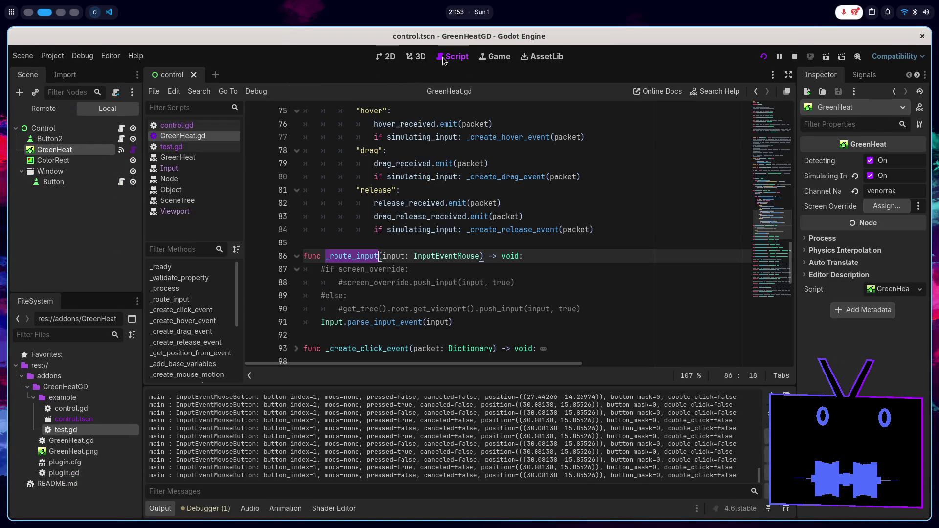
pyautogui.rightClick(176, 139)
pyautogui.click(253, 228)
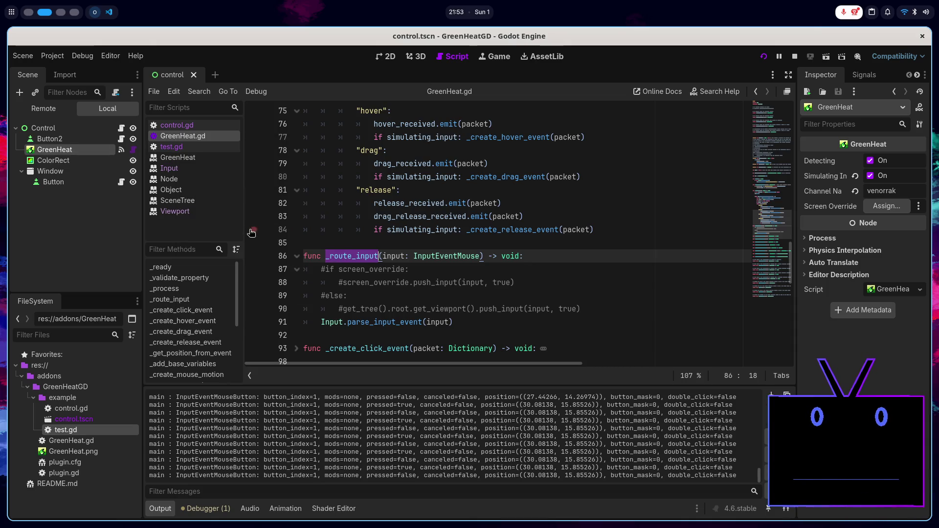
pyautogui.click(73, 138)
pyautogui.click(79, 151)
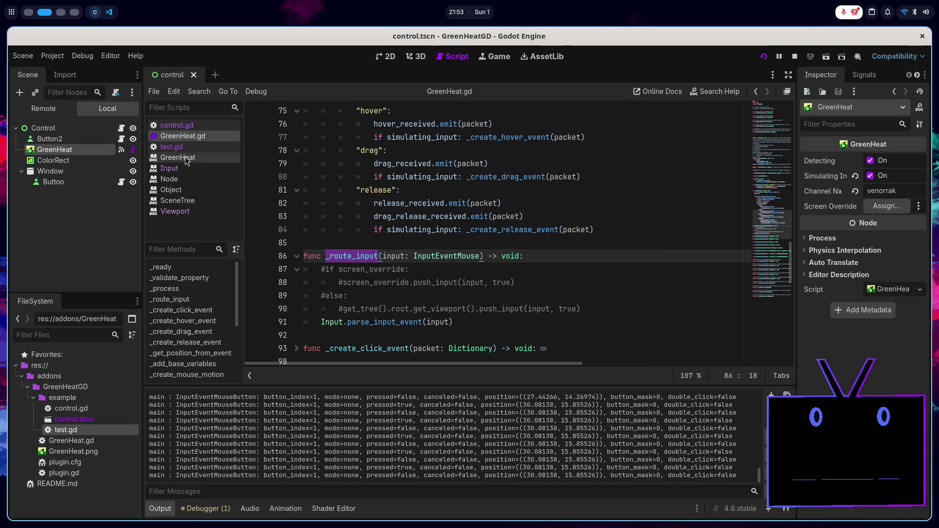
pyautogui.moveTo(818, 207)
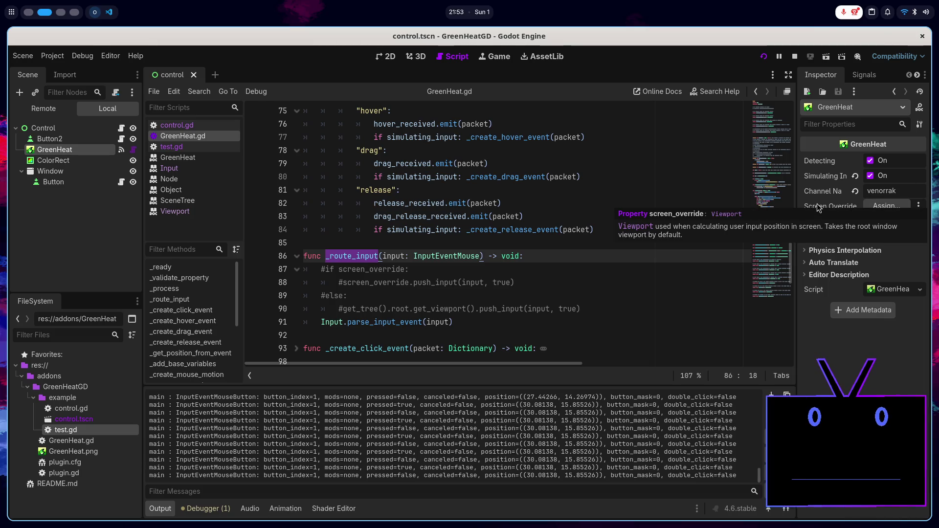
pyautogui.click(567, 259)
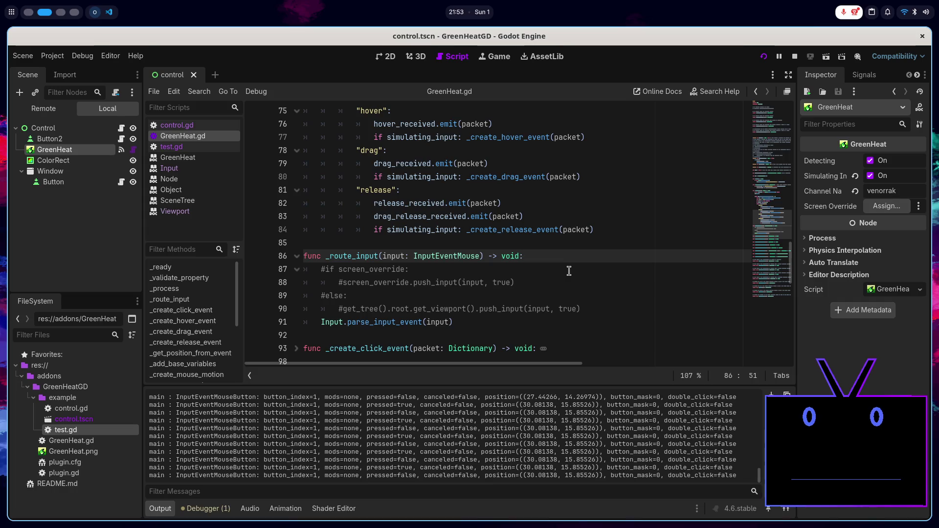
pyautogui.scroll(-5, 568, 267)
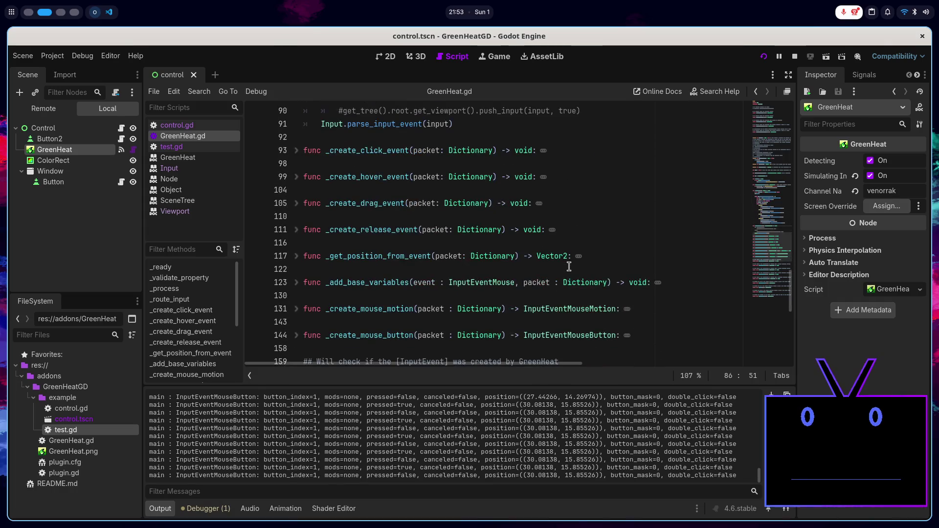
pyautogui.scroll(4, 568, 266)
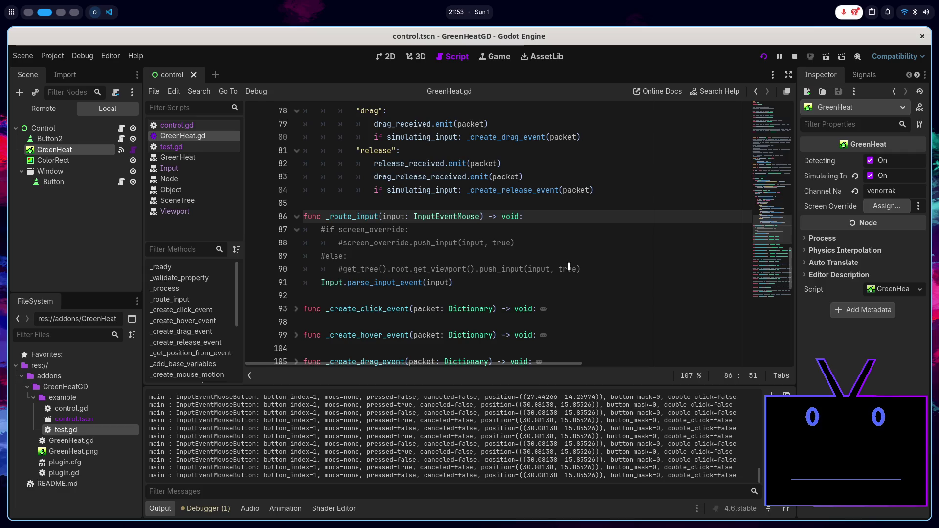
# Rerun the game and test double-clicks on the window panel and main viewport.
pyautogui.click(779, 57)
pyautogui.click(765, 57)
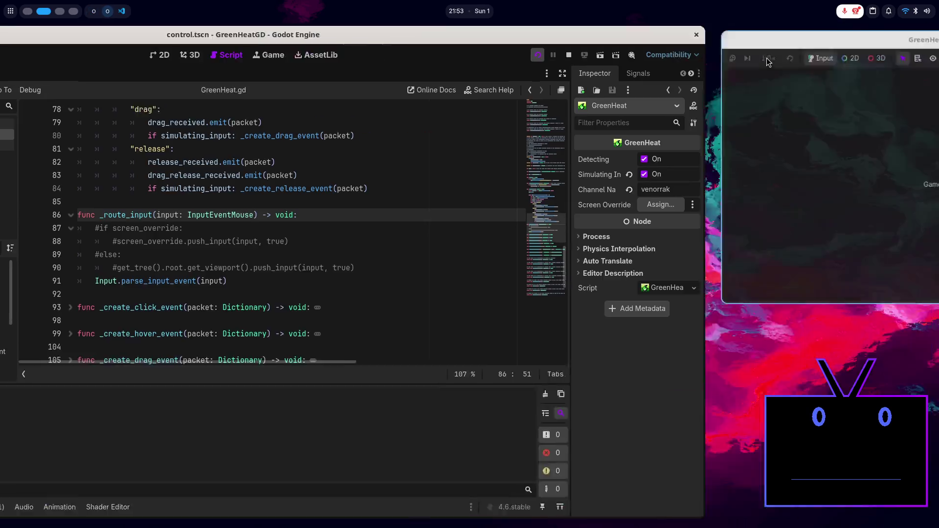
pyautogui.doubleClick(577, 195)
pyautogui.doubleClick(577, 195)
pyautogui.doubleClick(487, 176)
pyautogui.doubleClick(486, 176)
pyautogui.doubleClick(487, 176)
pyautogui.doubleClick(487, 176)
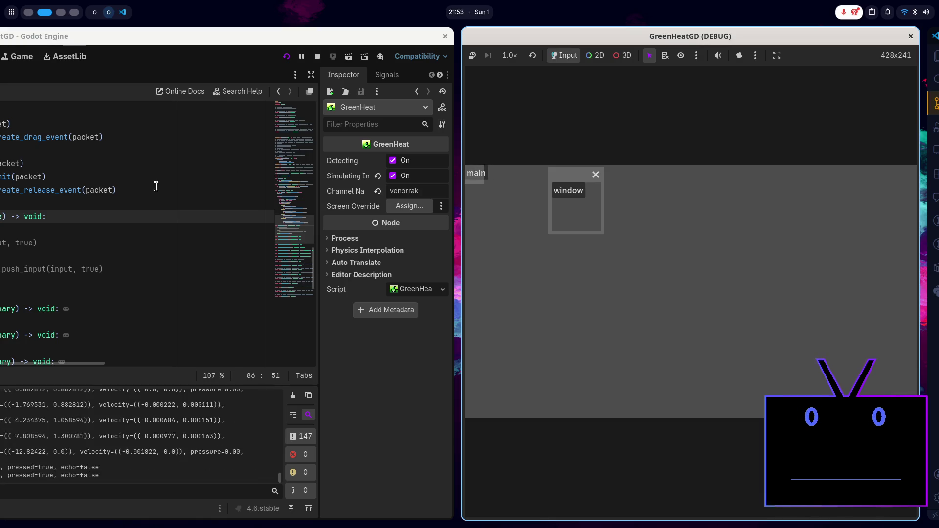
# Tile the game window beneath the heatmap browser and send several test heatmap clicks.
pyautogui.press('super+Page_Up')
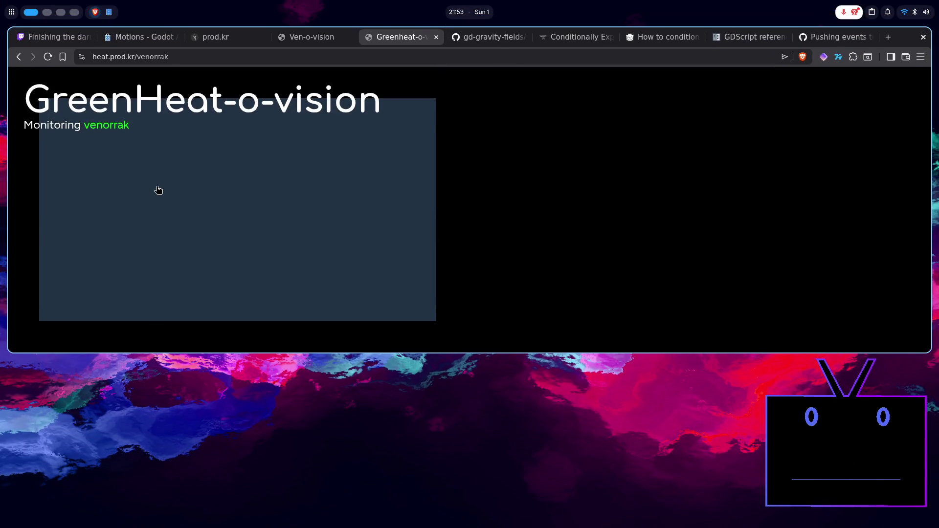
pyautogui.press('super+Page_Down')
pyautogui.press('super+ctrl+Page_Up')
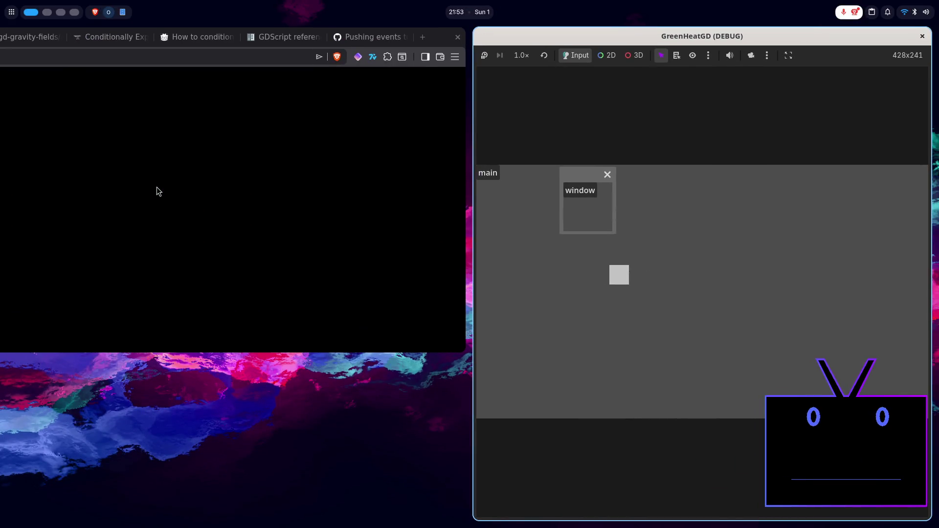
pyautogui.press('super+bracketleft')
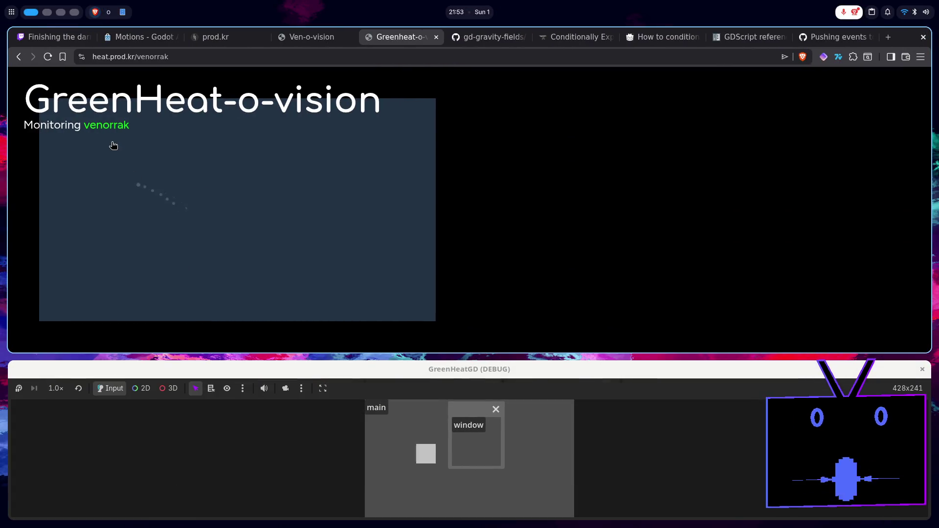
pyautogui.click(68, 113)
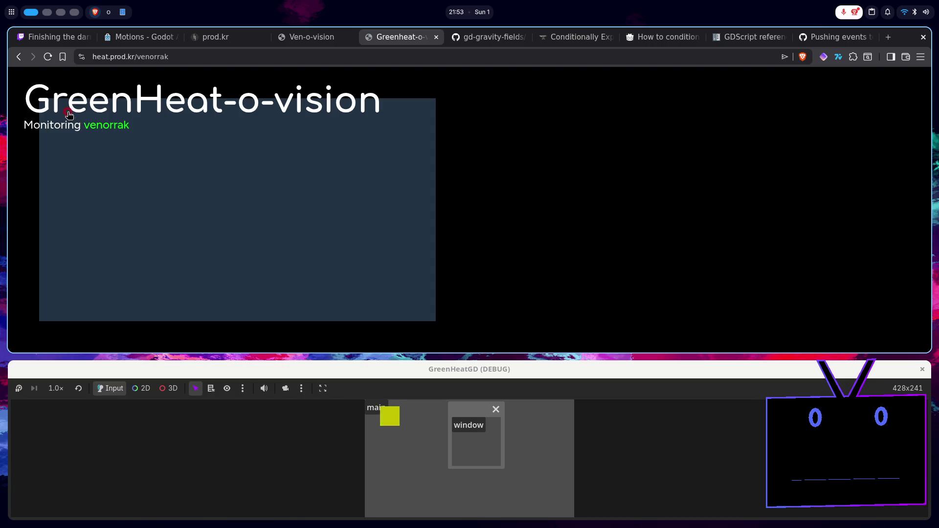
pyautogui.click(220, 145)
pyautogui.click(223, 145)
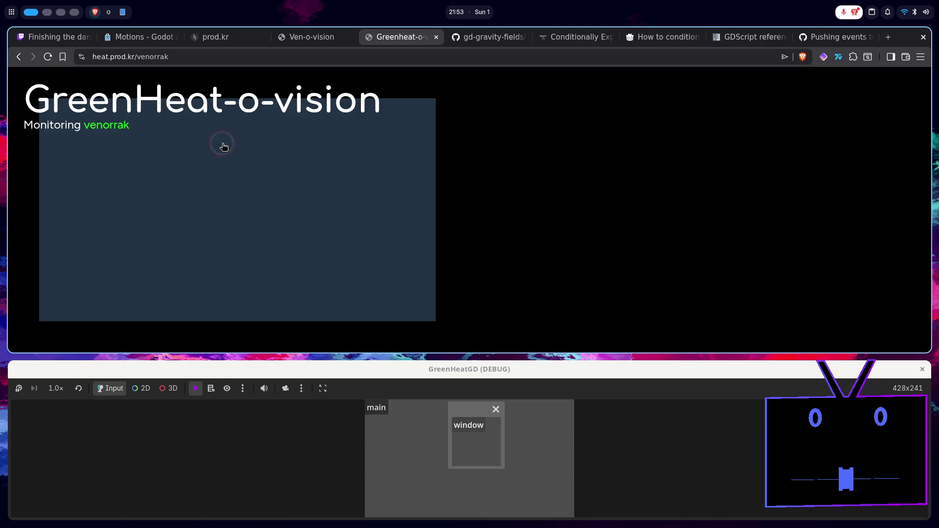
pyautogui.press('super+2')
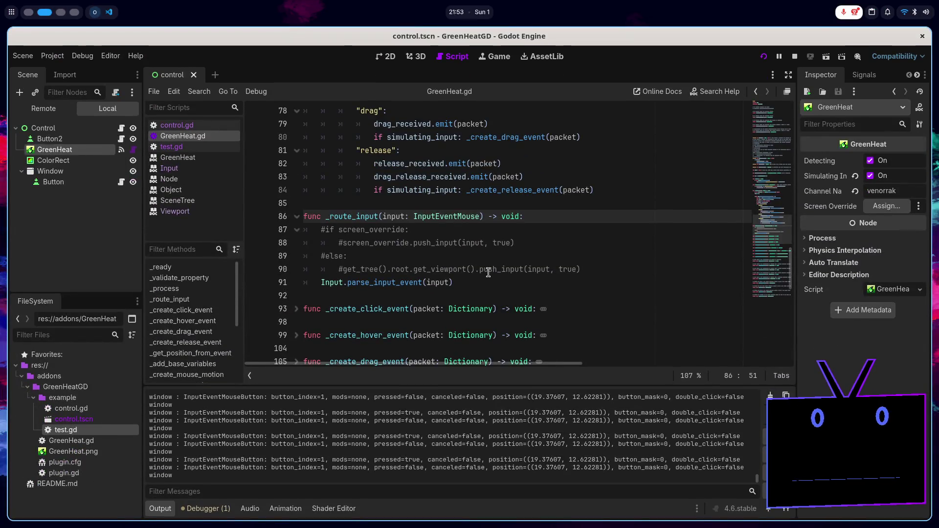
# Assign the Window node as GreenHeat's Screen Override and save the scene.
pyautogui.click(867, 208)
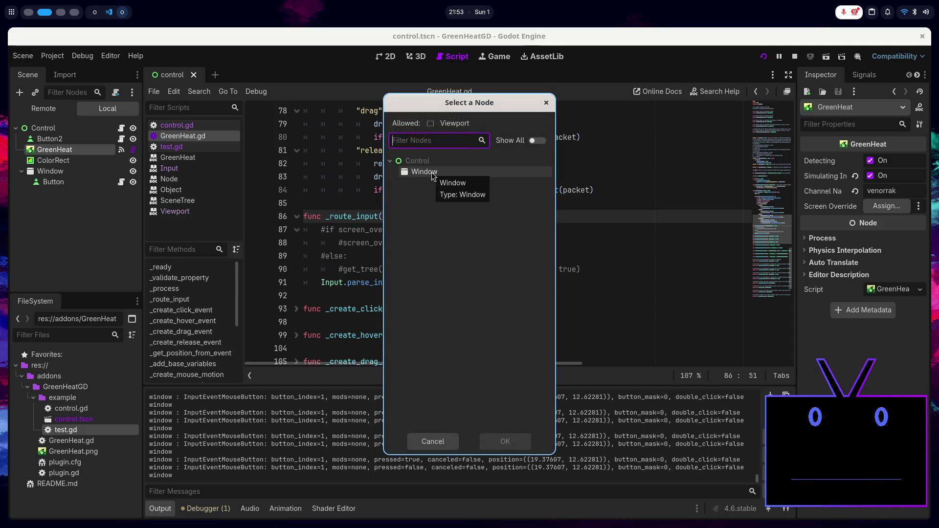
pyautogui.doubleClick(432, 172)
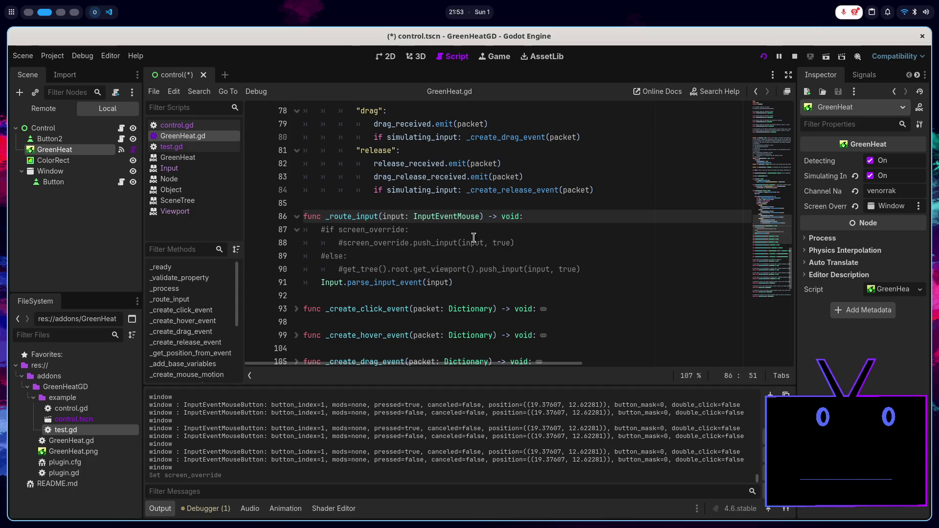
pyautogui.hotkey('ctrl', 's')
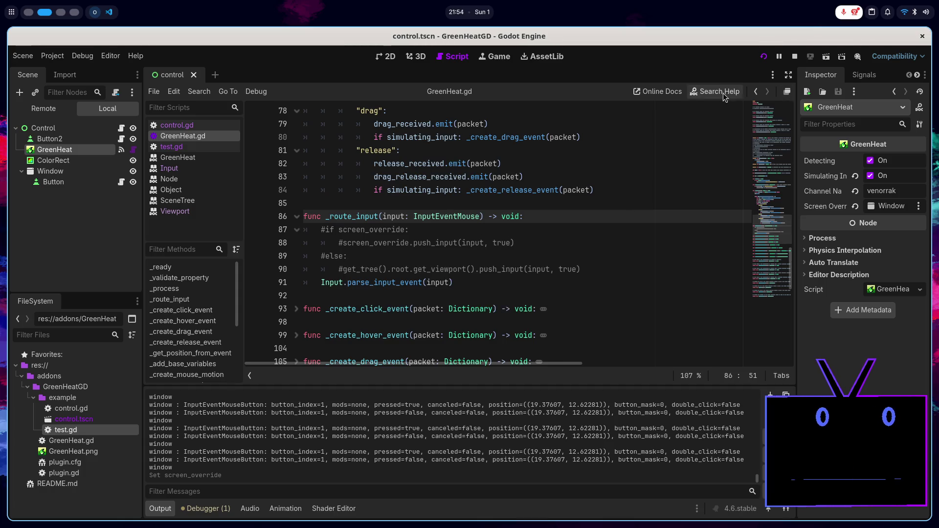
# Relaunch the game and move its window onto the browser workspace.
pyautogui.click(795, 56)
pyautogui.click(763, 57)
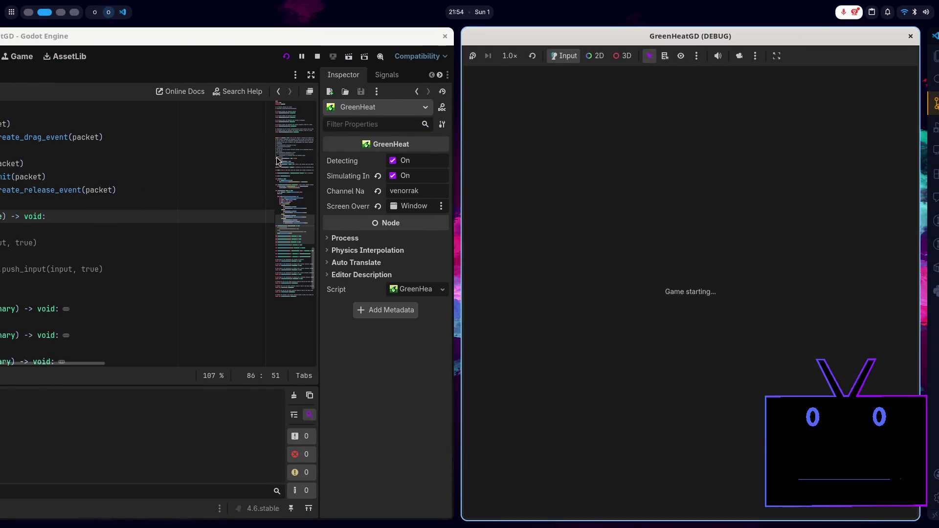
pyautogui.press('super+shift+1')
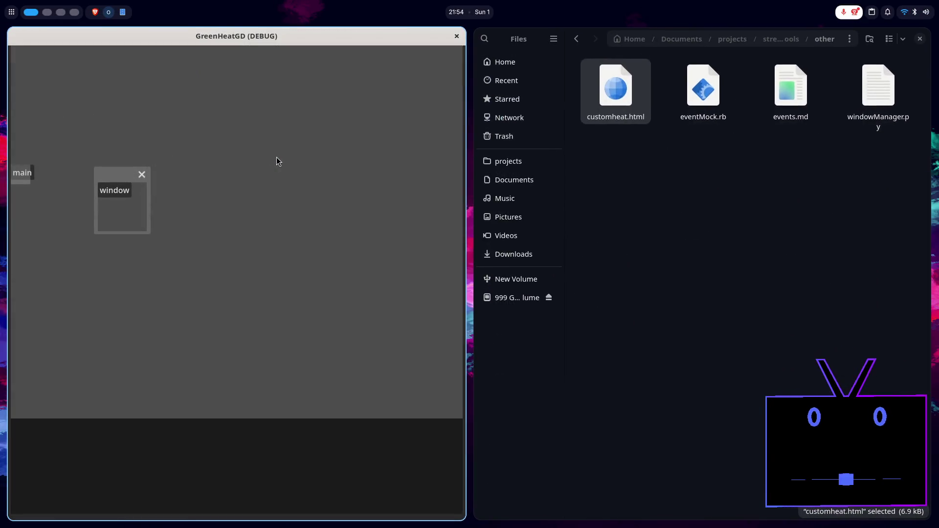
pyautogui.press('super+1')
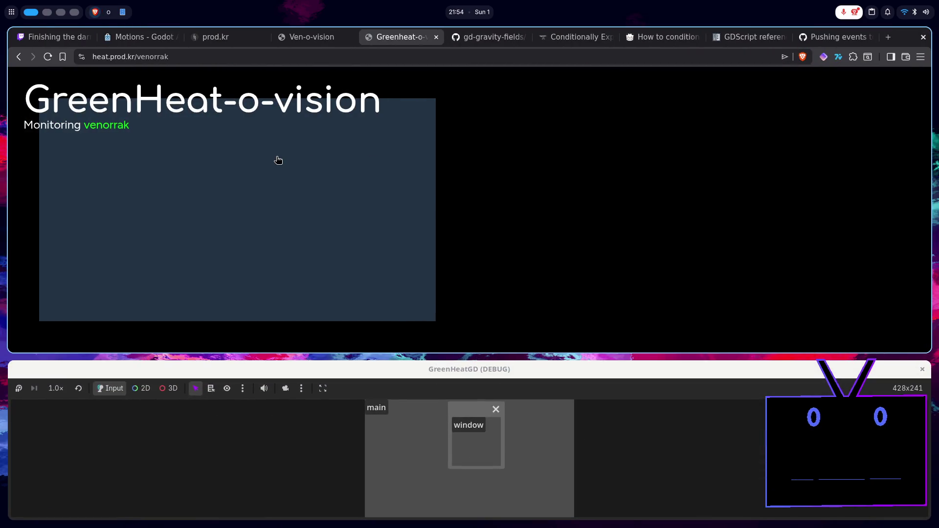
# Send a row of heatmap clicks across the game to test routing into the Window.
pyautogui.click(203, 134)
pyautogui.click(210, 130)
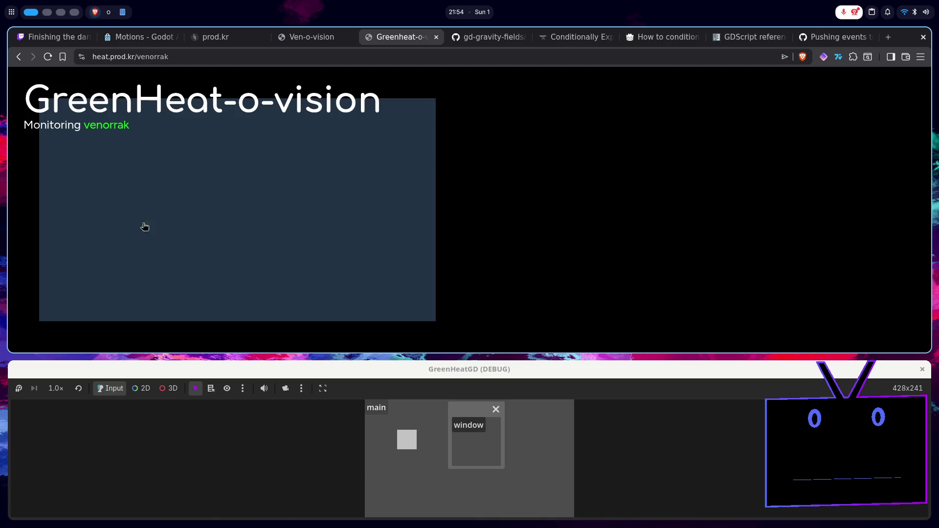
pyautogui.click(79, 123)
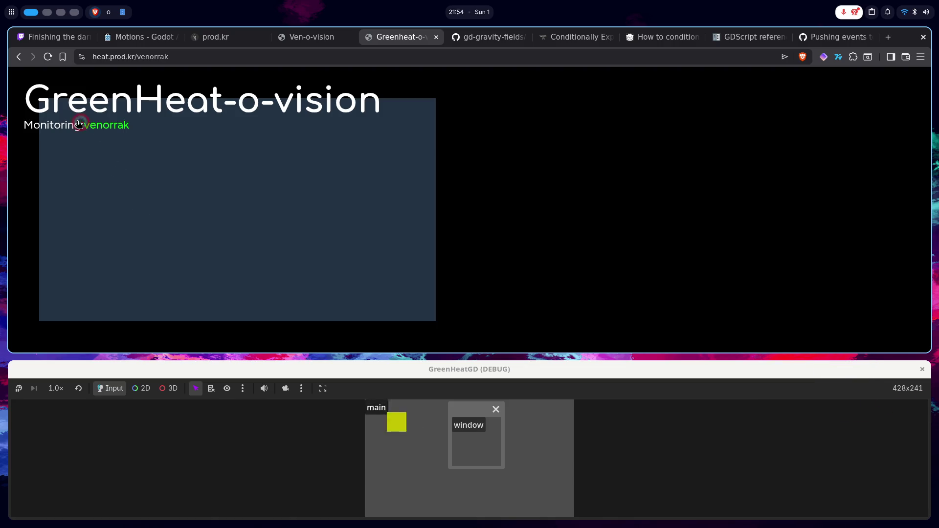
pyautogui.click(307, 178)
pyautogui.click(288, 163)
pyautogui.click(254, 154)
pyautogui.click(230, 139)
pyautogui.click(210, 147)
pyautogui.click(180, 151)
pyautogui.click(181, 150)
pyautogui.click(182, 151)
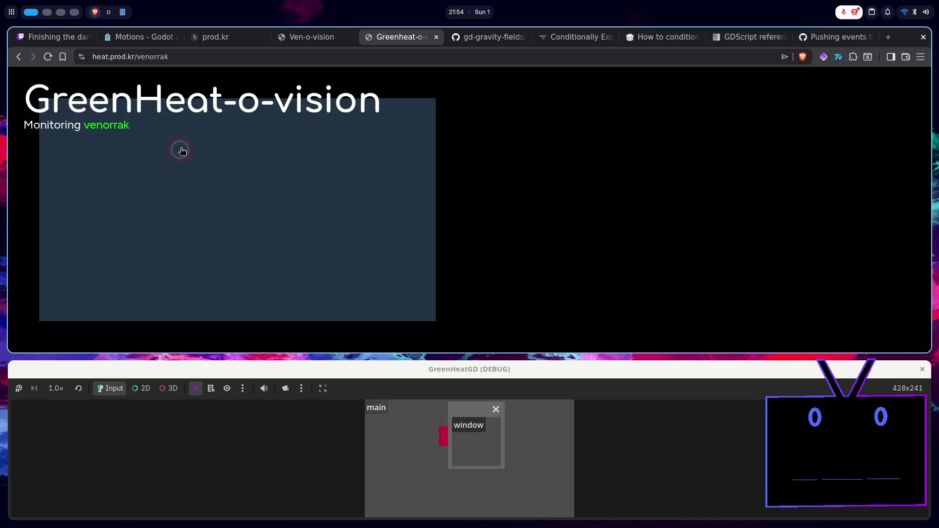
# Check the Output log for the click events, then send one more heatmap click.
pyautogui.press('super+2')
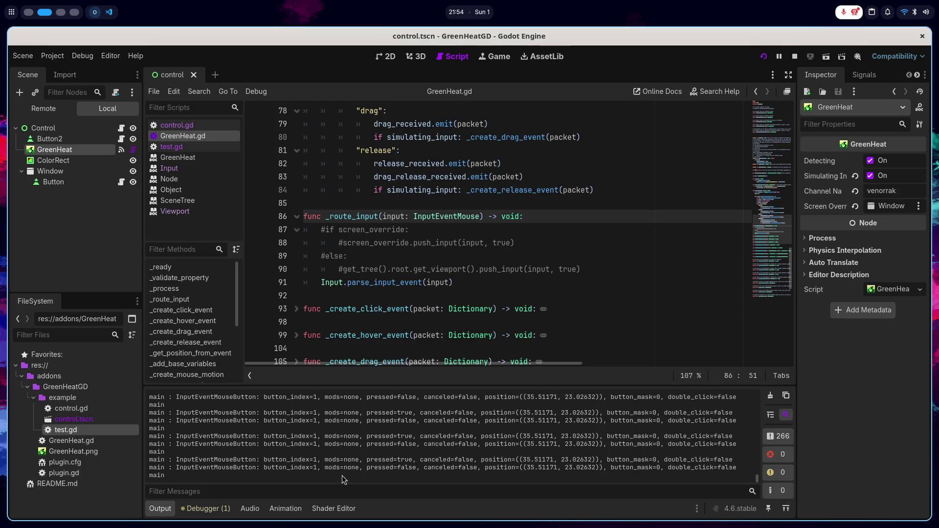
pyautogui.press('super+Page_Up')
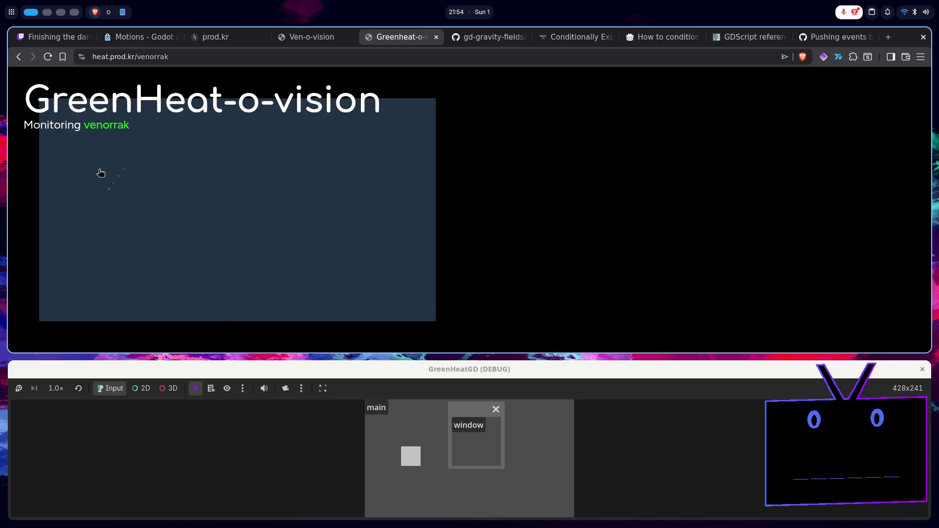
pyautogui.click(61, 121)
pyautogui.press('super+2')
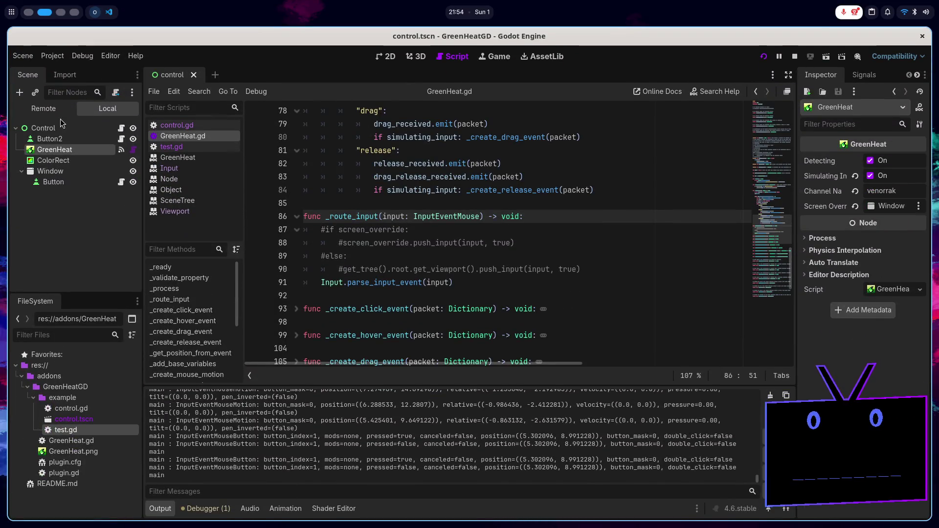
# Measure the distance from the scene origin to the main label with the Ruler in 2D.
pyautogui.click(386, 56)
pyautogui.scroll(4, 345, 204)
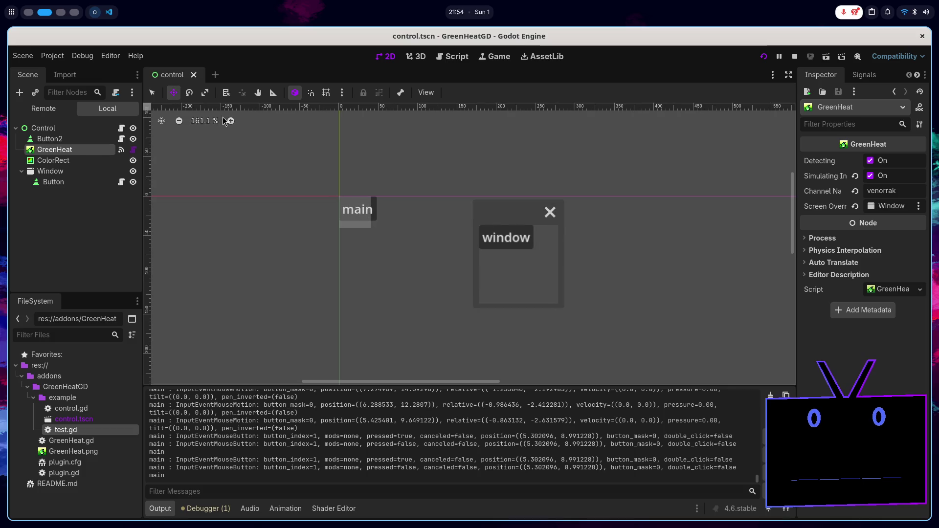
pyautogui.click(270, 94)
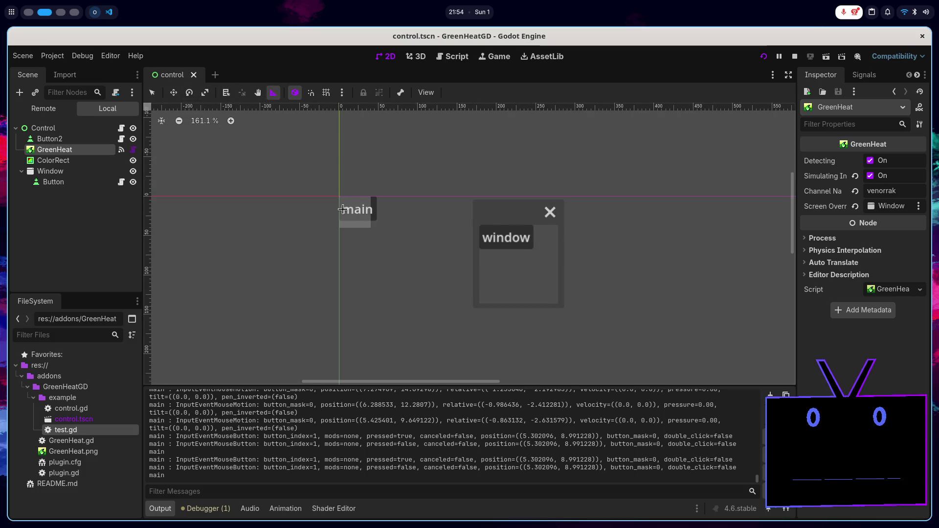
pyautogui.moveTo(338, 198); pyautogui.dragTo(376, 219)
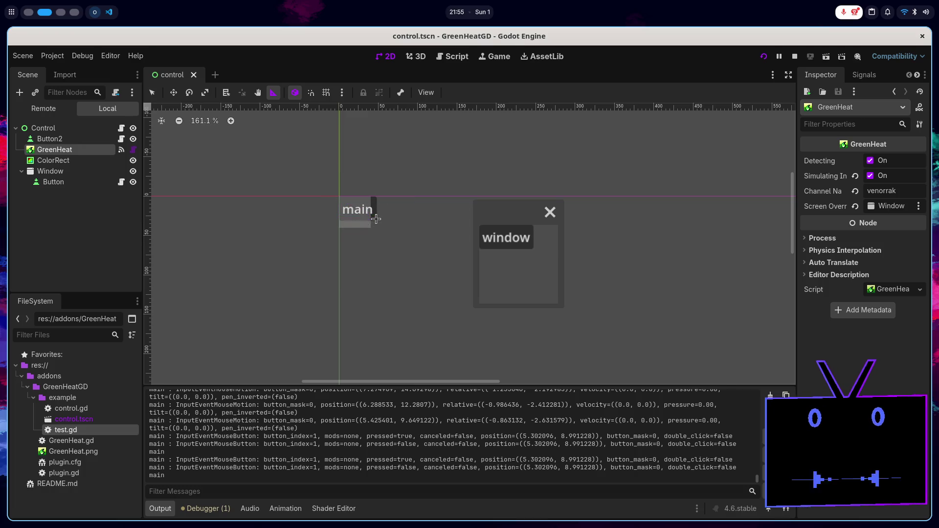
pyautogui.scroll(-10, 387, 221)
pyautogui.scroll(5, 329, 201)
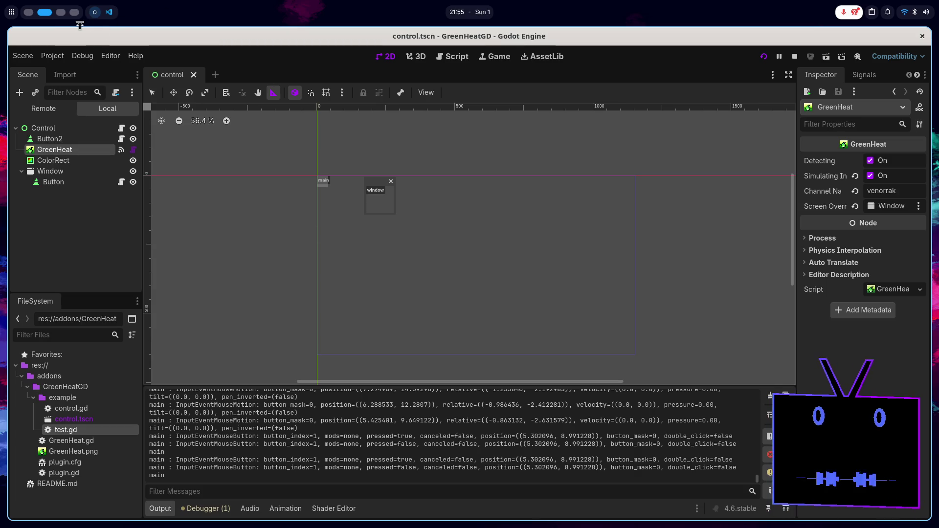
# Bring up the Ven-o-vision custom heat page in the browser.
pyautogui.click(30, 13)
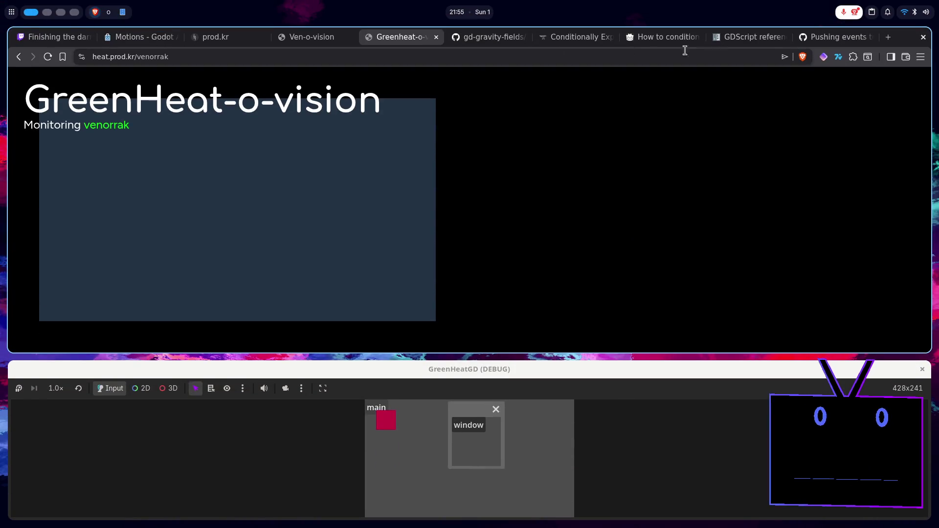
pyautogui.click(509, 38)
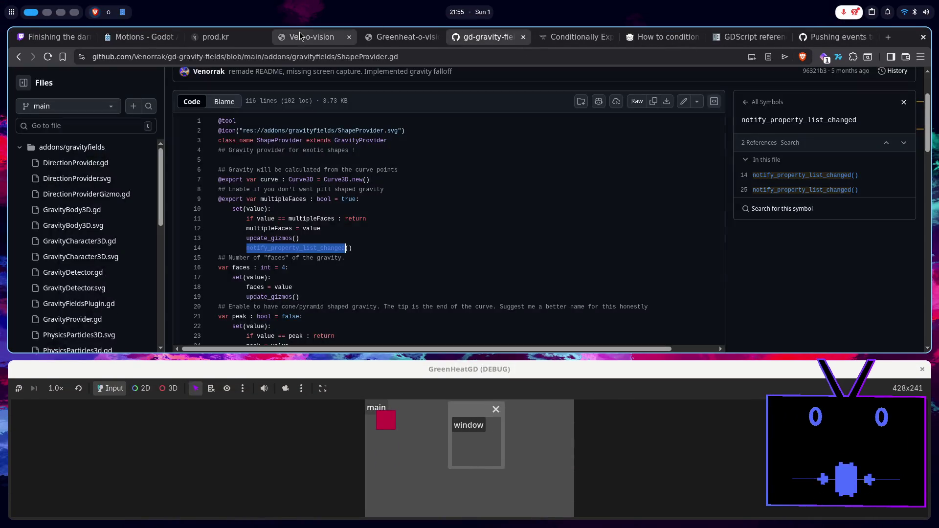
pyautogui.click(311, 37)
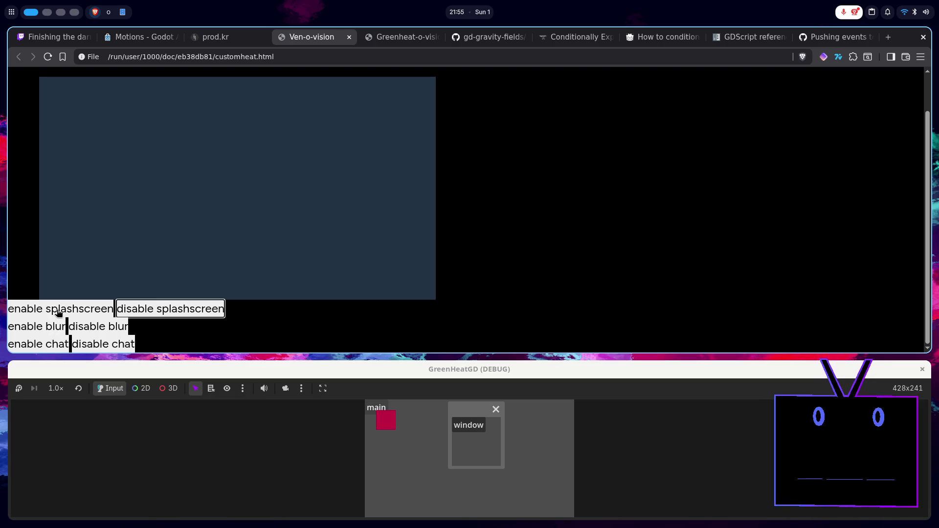
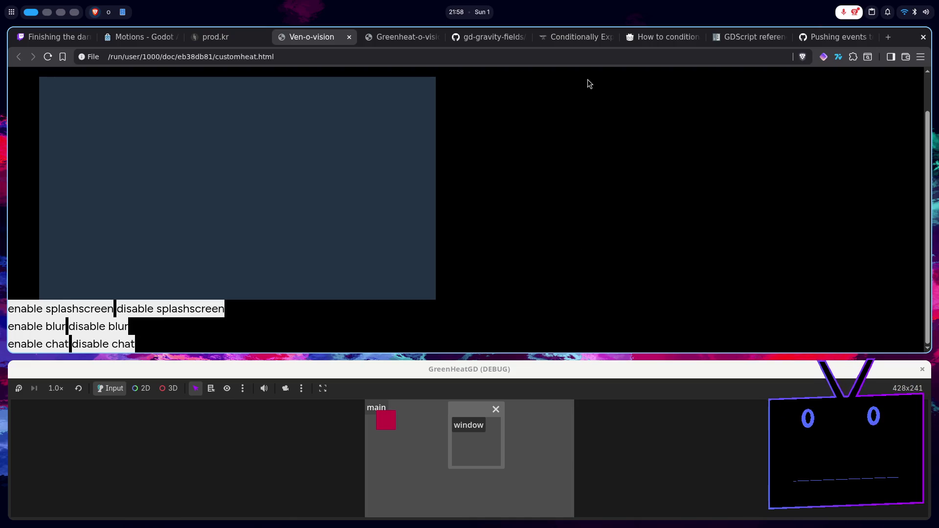
# Check the viewport-events GitHub issue, send a test click from the GreenHeat-o-vision heat map, and return to Godot.
pyautogui.click(837, 36)
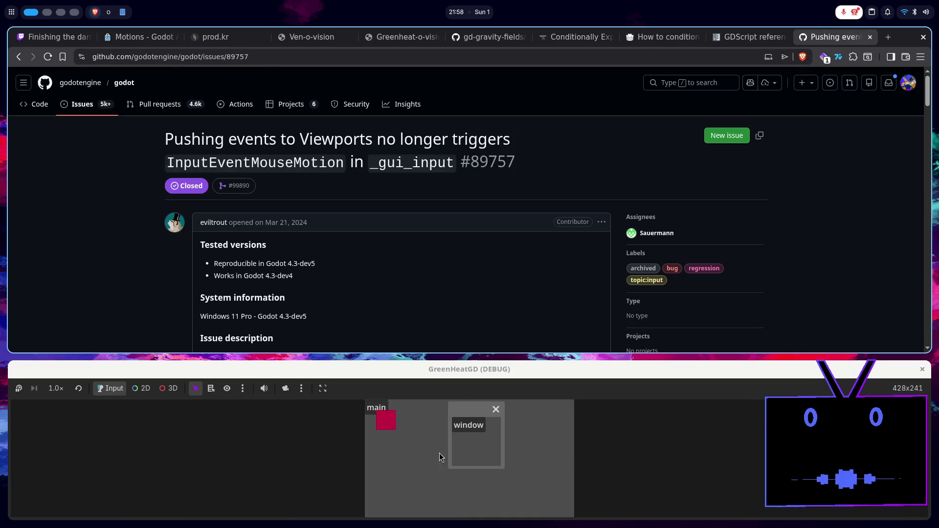
pyautogui.click(394, 39)
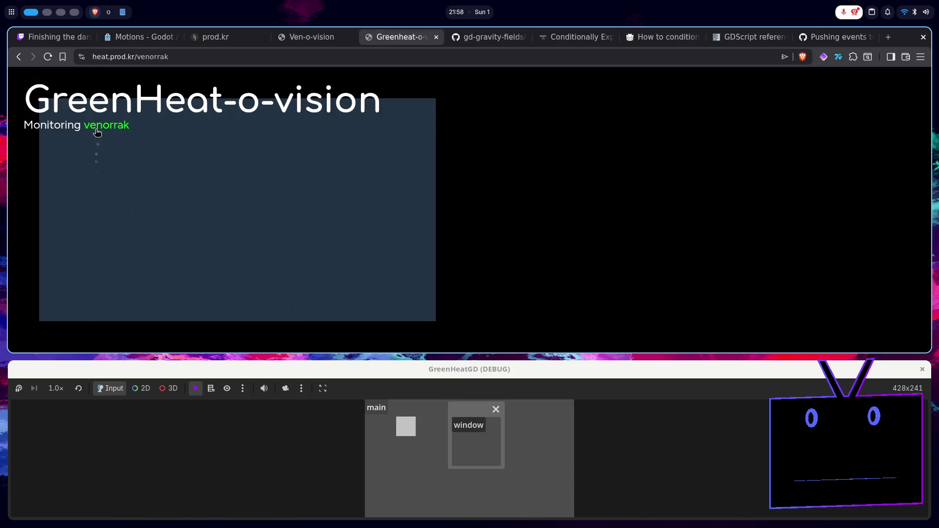
pyautogui.click(243, 156)
pyautogui.press('super+2')
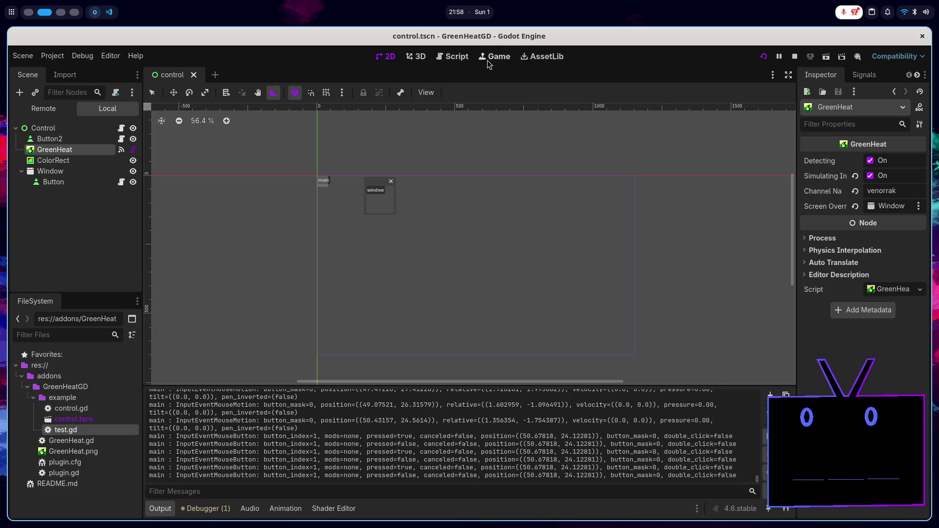
# Open GreenHeat.gd and search for screen_override, stepping through its matches.
pyautogui.click(453, 56)
pyautogui.scroll(10, 437, 243)
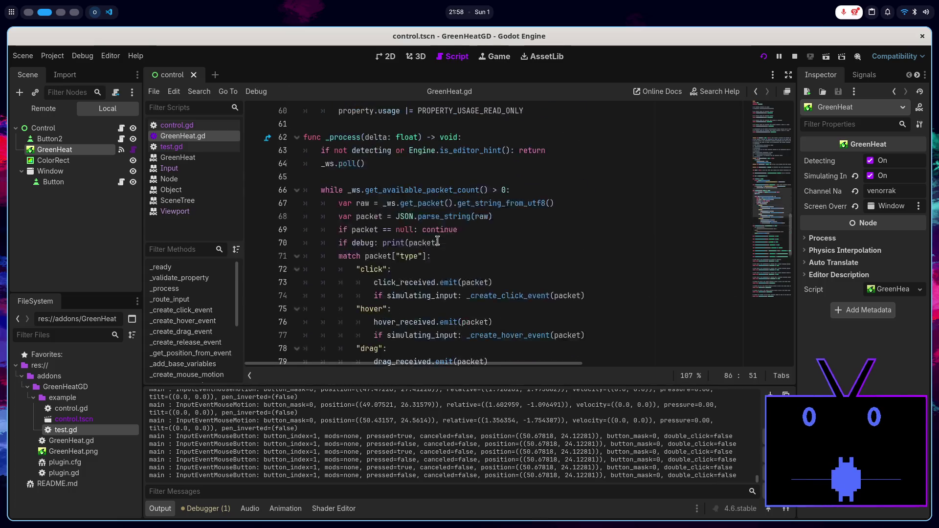
pyautogui.doubleClick(389, 163)
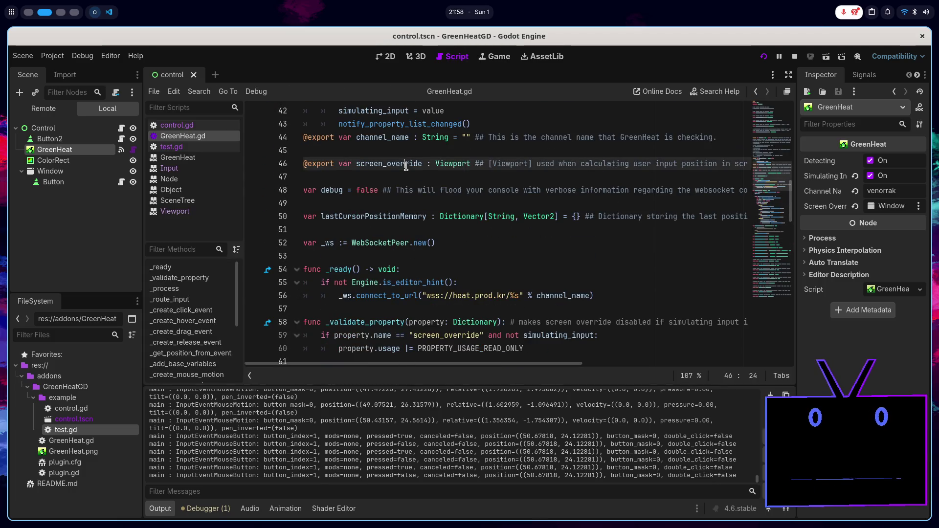
pyautogui.hotkey('ctrl', 'f')
pyautogui.scroll(-3, 618, 283)
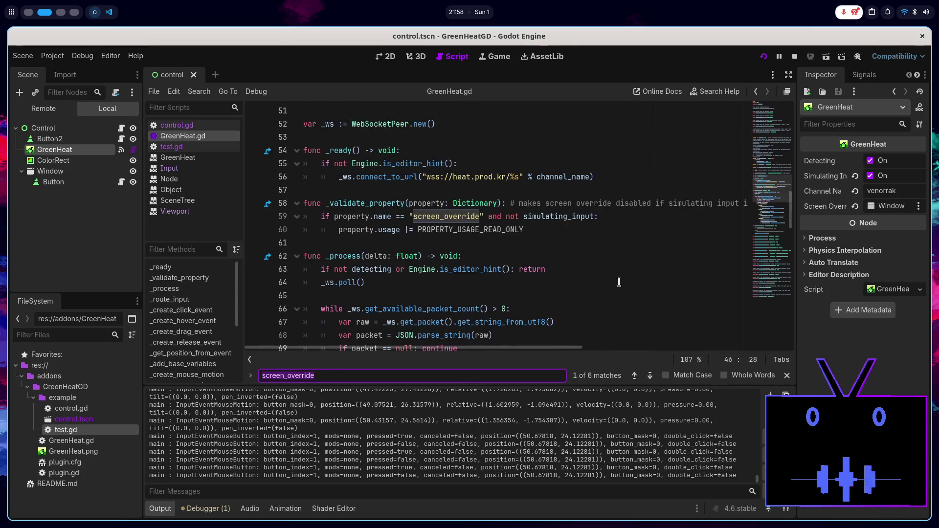
pyautogui.scroll(-2, 623, 313)
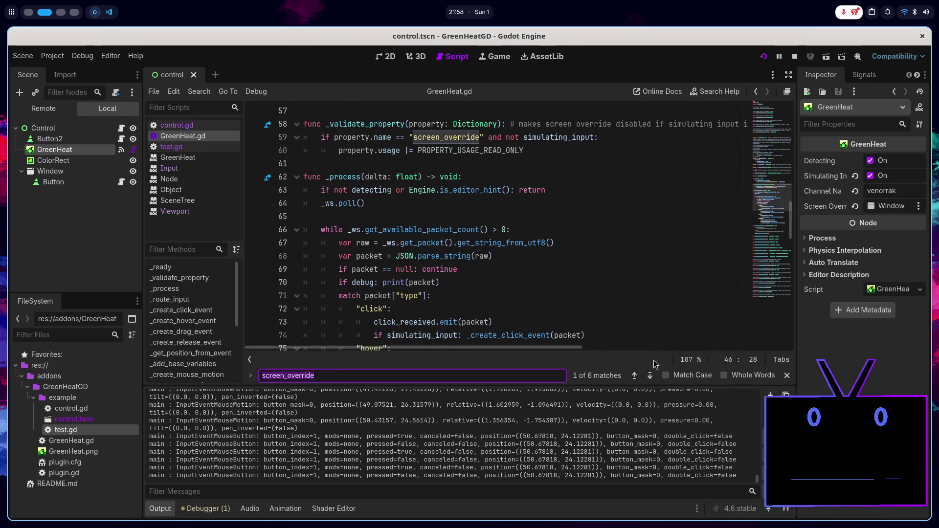
pyautogui.click(650, 376)
pyautogui.click(651, 376)
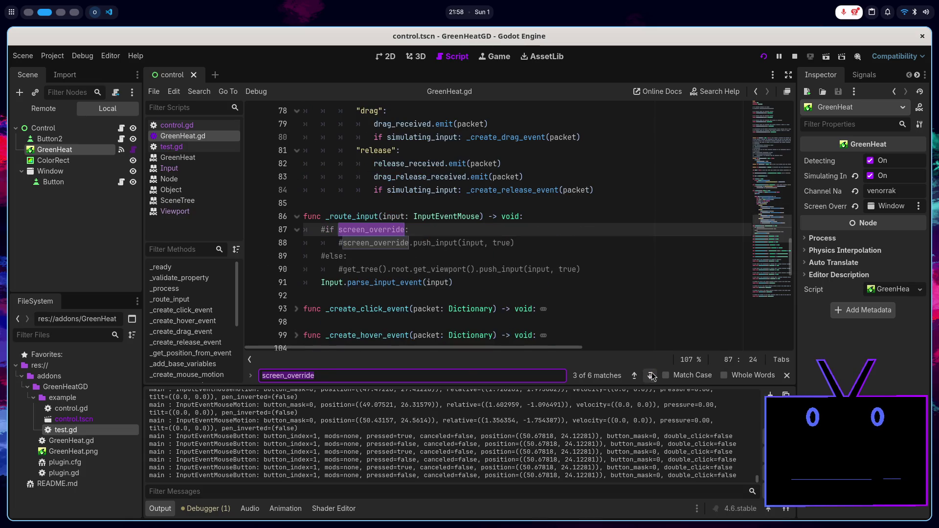
pyautogui.click(651, 376)
pyautogui.click(651, 376)
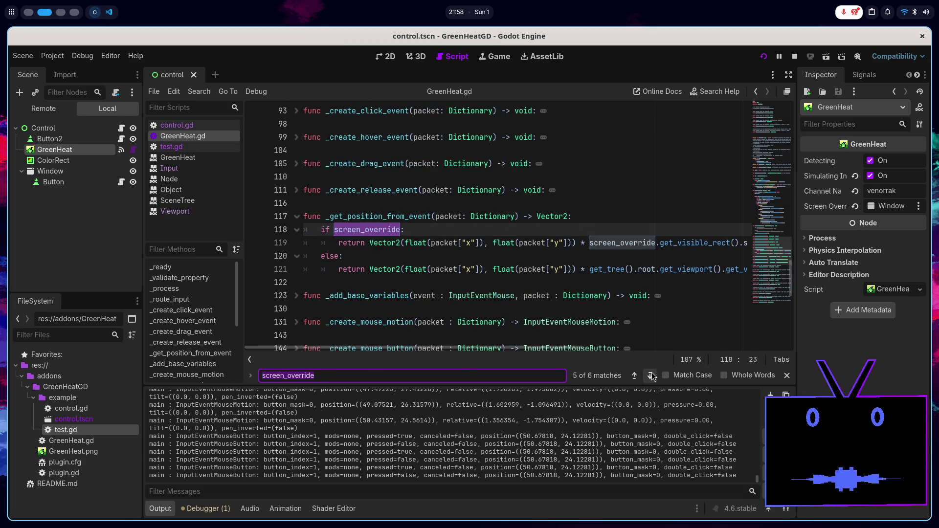
# Inspect _get_position_from_event and its screen_override use on line 119.
pyautogui.hscroll(5, 518, 290)
pyautogui.hscroll(-5, 517, 290)
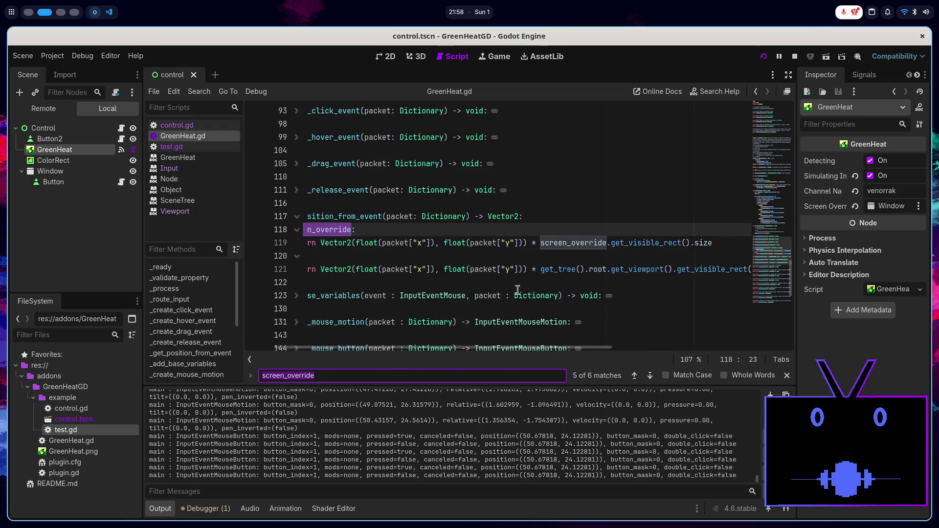
pyautogui.click(395, 216)
pyautogui.doubleClick(395, 217)
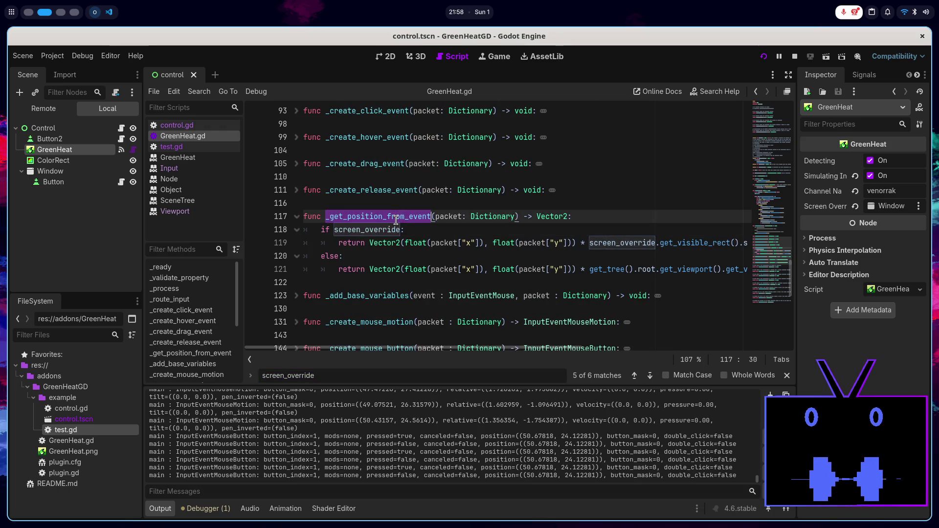
pyautogui.hscroll(2, 405, 240)
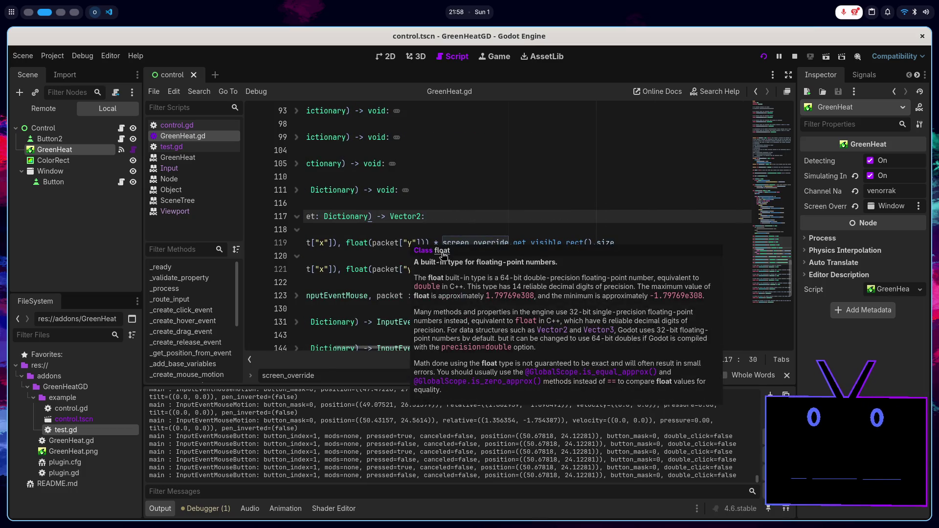
pyautogui.doubleClick(484, 244)
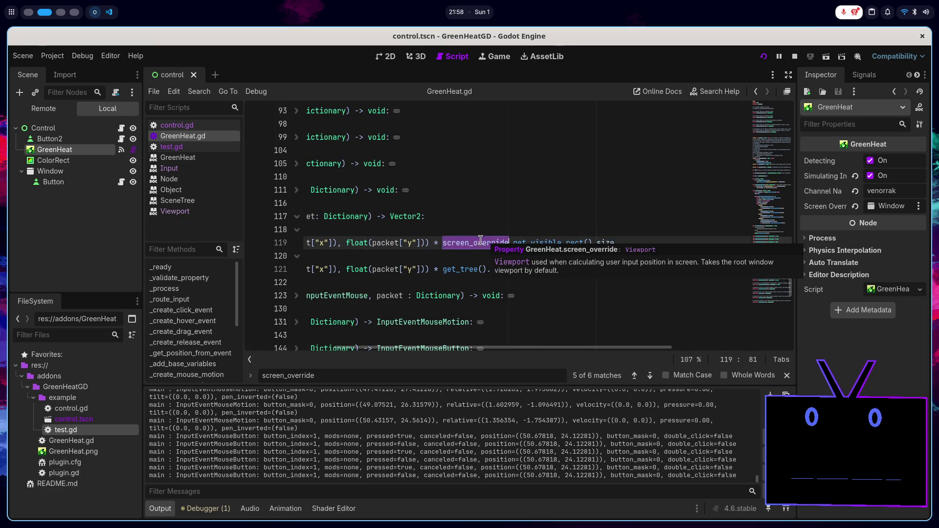
pyautogui.hscroll(-3, 423, 246)
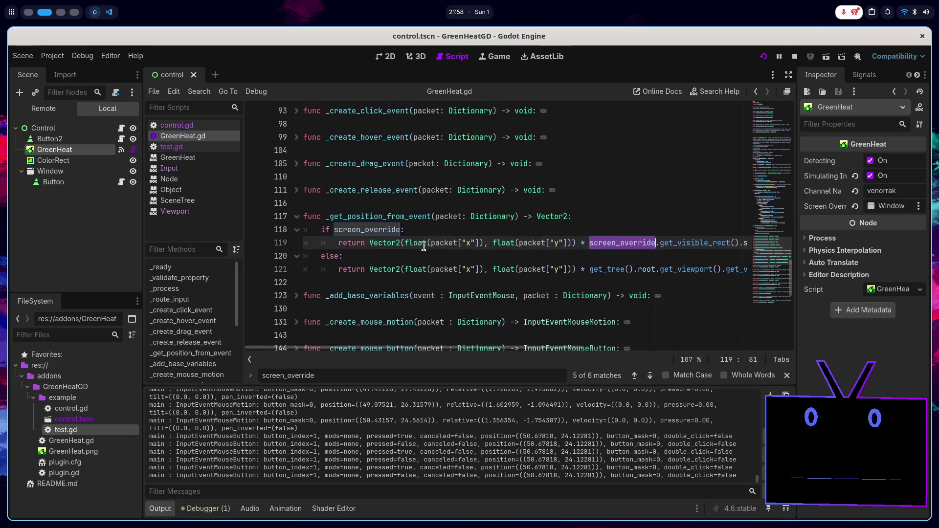
pyautogui.moveTo(397, 265)
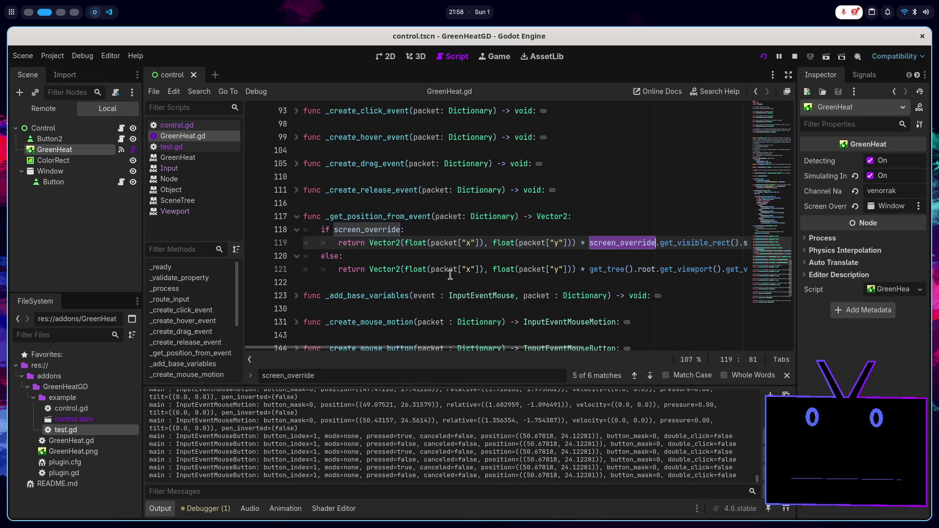
pyautogui.moveTo(859, 202)
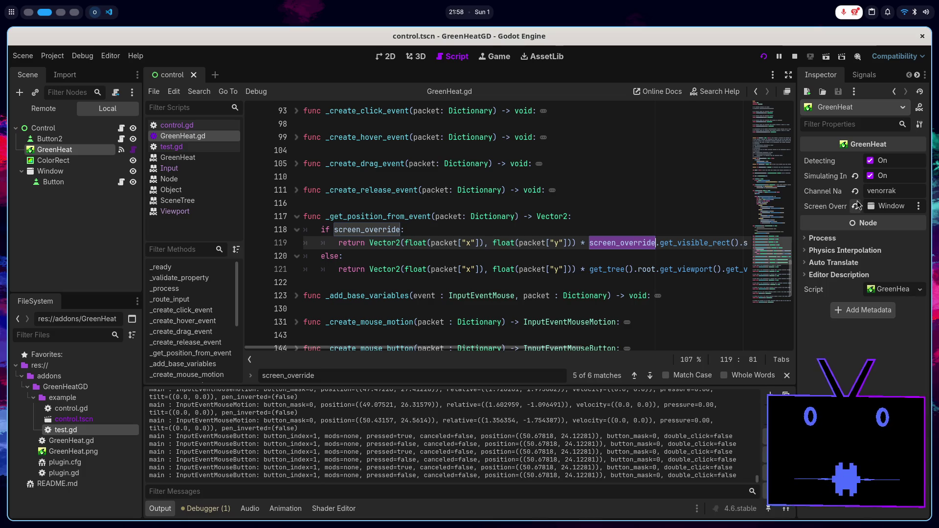
# Revert Screen Override to unassigned, then stop and relaunch the game with F5.
pyautogui.click(855, 206)
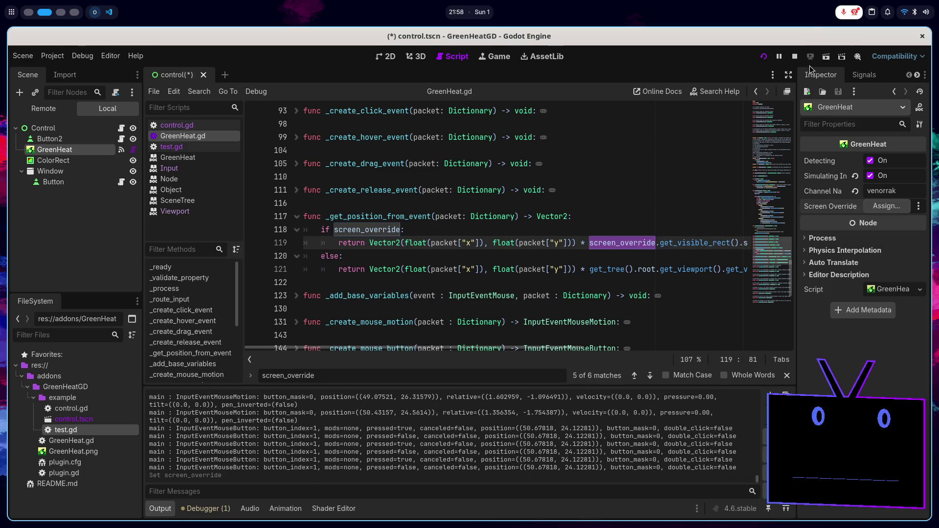
pyautogui.click(795, 57)
pyautogui.press('F5')
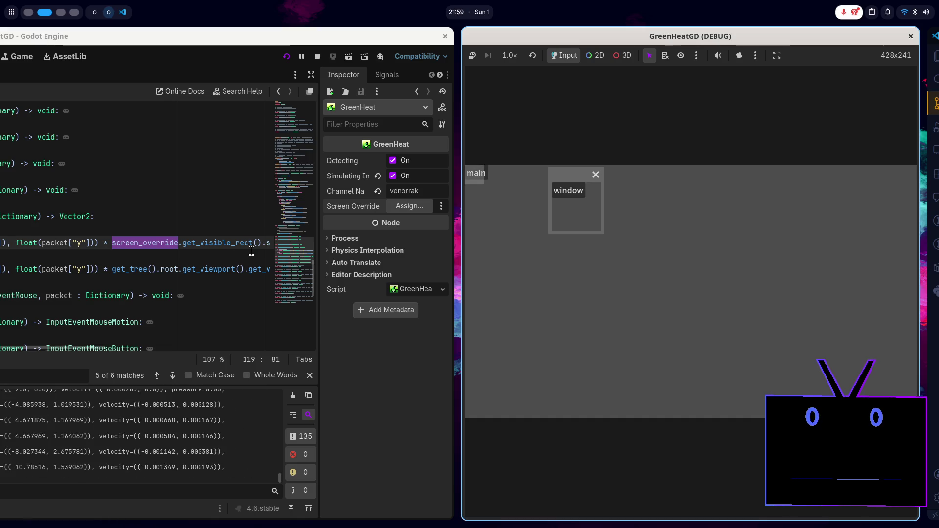
# Rerun the game and move its window to the browser workspace beside the heat map.
pyautogui.press('super+q')
pyautogui.press('super+1')
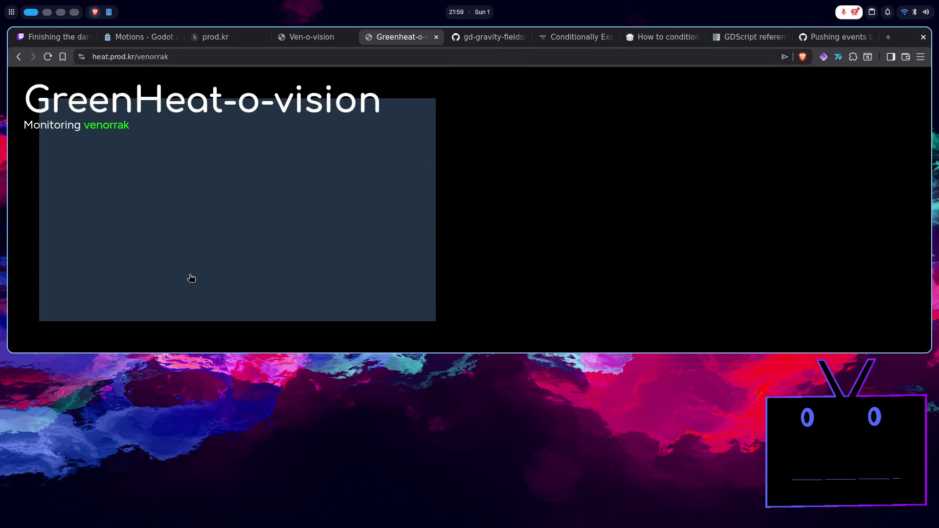
pyautogui.press('super+2')
pyautogui.press('F5')
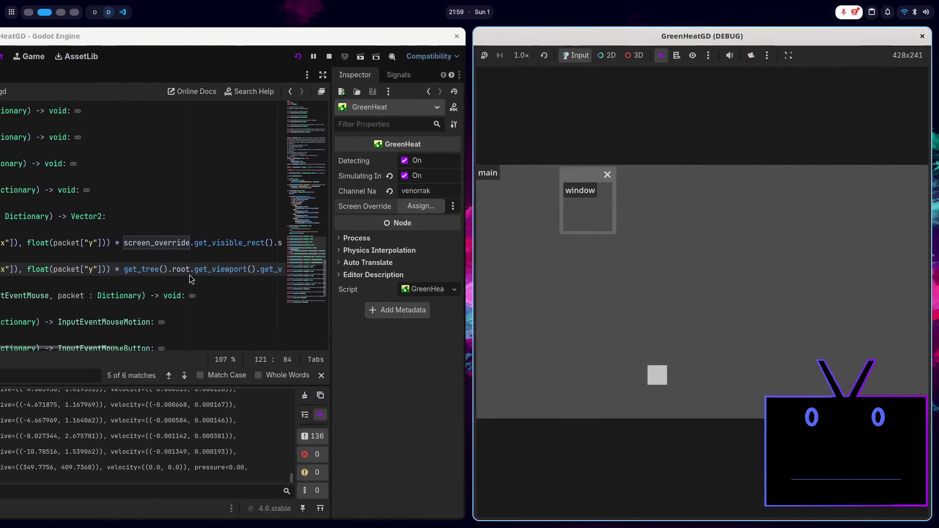
pyautogui.press('super+1')
pyautogui.press('super+q')
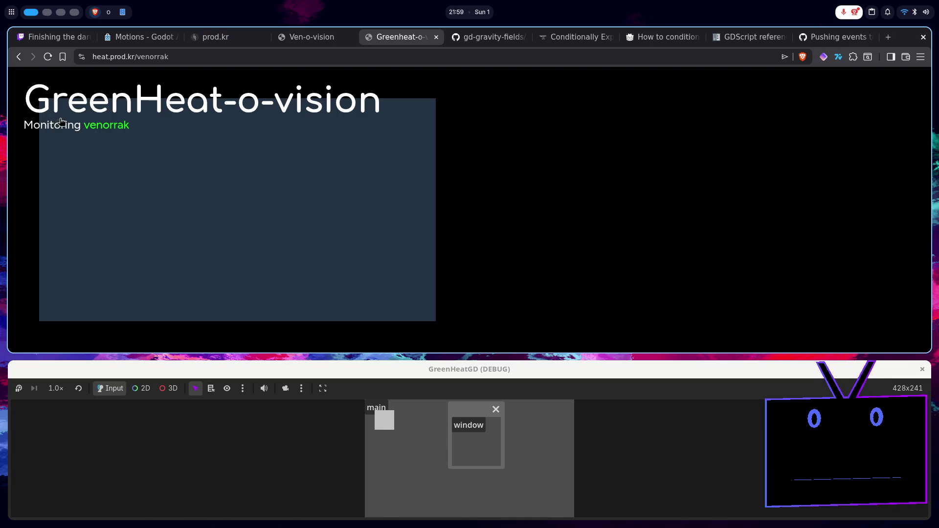
# Click the heat map three times over the game's square, then return to the Godot workspace.
pyautogui.click(45, 104)
pyautogui.click(47, 106)
pyautogui.click(49, 106)
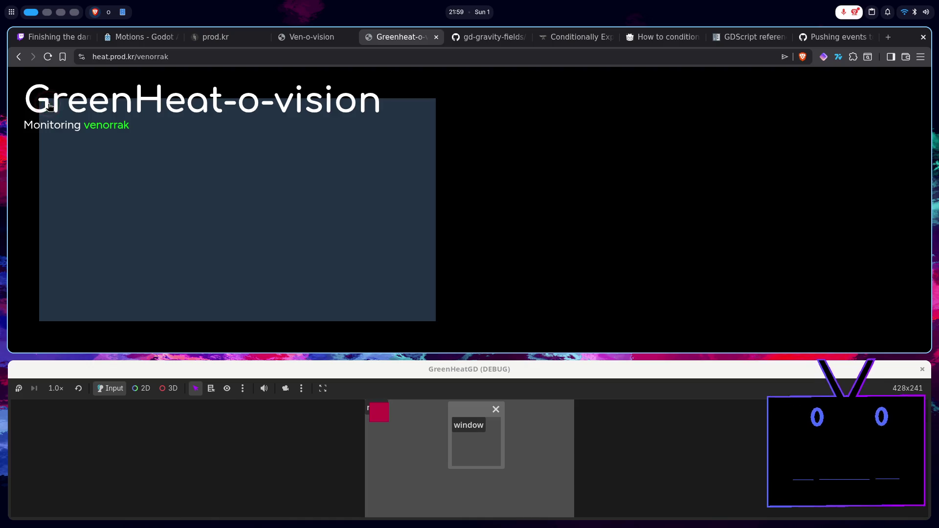
pyautogui.press('super+2')
pyautogui.press('super+3')
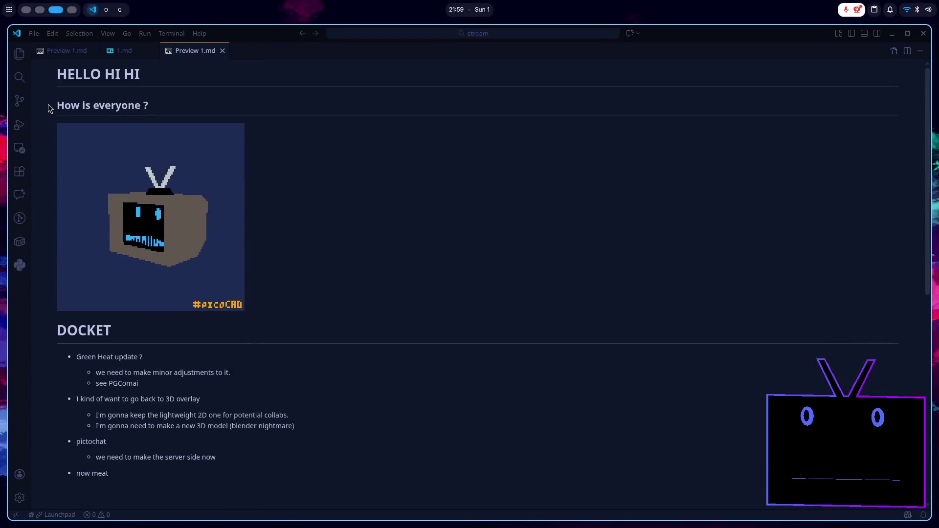
pyautogui.press('super+2')
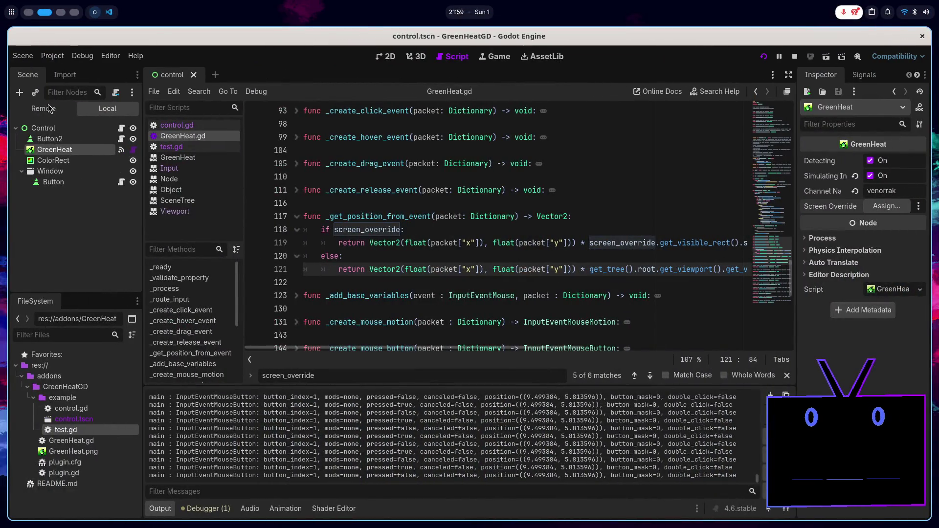
# Read the logged mouse press (button_index=1, pressed=true, position 9.499384, 5.813596), then show the 2D view.
pyautogui.hscroll(3, 370, 301)
pyautogui.scroll(2, 323, 440)
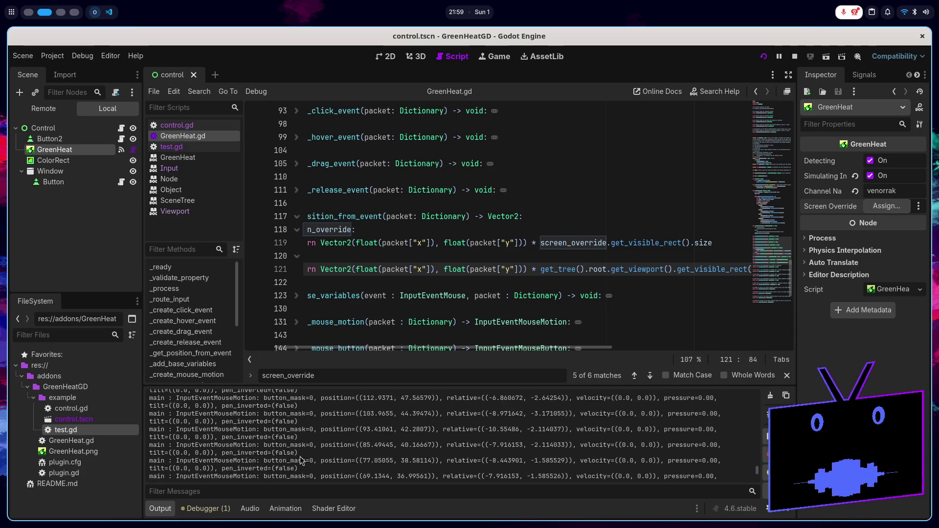
pyautogui.hscroll(-3, 596, 278)
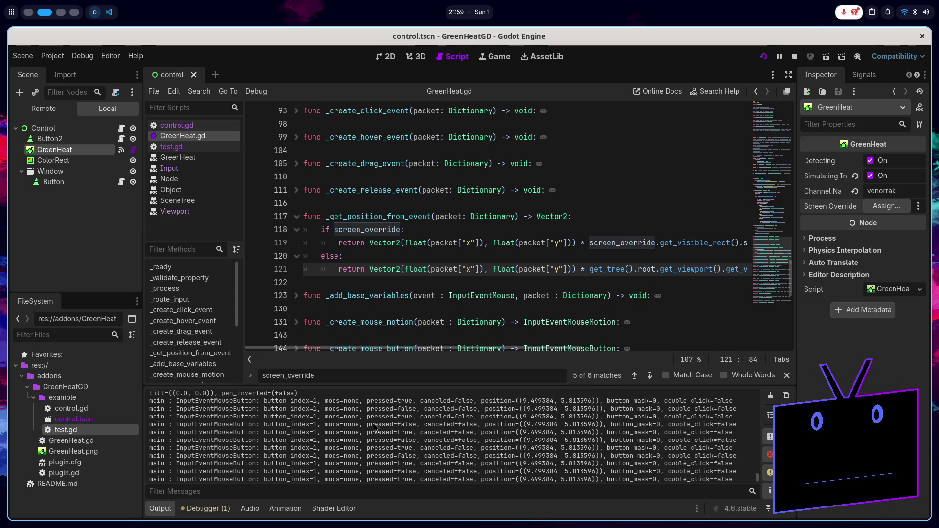
pyautogui.doubleClick(284, 437)
pyautogui.doubleClick(390, 443)
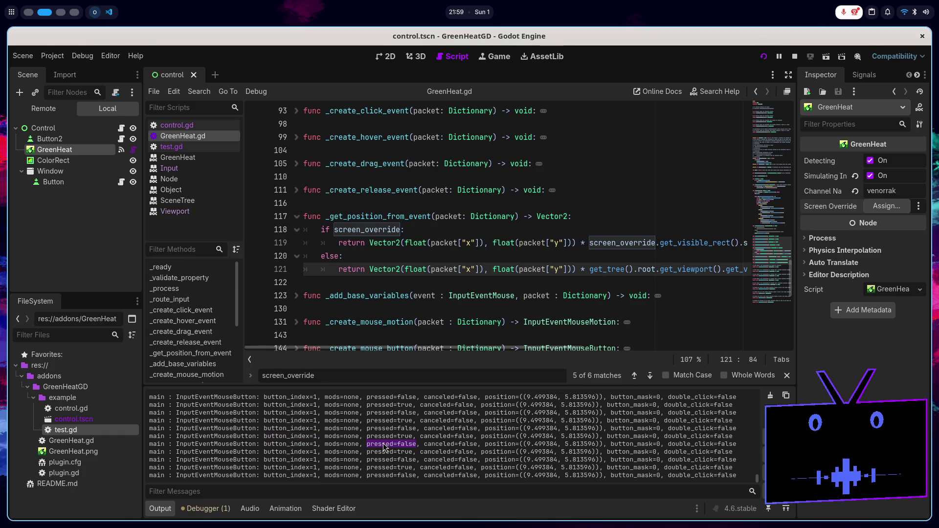
pyautogui.doubleClick(497, 436)
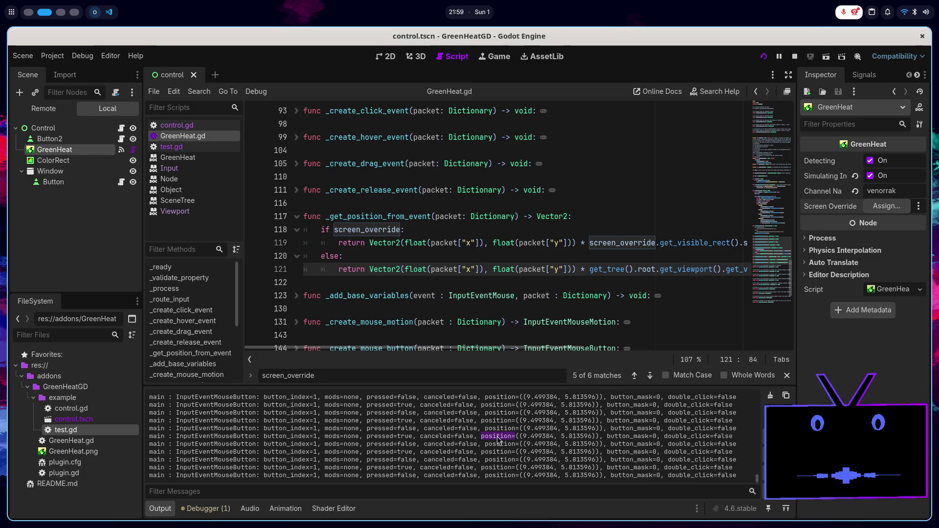
pyautogui.doubleClick(577, 437)
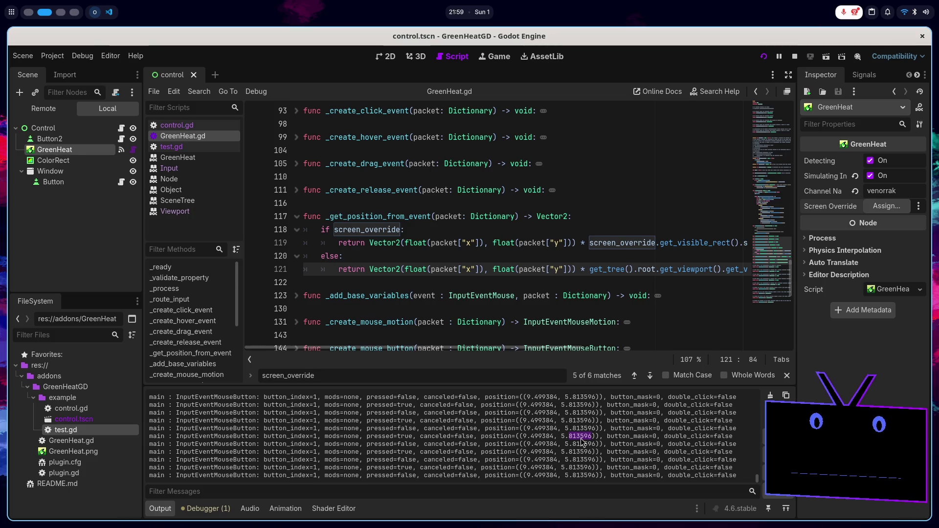
pyautogui.click(563, 441)
pyautogui.doubleClick(533, 437)
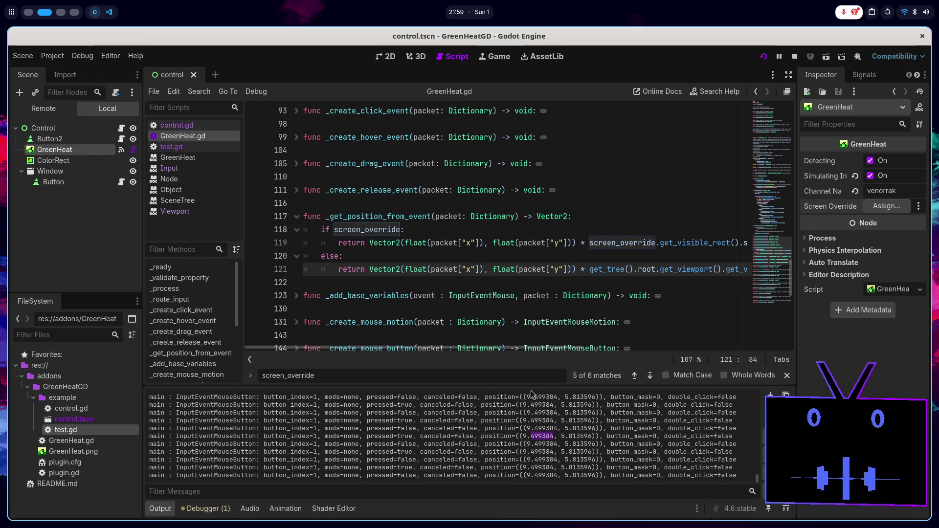
pyautogui.click(385, 56)
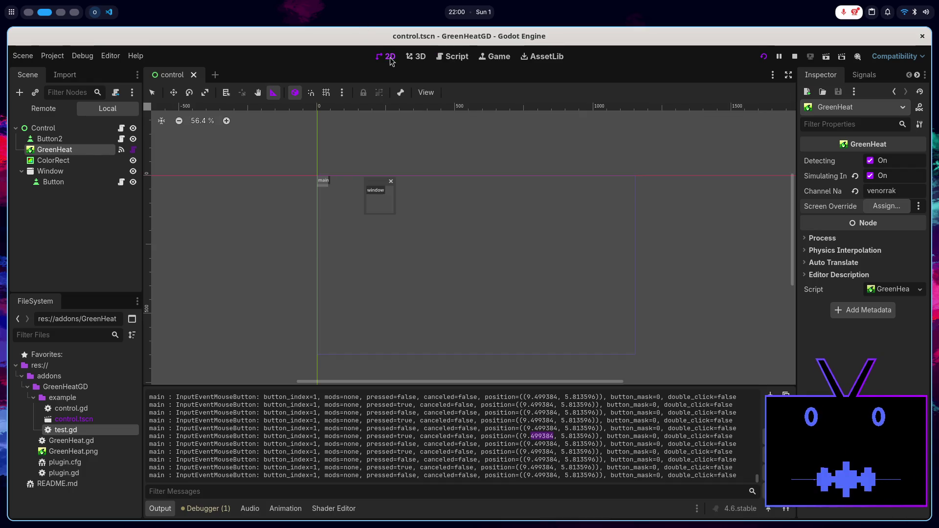
# Zoom the 2D canvas and measure from the main control's corner, then return to GreenHeat.gd.
pyautogui.scroll(6, 386, 178)
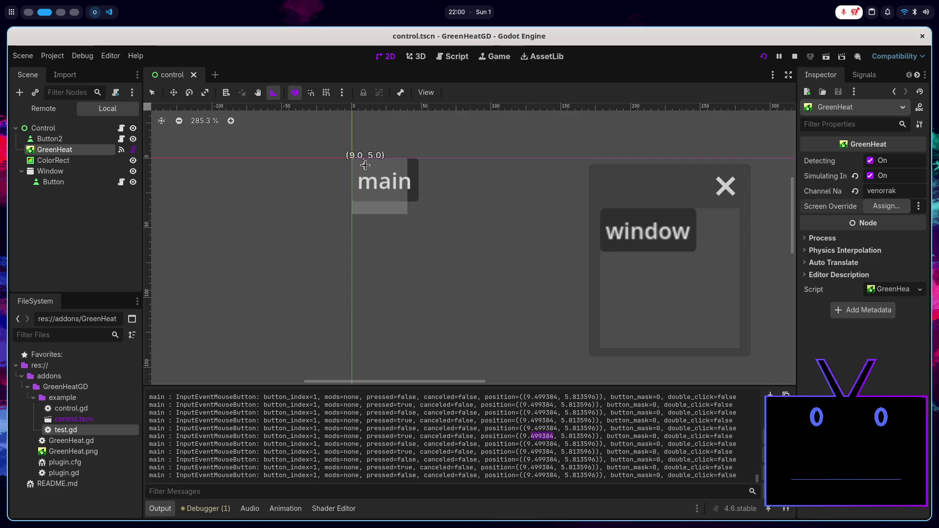
pyautogui.moveTo(365, 166); pyautogui.dragTo(364, 166)
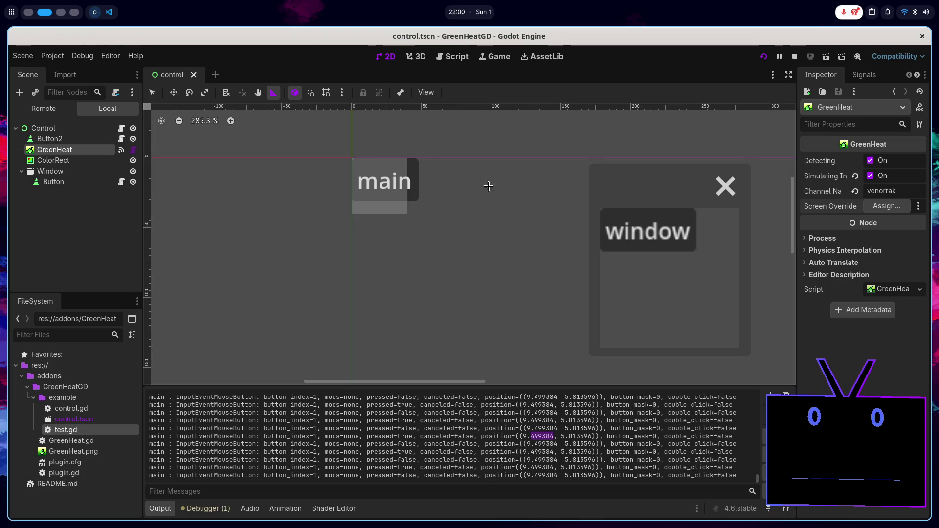
pyautogui.click(455, 58)
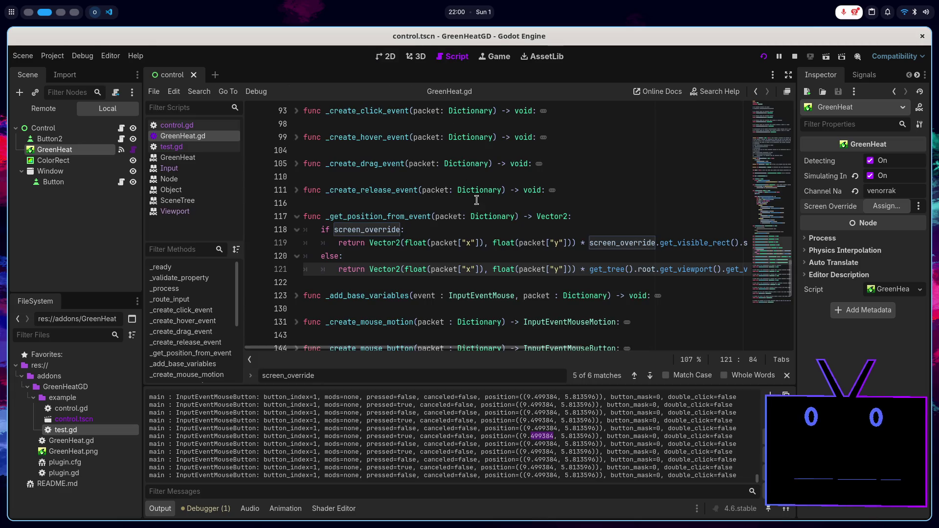
# Delete the Window node and its Button child from the scene, then run the current scene.
pyautogui.hscroll(3, 637, 268)
pyautogui.hscroll(-3, 637, 268)
pyautogui.scroll(4, 413, 234)
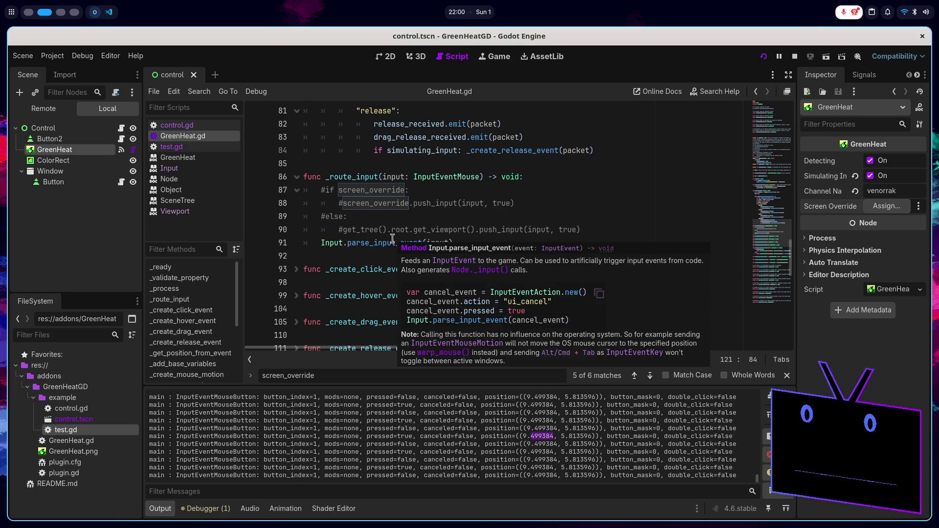
pyautogui.click(393, 243)
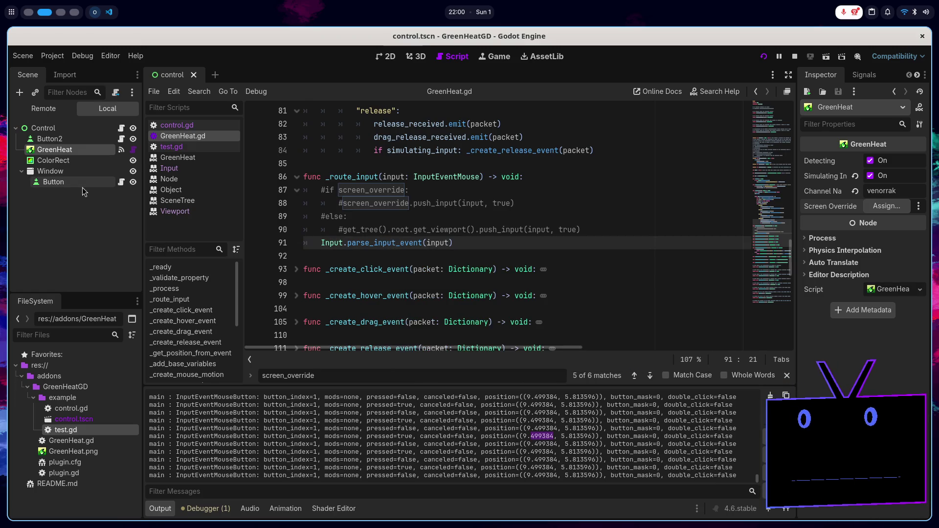
pyautogui.click(70, 172)
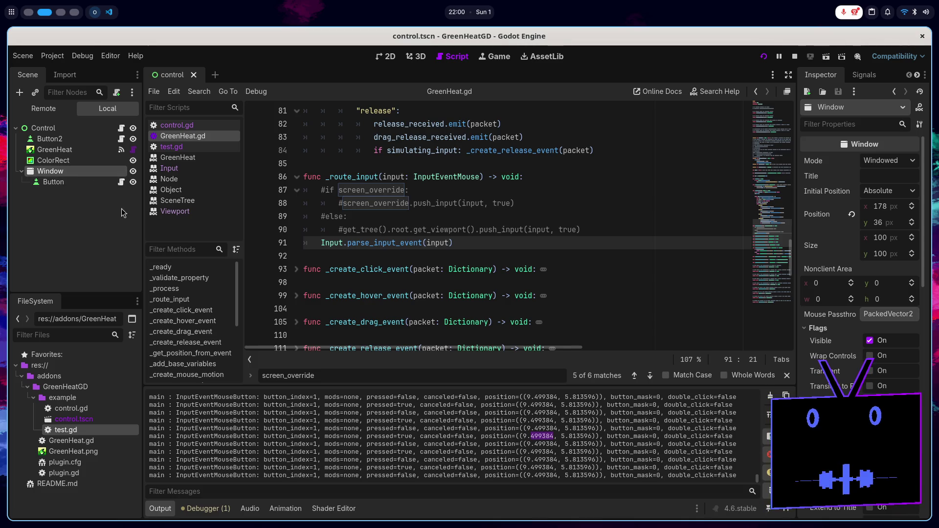
pyautogui.rightClick(72, 172)
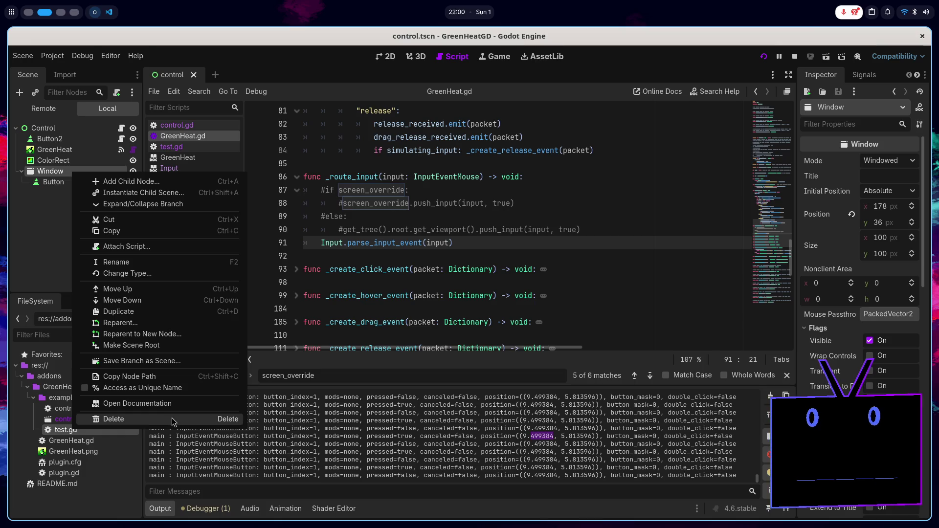
pyautogui.click(173, 418)
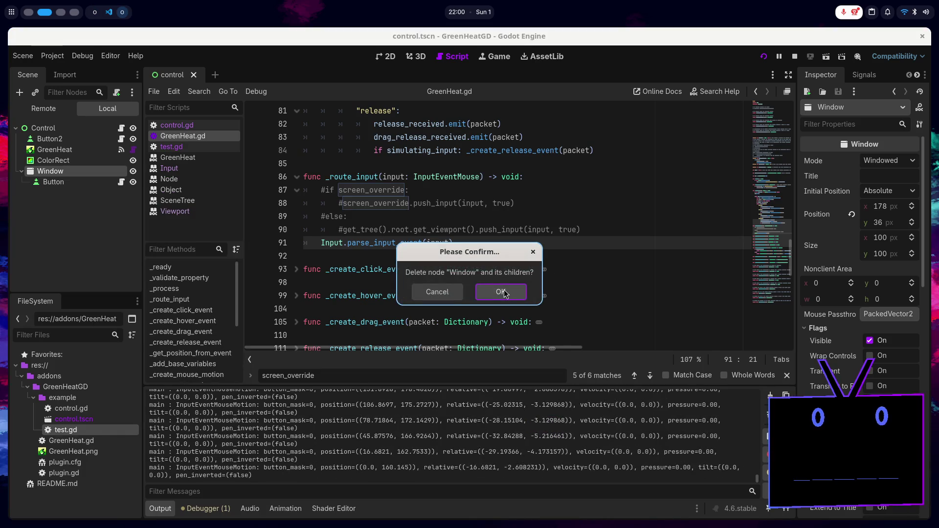
pyautogui.click(506, 294)
pyautogui.click(810, 57)
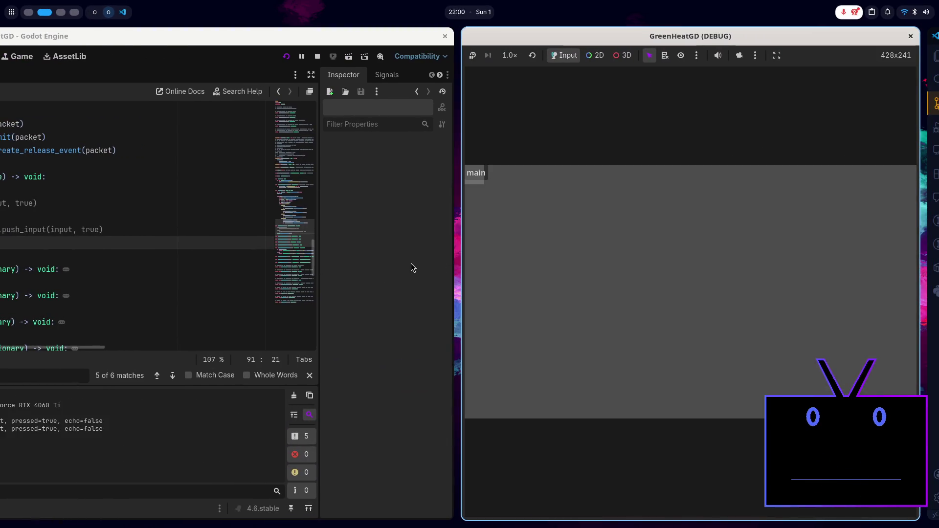
# Send four heat-map clicks to the running game from the browser, then return to Godot.
pyautogui.press('super+shift+1')
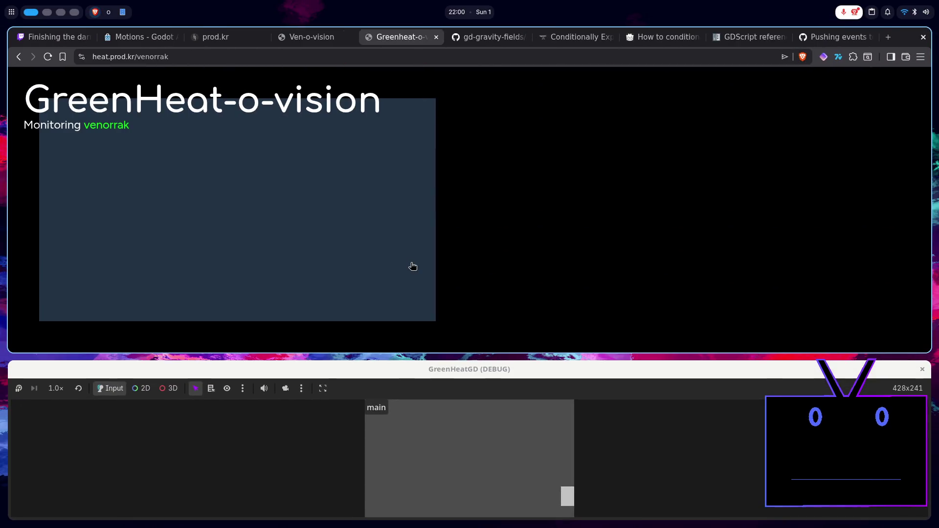
pyautogui.click(60, 118)
pyautogui.click(225, 145)
pyautogui.click(77, 112)
pyautogui.click(55, 118)
pyautogui.press('super+2')
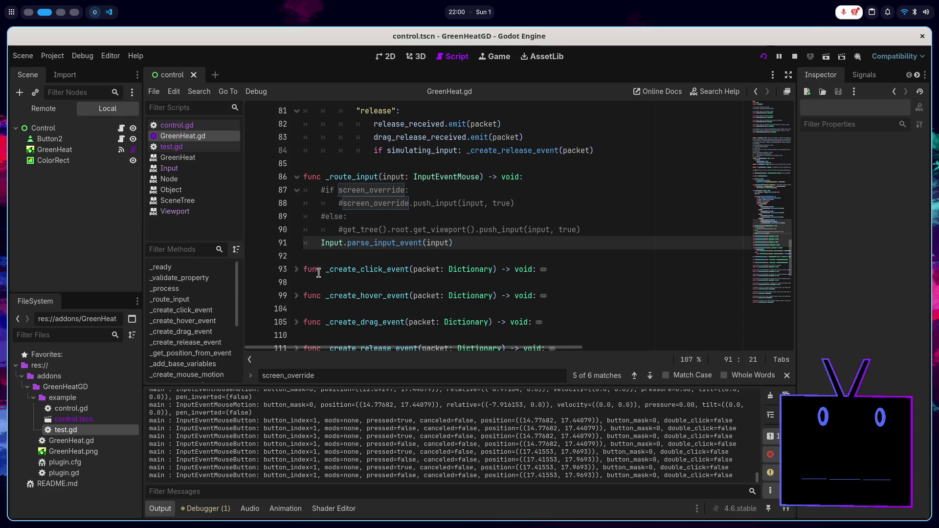
# Unfold _create_click_event and comment out the _route_input(newInput) call on line 97.
pyautogui.click(297, 269)
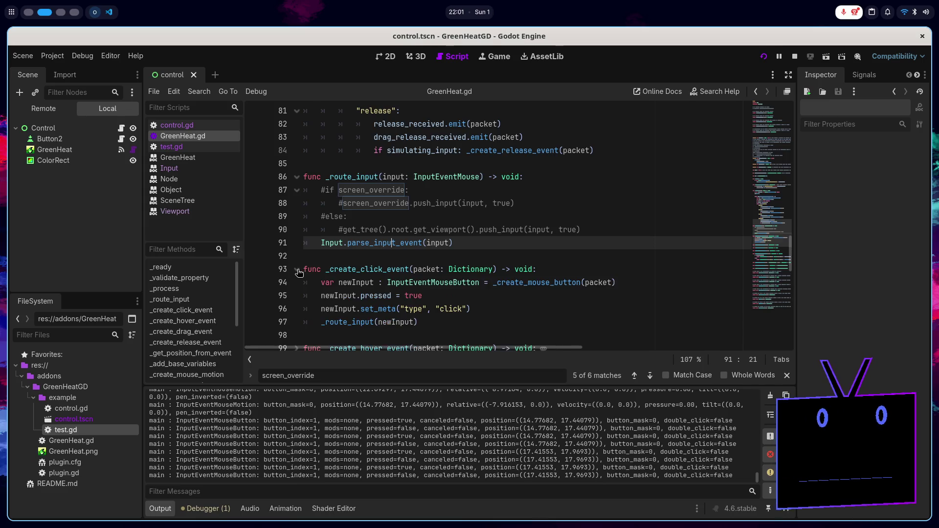
pyautogui.scroll(-1, 301, 273)
pyautogui.doubleClick(395, 283)
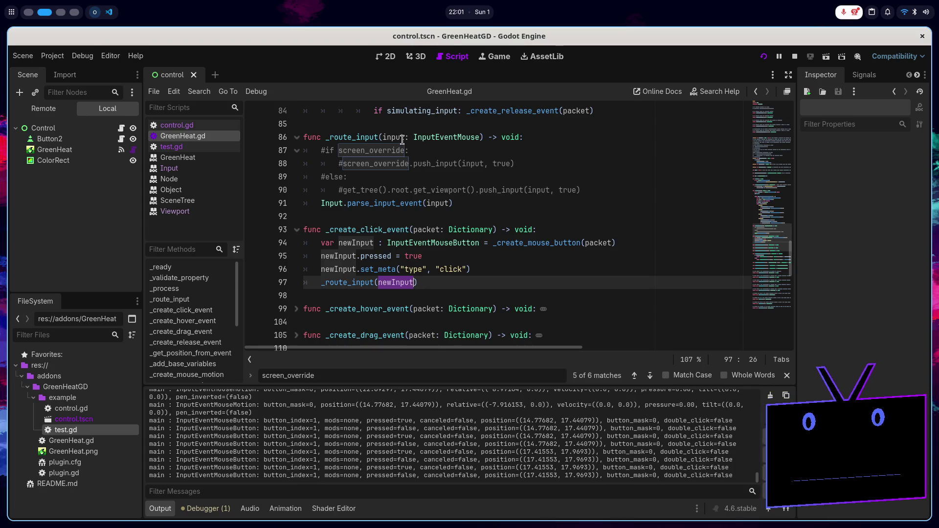
pyautogui.click(482, 269)
pyautogui.click(459, 282)
pyautogui.hotkey('ctrl', 'k')
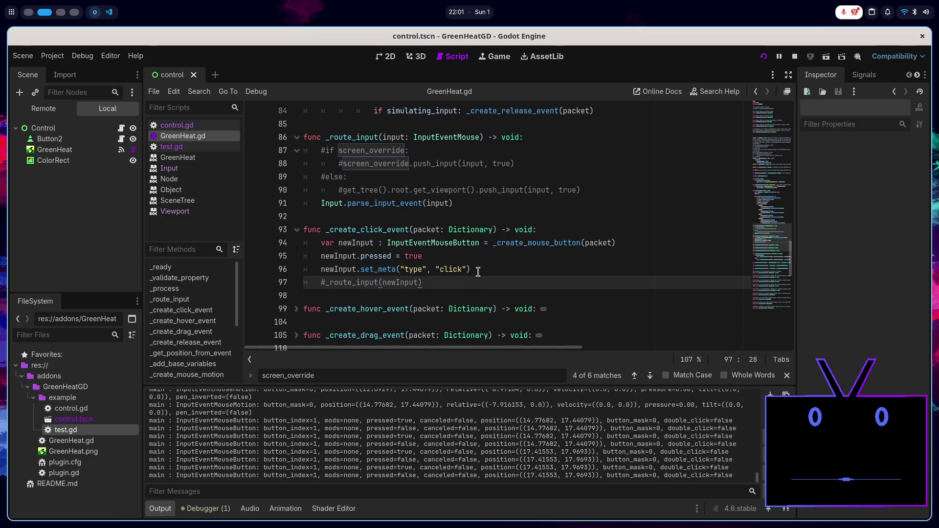
# Copy the Input.parse_input_event line into the click handler with newInput as its argument.
pyautogui.moveTo(489, 203)
pyautogui.mouseDown()
pyautogui.moveTo(342, 192)
pyautogui.moveTo(585, 190)
pyautogui.mouseUp()
pyautogui.hotkey('ctrl', 'c')
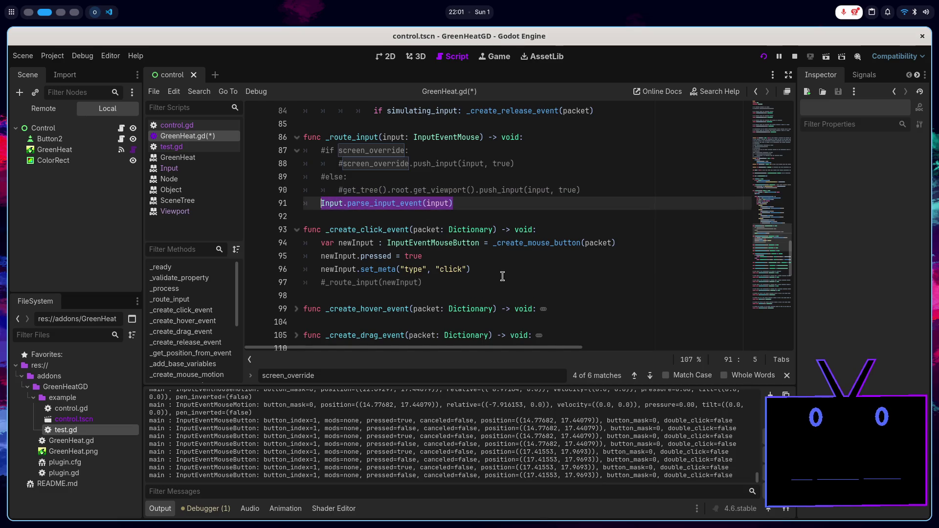
pyautogui.click(498, 269)
pyautogui.hotkey('ctrl', 'v')
pyautogui.doubleClick(441, 280)
pyautogui.write('new')
pyautogui.press('Return')
# Save GreenHeat.gd and relaunch the game.
pyautogui.hotkey('ctrl', 's')
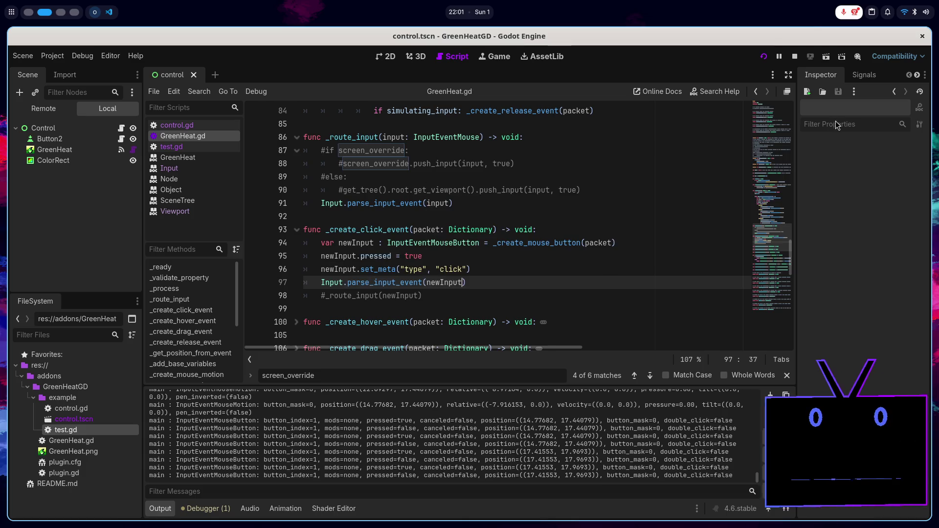
pyautogui.click(795, 56)
pyautogui.click(764, 56)
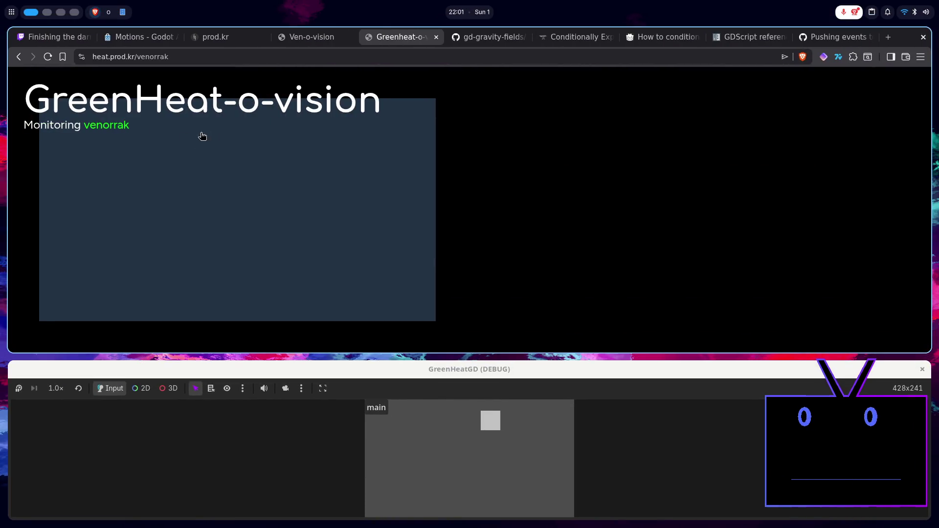
# Send a heat-map click to move the square, then restore _route_input(newInput) in GreenHeat.gd.
pyautogui.click(65, 112)
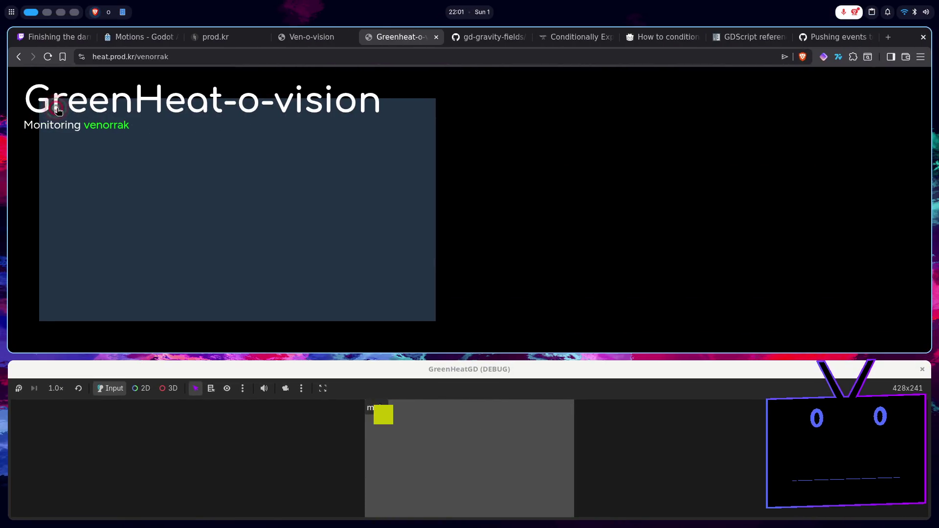
pyautogui.press('super+Page_Down')
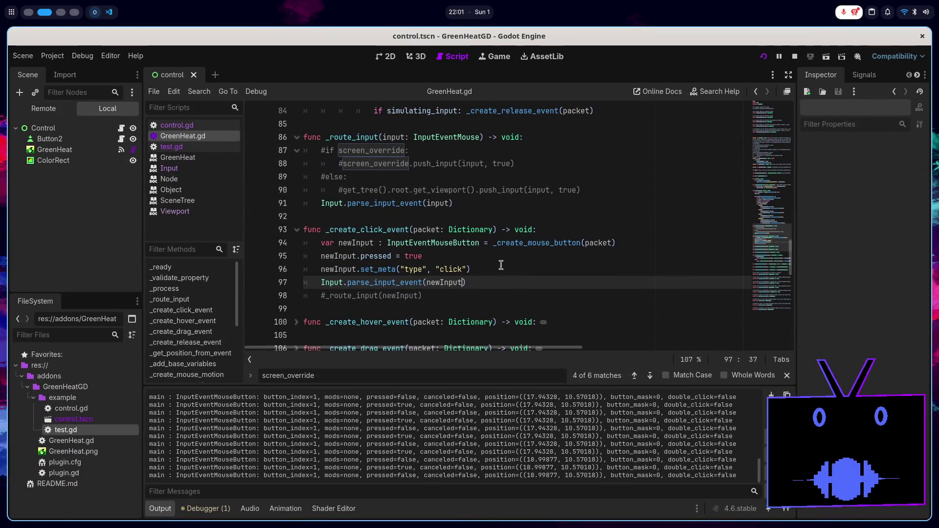
pyautogui.hotkey('ctrl', 'shift', 'k')
pyautogui.hotkey('ctrl', 'k')
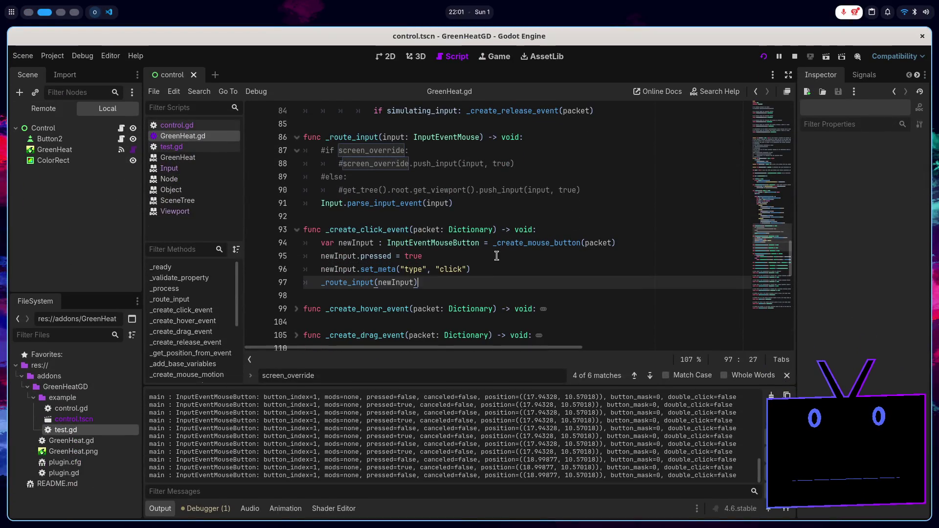
# Review _route_input uses and parse_input_event(input) on line 91, then open the gd-gravity-fields GitHub tab.
pyautogui.click(446, 172)
pyautogui.click(378, 138)
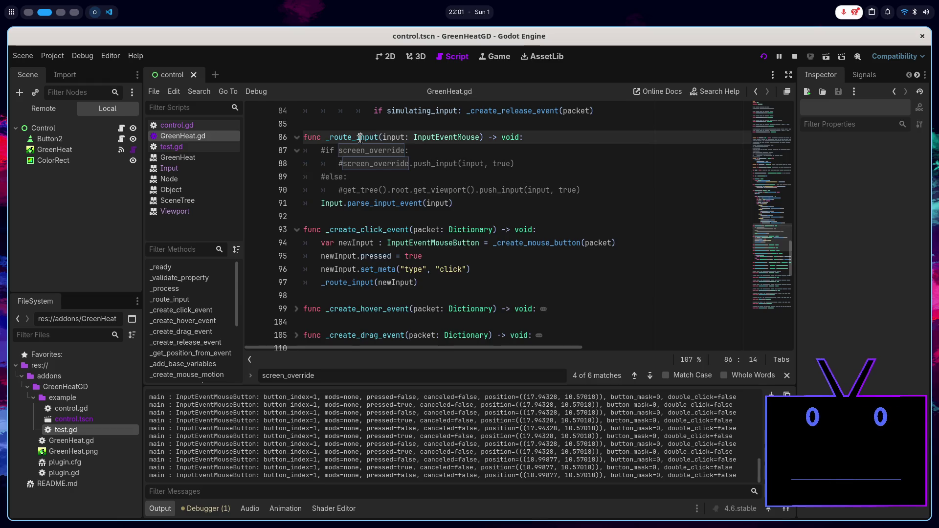
pyautogui.click(342, 202)
pyautogui.doubleClick(374, 203)
pyautogui.click(419, 202)
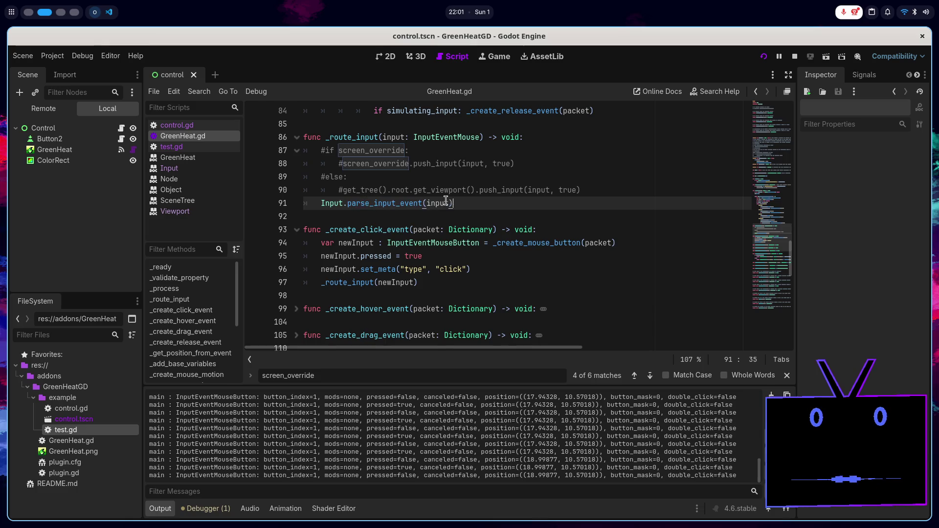
pyautogui.doubleClick(433, 203)
pyautogui.press('super+1')
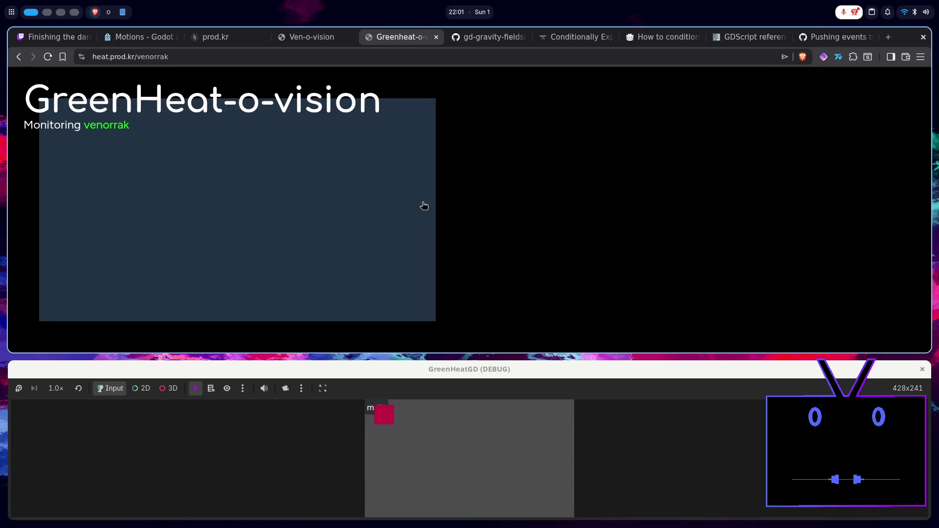
pyautogui.click(506, 41)
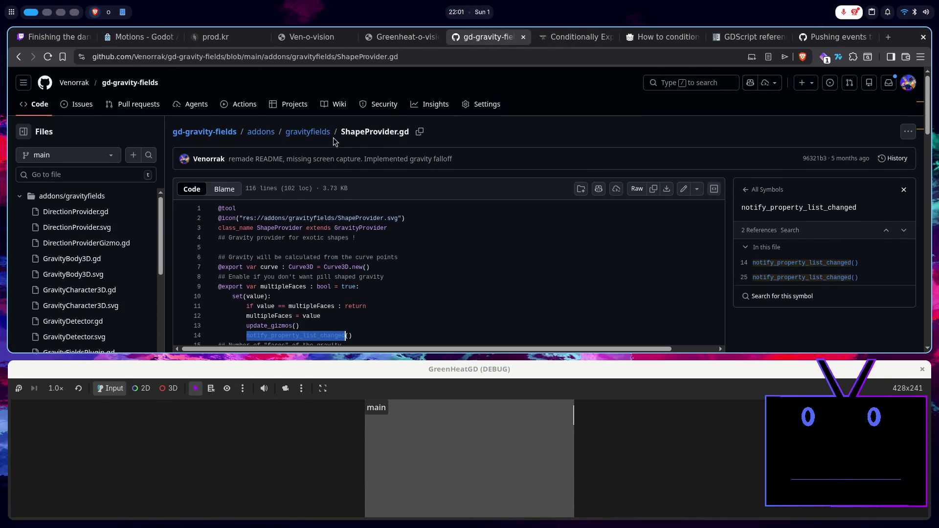
# Open addons/GreenHeatGD/GreenHeat.gd in the owner's pinned greenheatgd repository on GitHub.
pyautogui.click(96, 88)
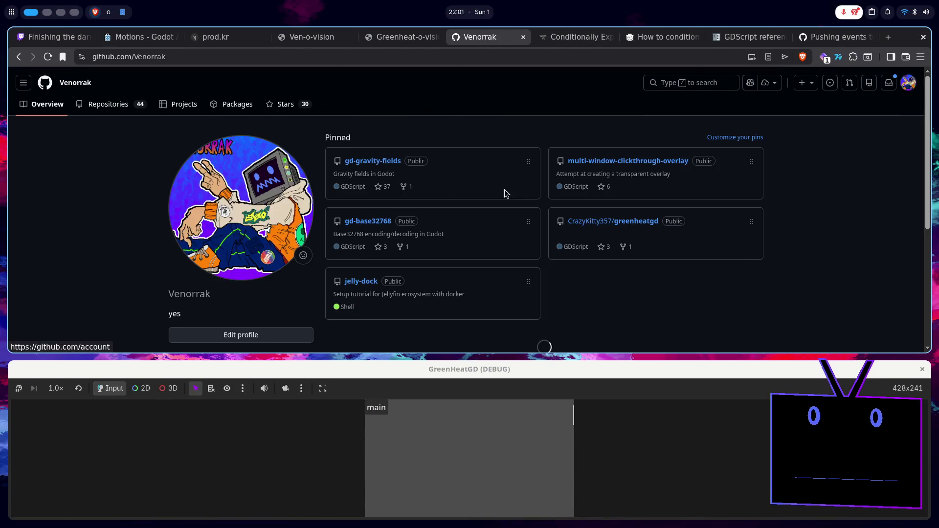
pyautogui.click(642, 226)
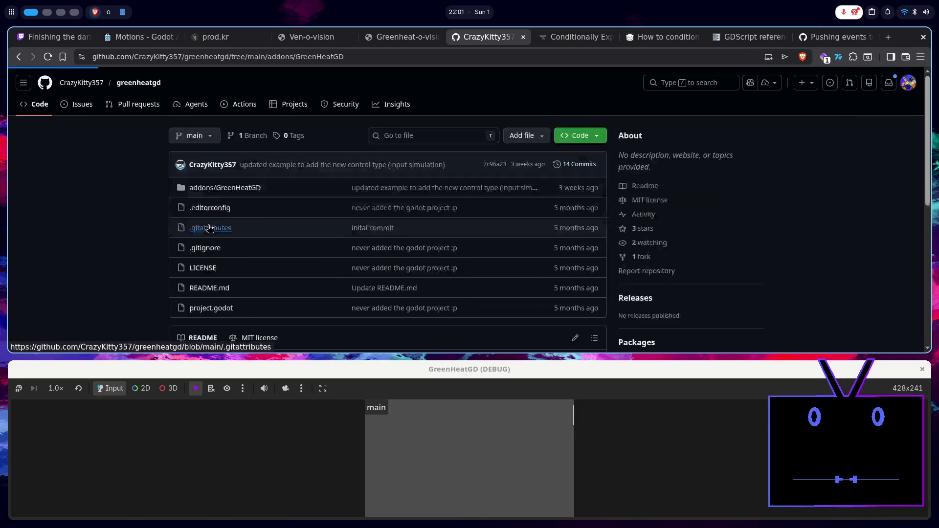
pyautogui.click(211, 218)
pyautogui.click(211, 232)
pyautogui.click(196, 208)
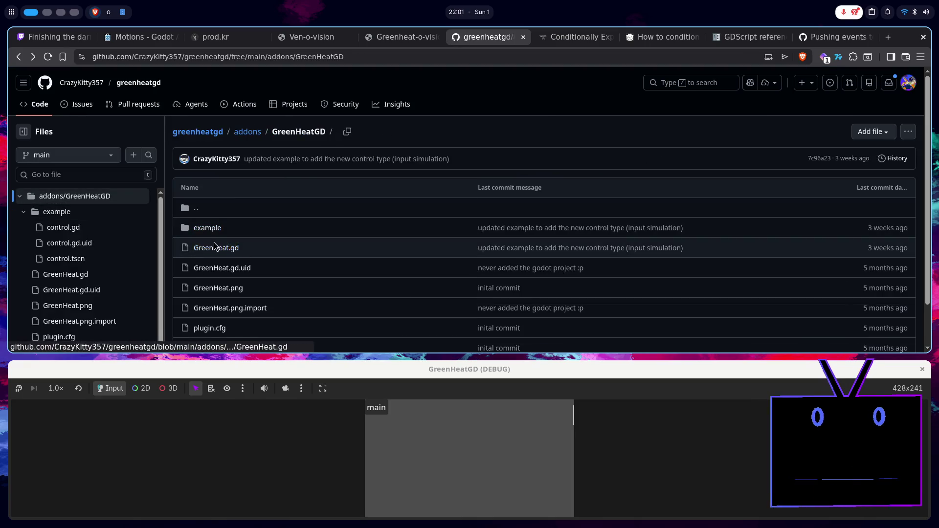
pyautogui.click(216, 247)
# Show the four parse_input_event references in the file, then go back to the Godot editor.
pyautogui.scroll(-20, 376, 258)
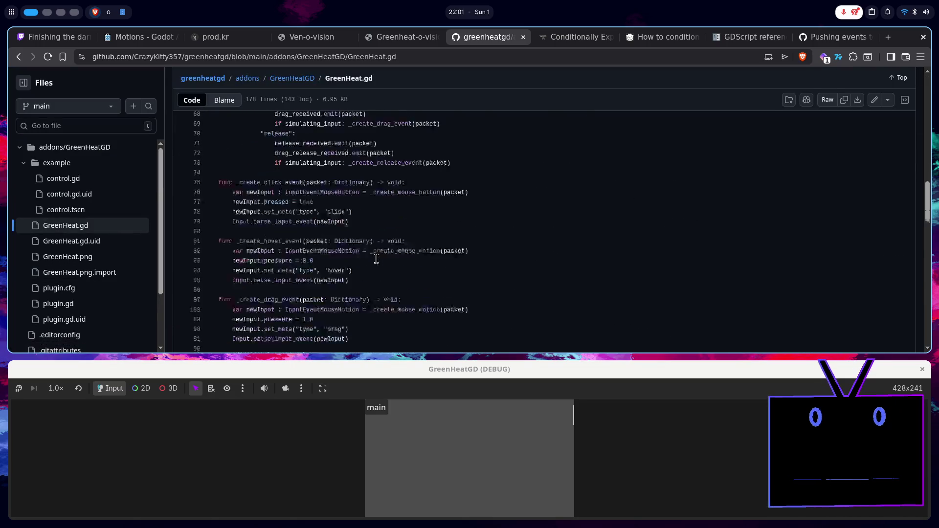
pyautogui.scroll(-2, 376, 258)
pyautogui.scroll(6, 376, 258)
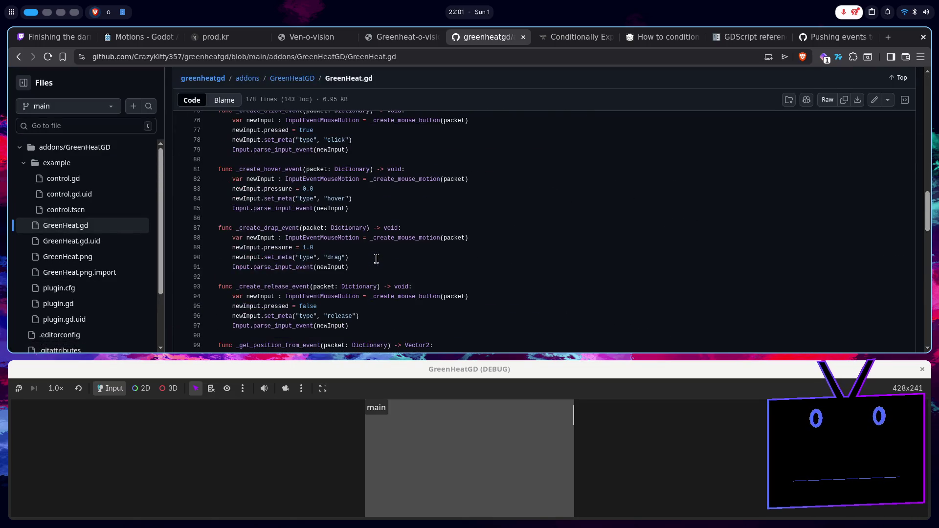
pyautogui.scroll(4, 376, 259)
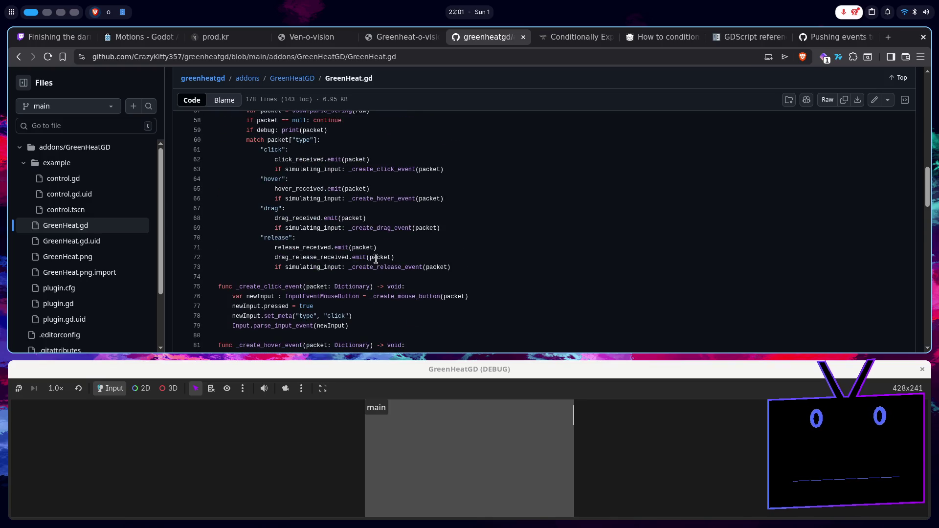
pyautogui.scroll(-3, 367, 253)
pyautogui.click(271, 209)
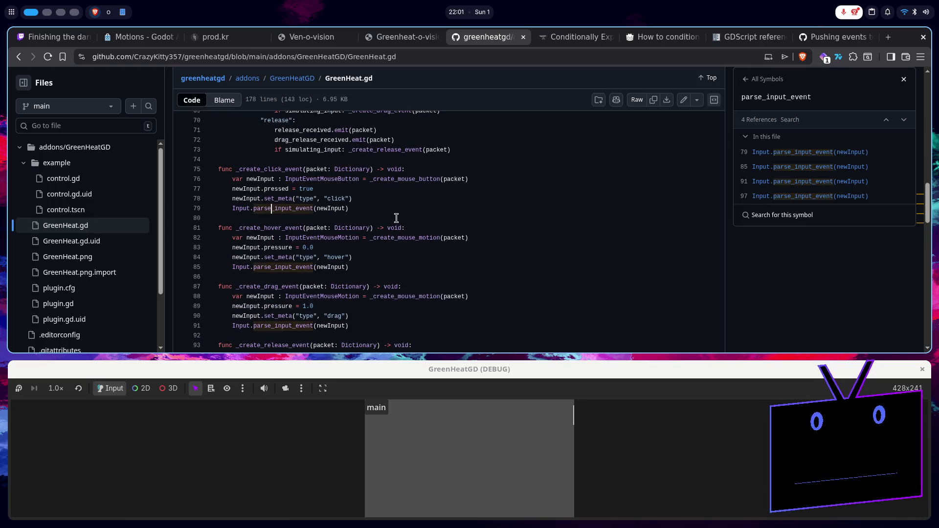
pyautogui.press('super+2')
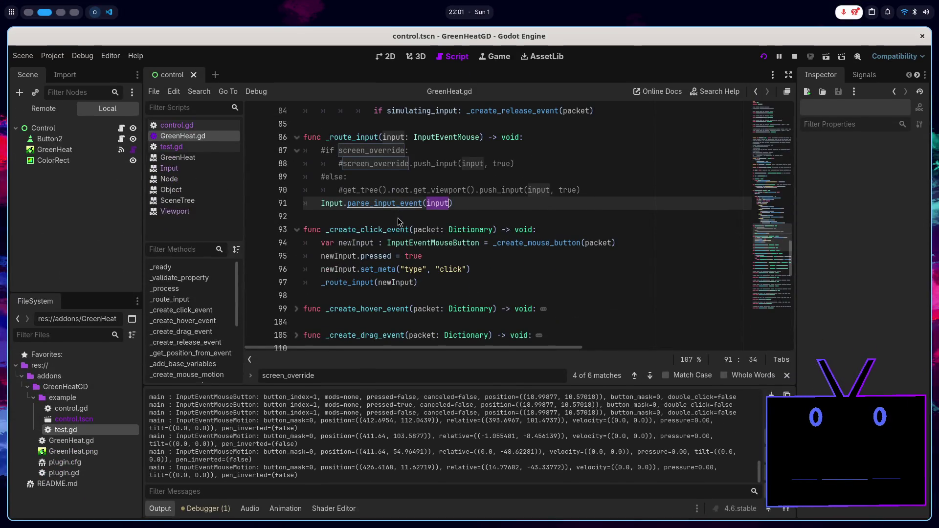
pyautogui.press('super+1')
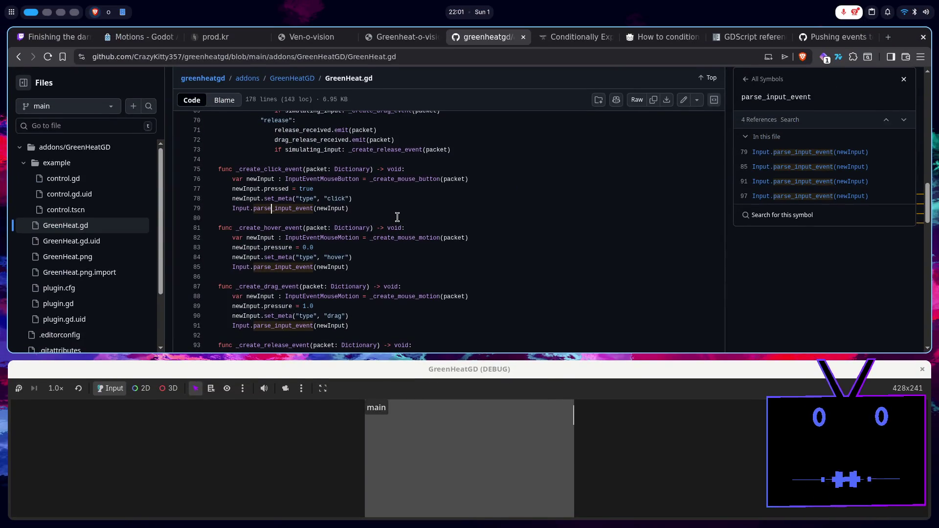
pyautogui.scroll(3, 397, 217)
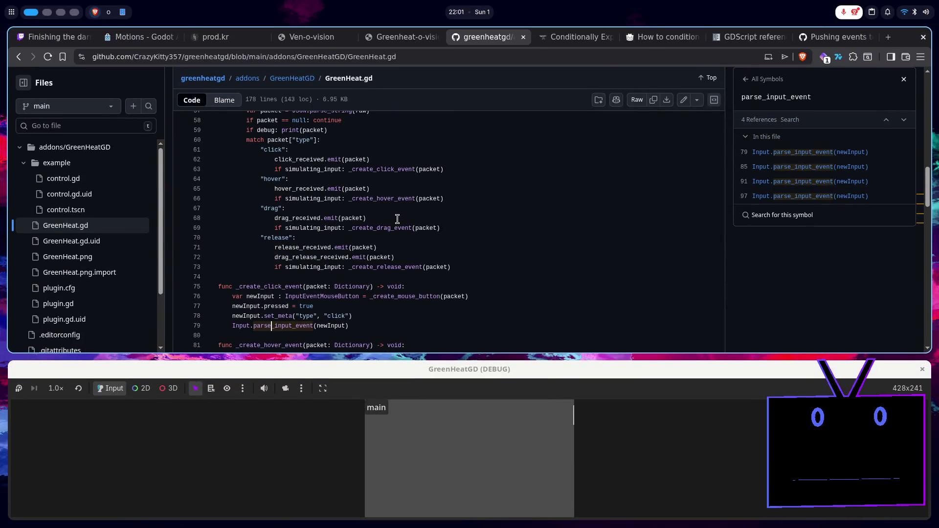
pyautogui.press('super+2')
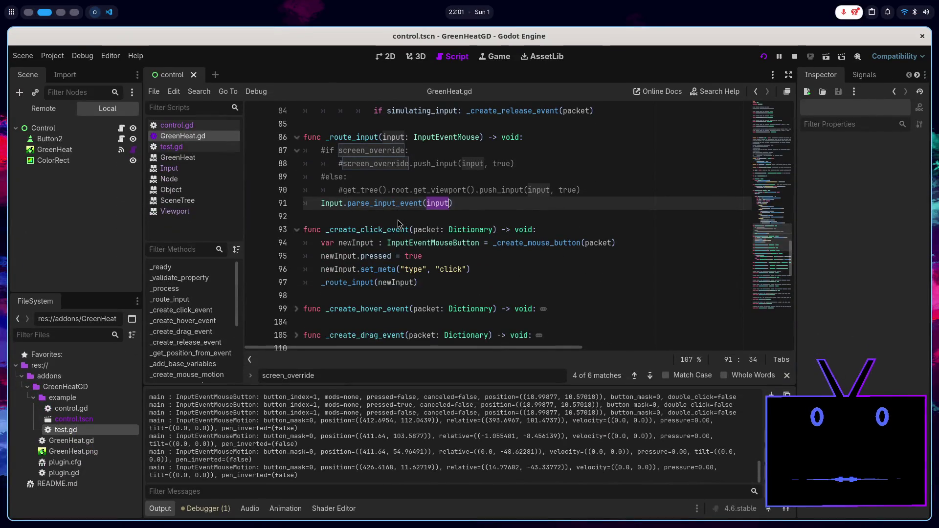
# Check the line 91 parse_input_event call and leave the GreenHeat node's Screen Override unassigned.
pyautogui.click(341, 209)
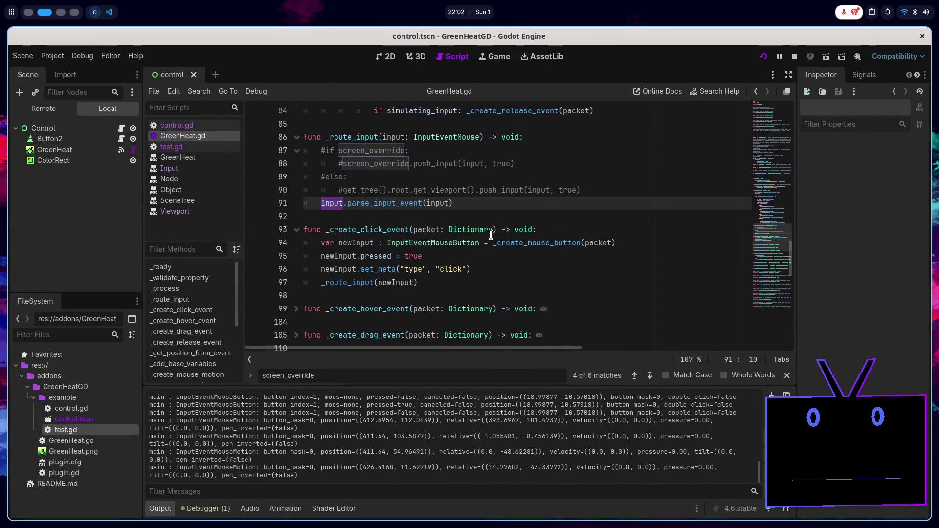
pyautogui.scroll(2, 483, 234)
pyautogui.scroll(-3, 483, 234)
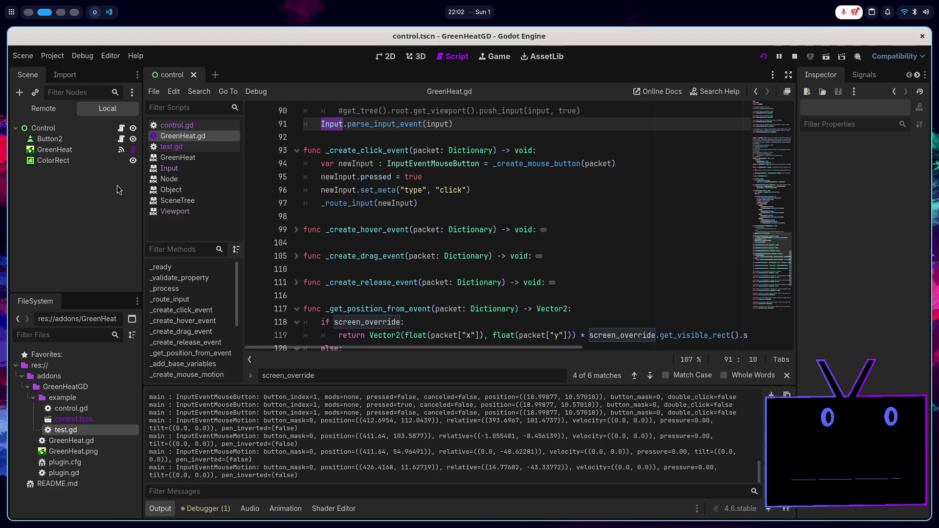
pyautogui.click(83, 149)
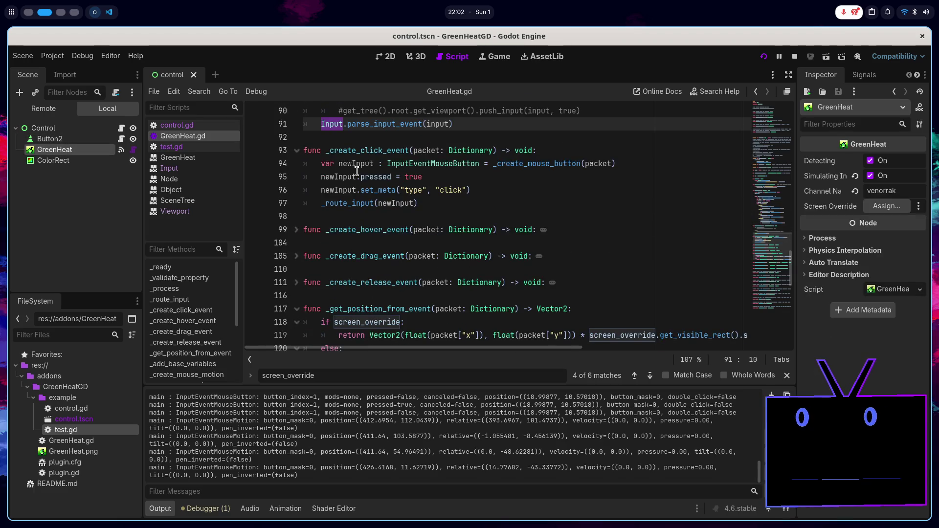
pyautogui.click(886, 205)
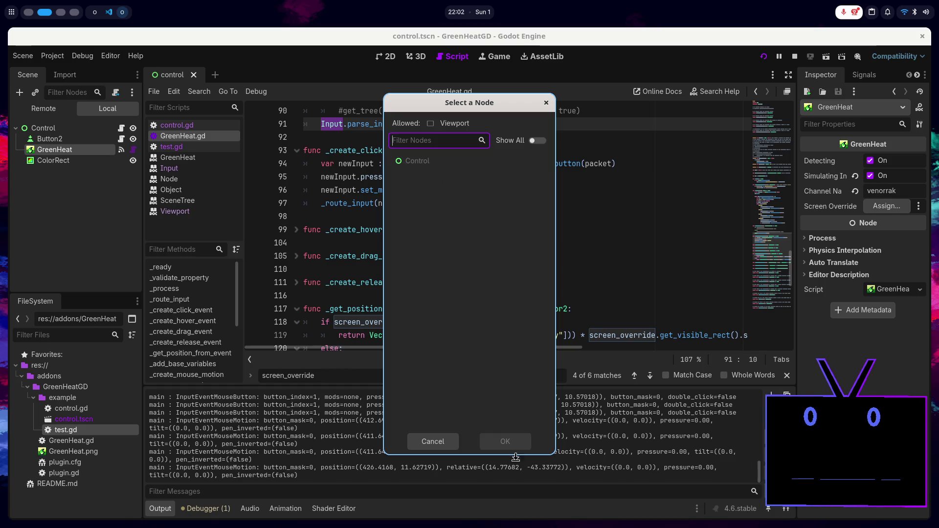
pyautogui.click(441, 444)
# Comment out the screen_override lines 118–120, dedent the viewport return, and restart the game.
pyautogui.scroll(3, 405, 242)
pyautogui.scroll(-3, 405, 242)
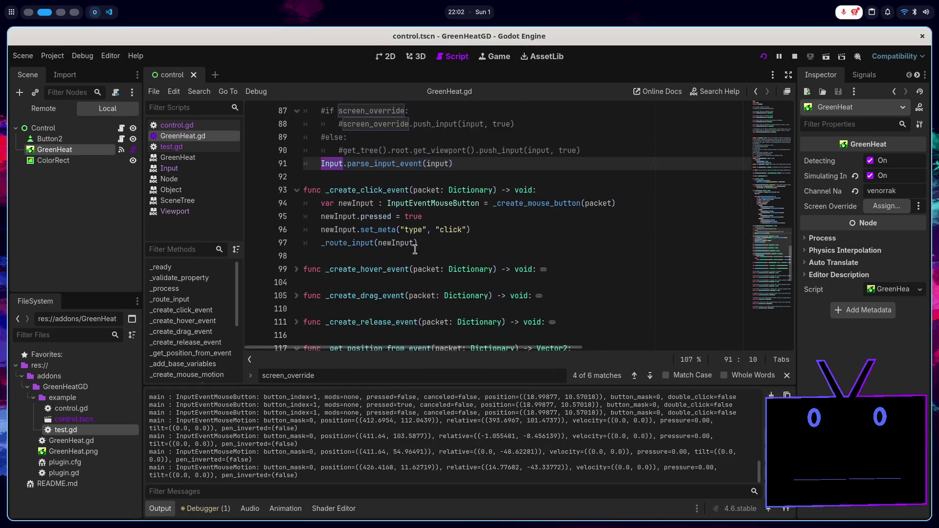
pyautogui.scroll(-3, 406, 222)
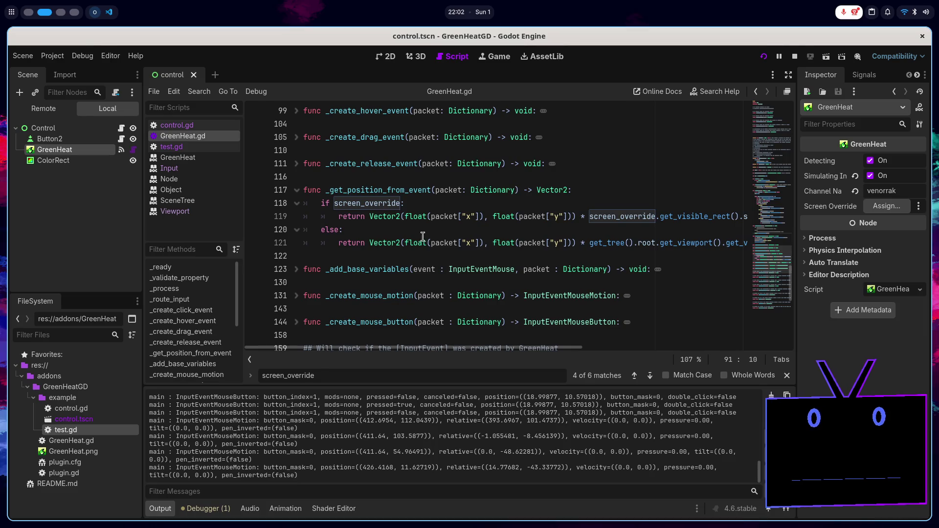
pyautogui.keyDown('ctrl'); pyautogui.scroll(2, 423, 238); pyautogui.keyUp('ctrl')
pyautogui.keyDown('ctrl'); pyautogui.scroll(-2, 422, 237); pyautogui.keyUp('ctrl')
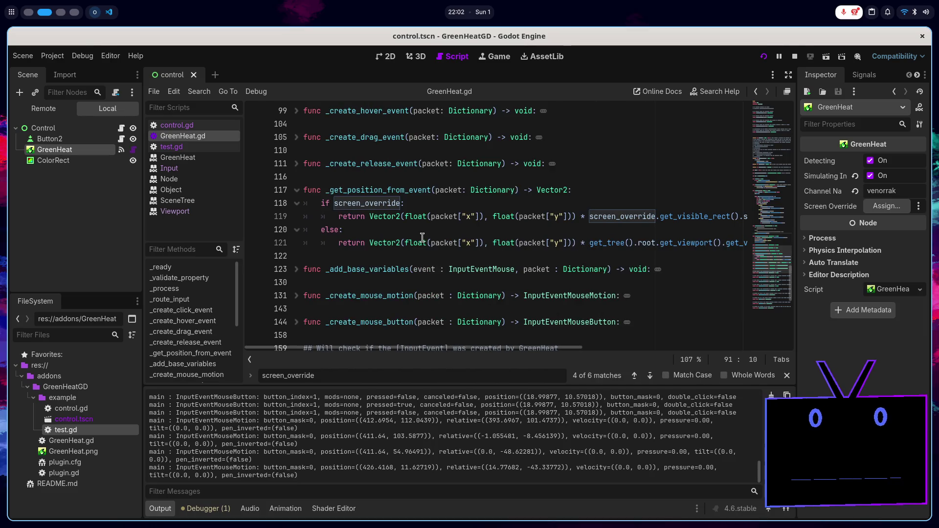
pyautogui.click(389, 231)
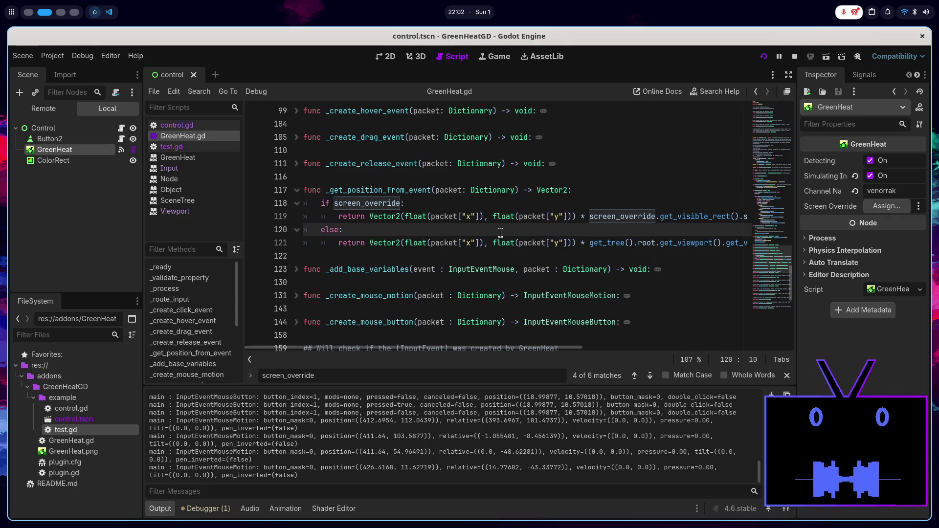
pyautogui.hotkey('shift', 'Up')
pyautogui.hotkey('shift', 'Up')
pyautogui.hotkey('ctrl', 'k')
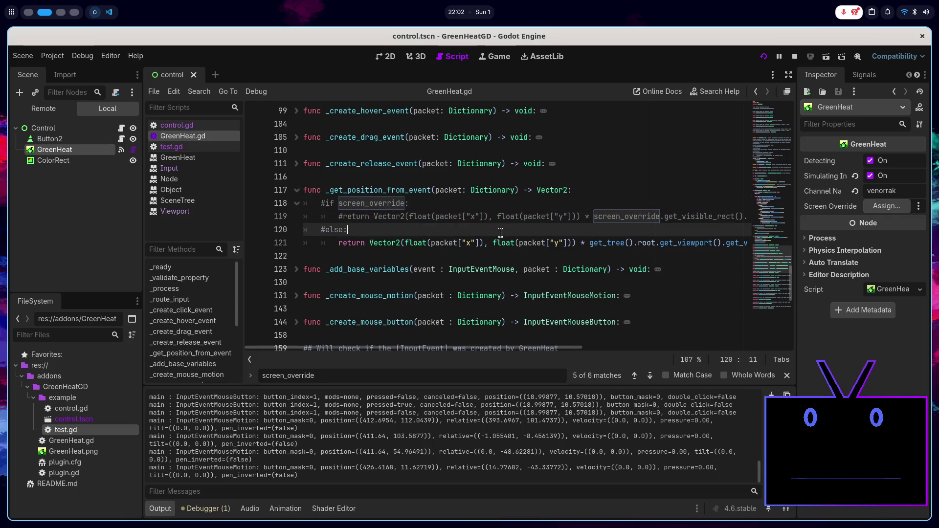
pyautogui.press('Down')
pyautogui.press('Down')
pyautogui.press('Down')
pyautogui.hotkey('shift', 'Tab')
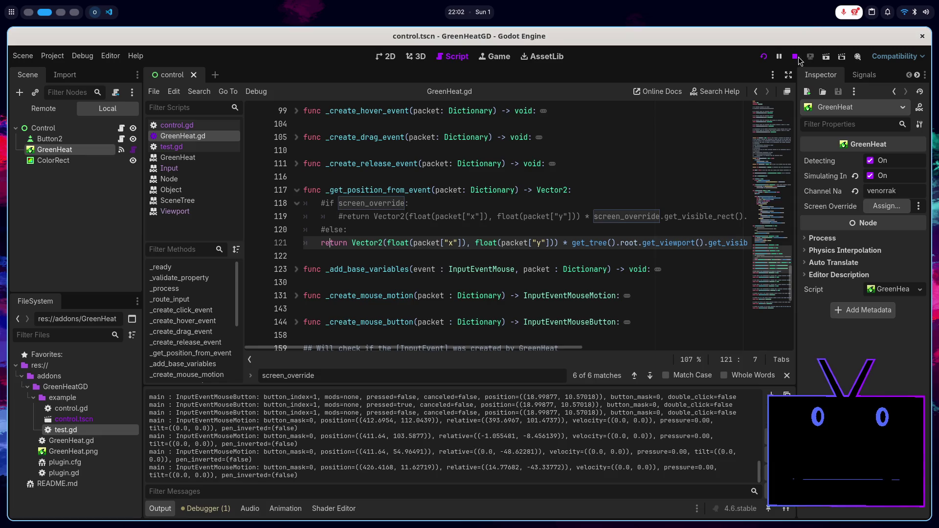
pyautogui.click(765, 57)
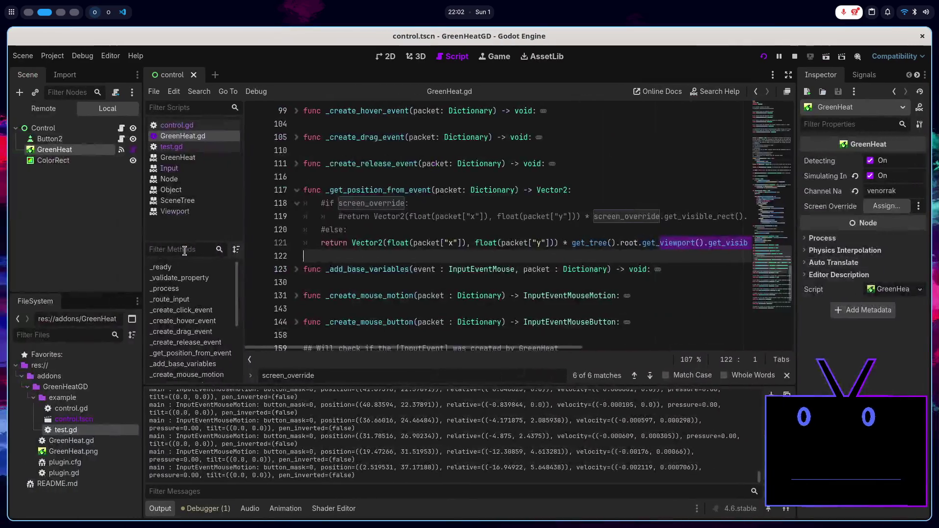
pyautogui.press('super+1')
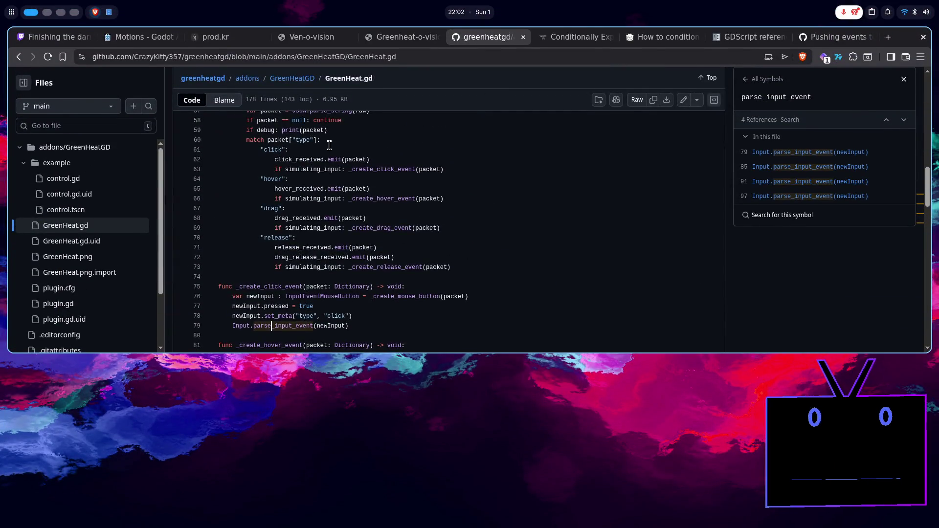
# Click and drag across the GreenHeat-o-vision heat map to test input in the running game.
pyautogui.press('super+2')
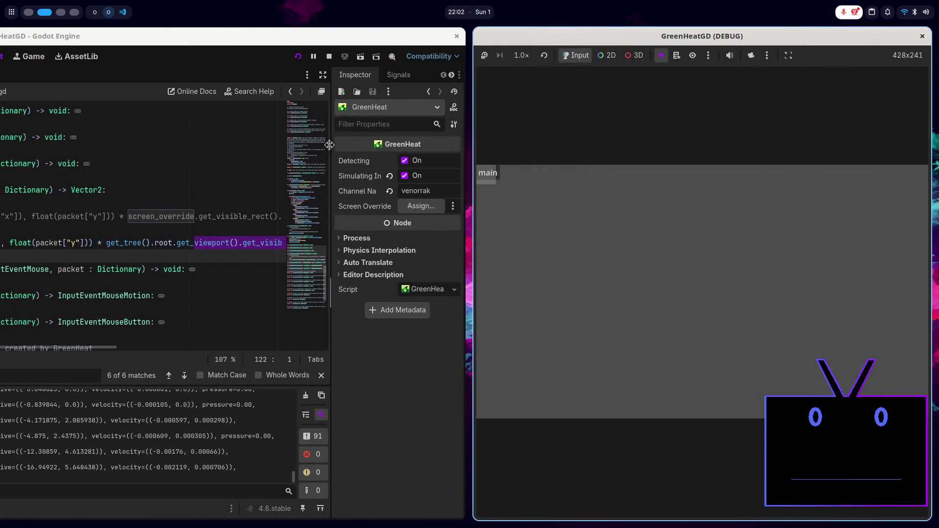
pyautogui.press('super+1')
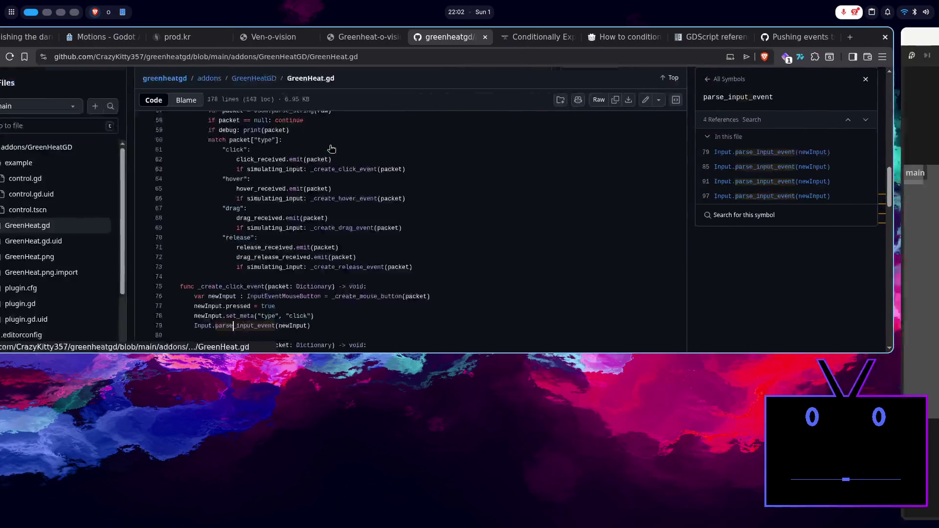
pyautogui.click(389, 37)
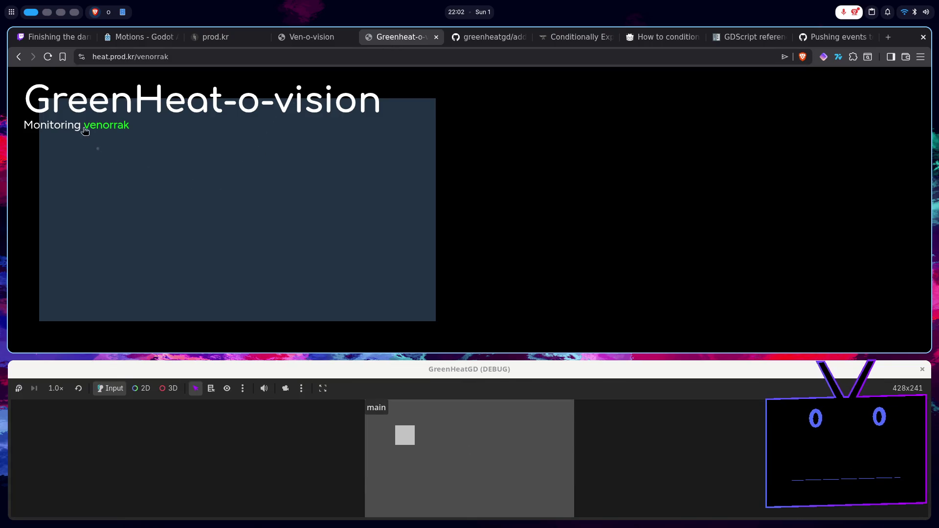
pyautogui.click(68, 117)
pyautogui.click(60, 115)
pyautogui.moveTo(62, 119)
pyautogui.mouseDown()
pyautogui.moveTo(112, 121)
pyautogui.moveTo(430, 206)
pyautogui.moveTo(495, 202)
pyautogui.moveTo(143, 117)
pyautogui.mouseUp()
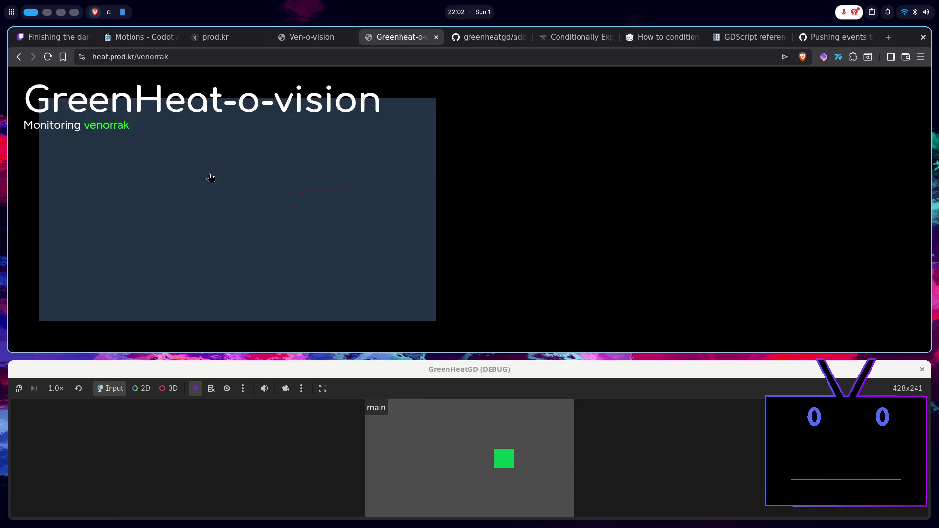
# Close the debug game window, enlarge the browser to nearly full screen, and return to Godot.
pyautogui.press('super+g')
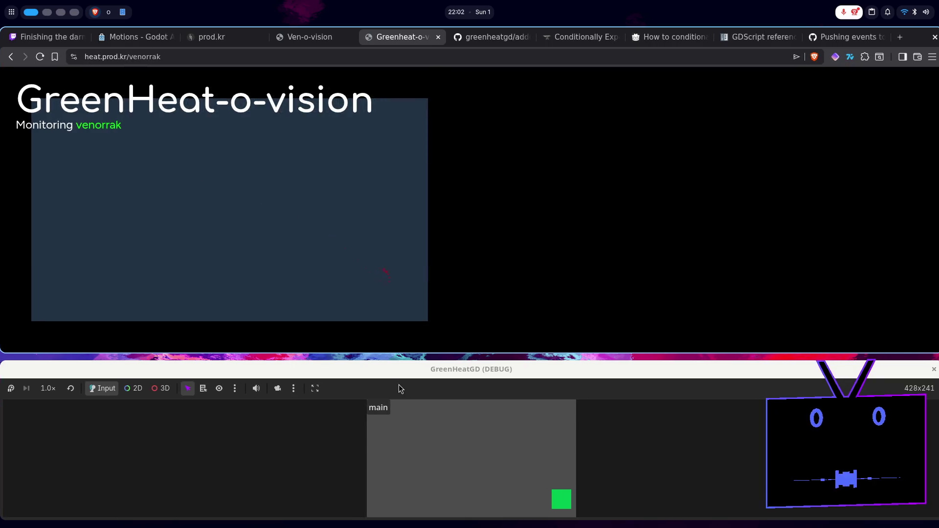
pyautogui.press('super+q')
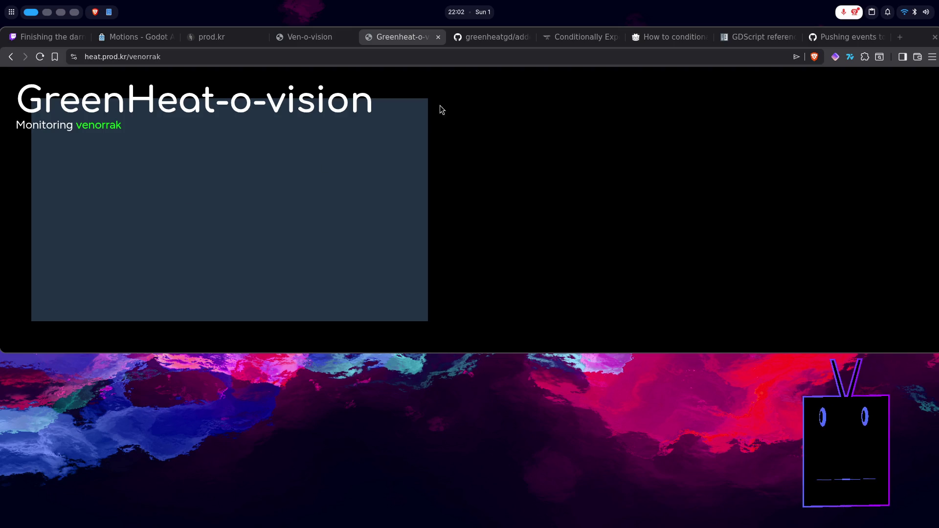
pyautogui.moveTo(544, 349); pyautogui.dragTo(535, 523)
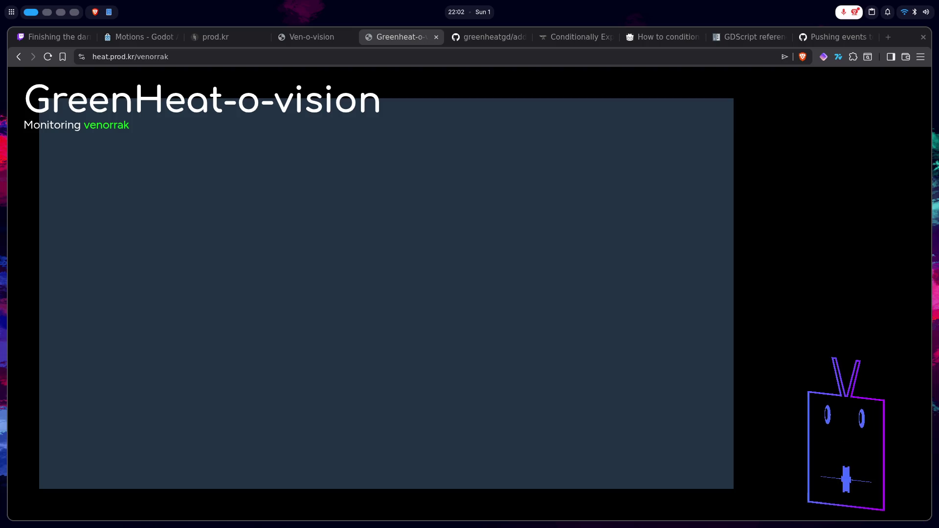
pyautogui.press('super+Page_Down')
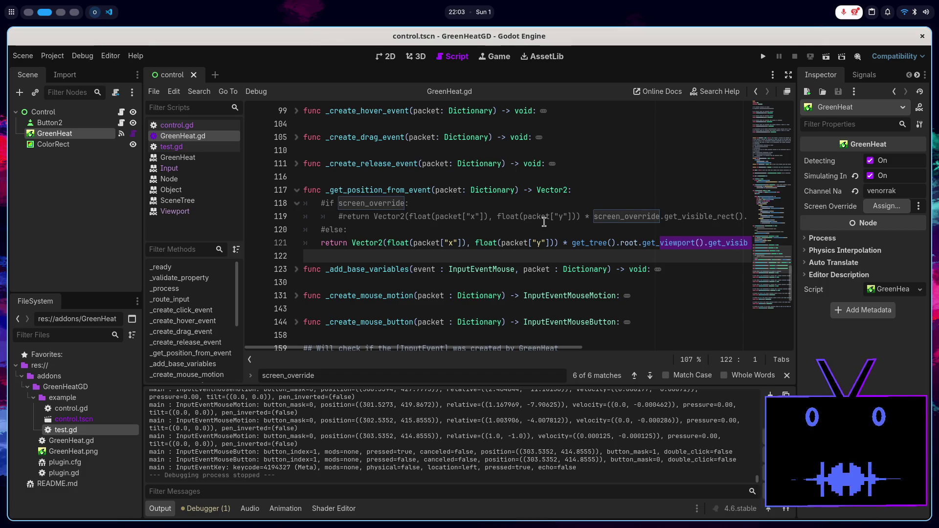
# Comment out the return on line 121 and add an uncommented duplicate of it below.
pyautogui.hscroll(5, 516, 220)
pyautogui.hscroll(-5, 516, 220)
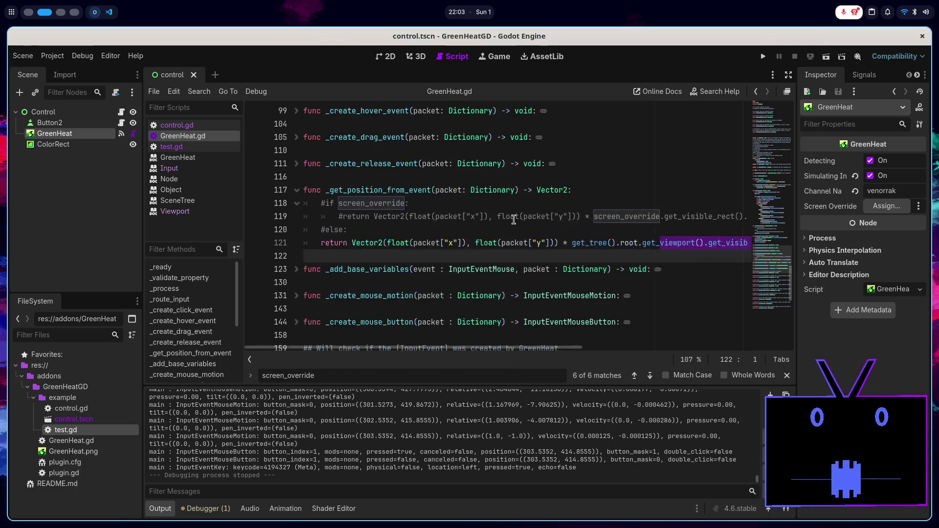
pyautogui.scroll(-3, 516, 220)
pyautogui.scroll(2, 514, 219)
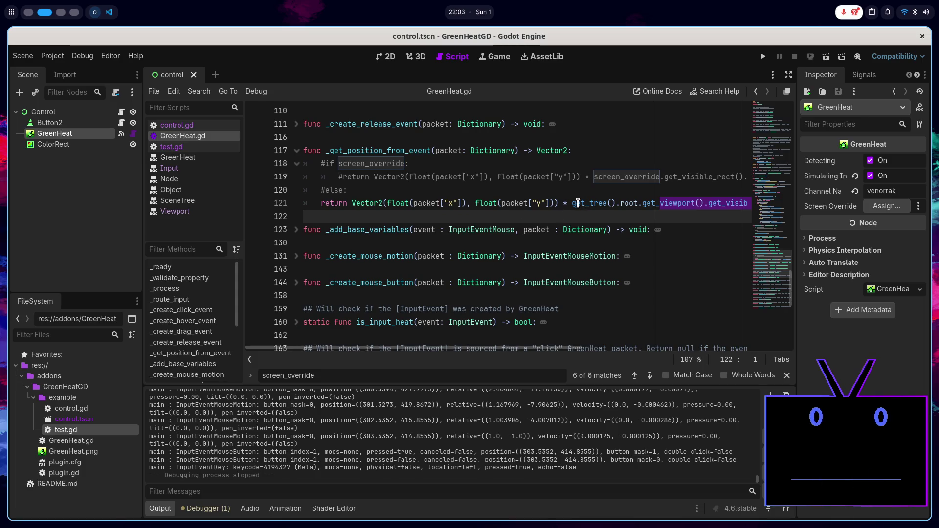
pyautogui.click(623, 205)
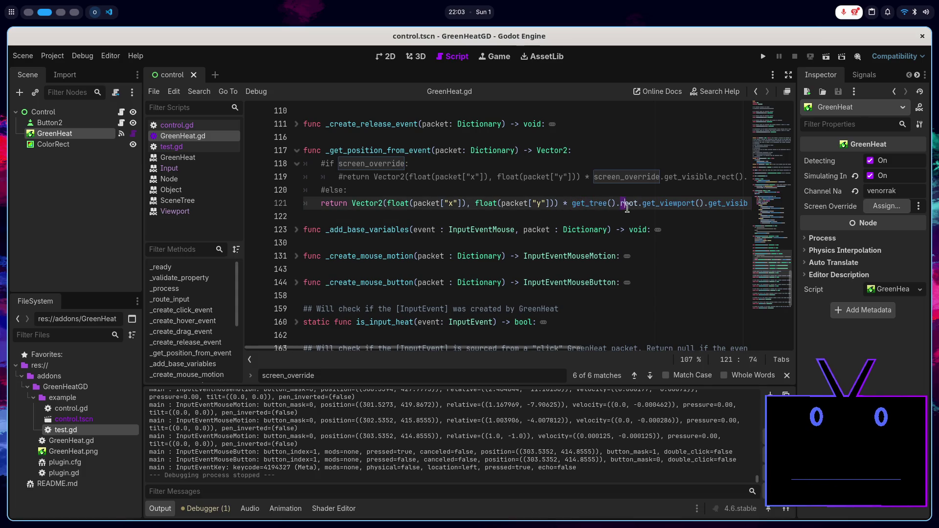
pyautogui.hotkey('ctrl', 'k')
pyautogui.hscroll(5, 488, 189)
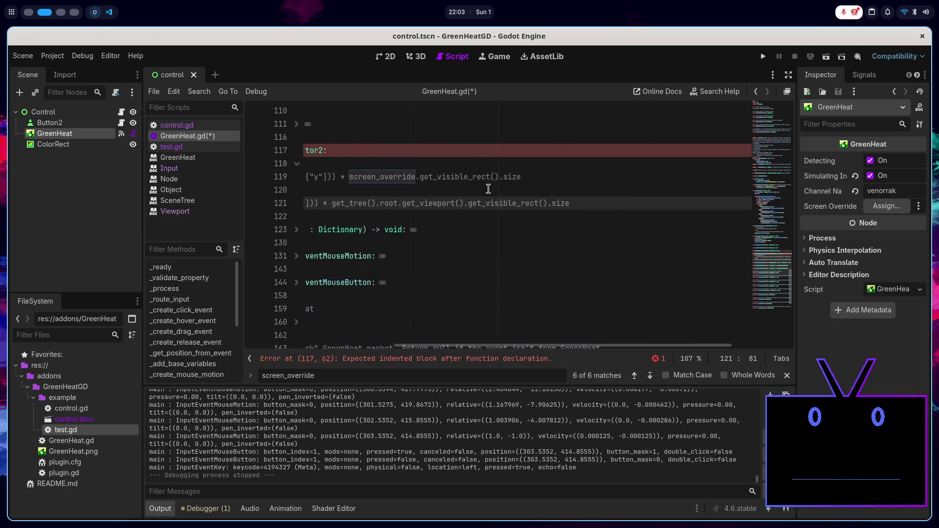
pyautogui.hotkey('ctrl', 'shift', 'd')
pyautogui.hotkey('ctrl', 'k')
pyautogui.press('Return')
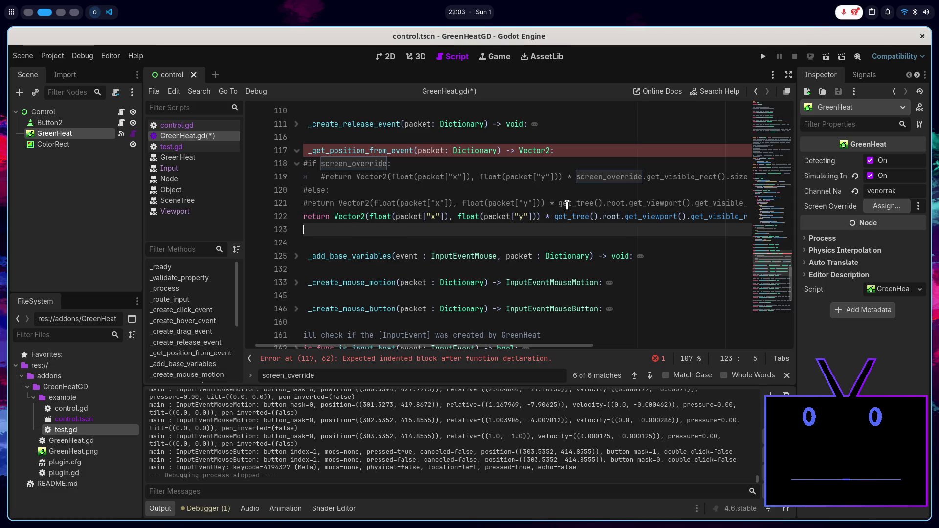
# Delete 'get_tree().root.' from the duplicated return line, save the script and run the project.
pyautogui.hscroll(2, 566, 205)
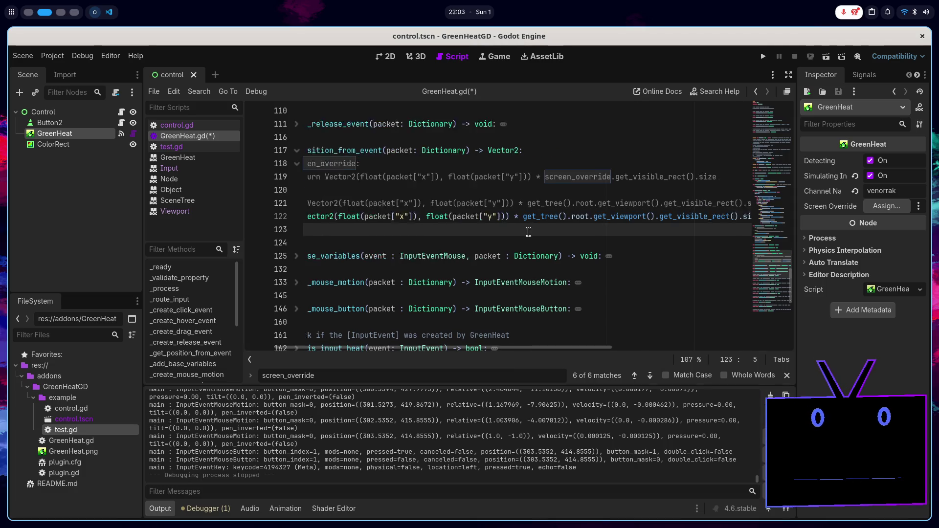
pyautogui.doubleClick(531, 216)
pyautogui.moveTo(548, 216); pyautogui.dragTo(476, 217)
pyautogui.press('BackSpace')
pyautogui.hotkey('ctrl', 's')
pyautogui.click(761, 59)
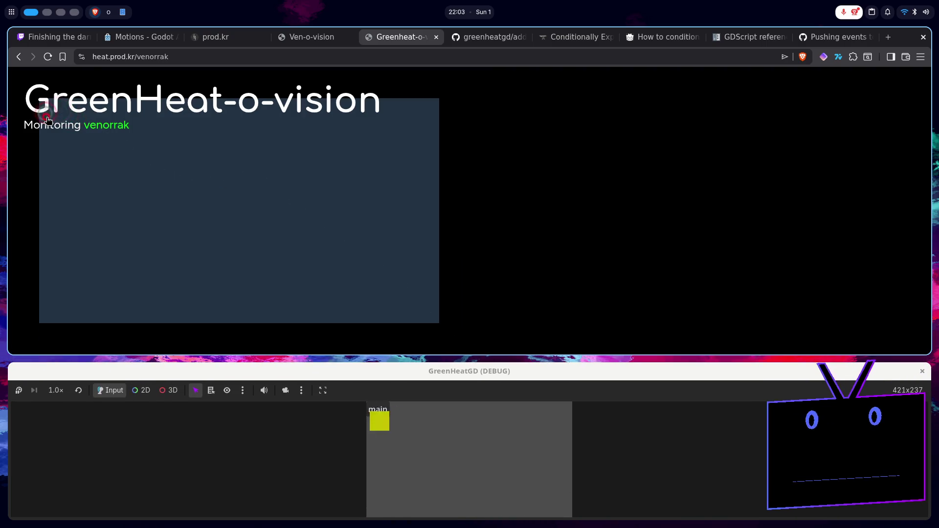
# Click a series of heat-map spots toward the top-left to move and recolour the game square.
pyautogui.click(230, 171)
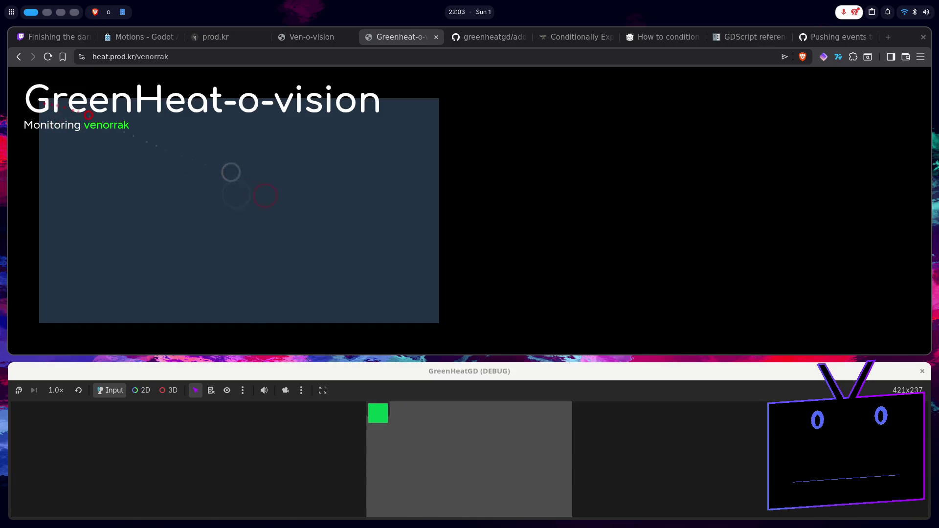
pyautogui.click(142, 171)
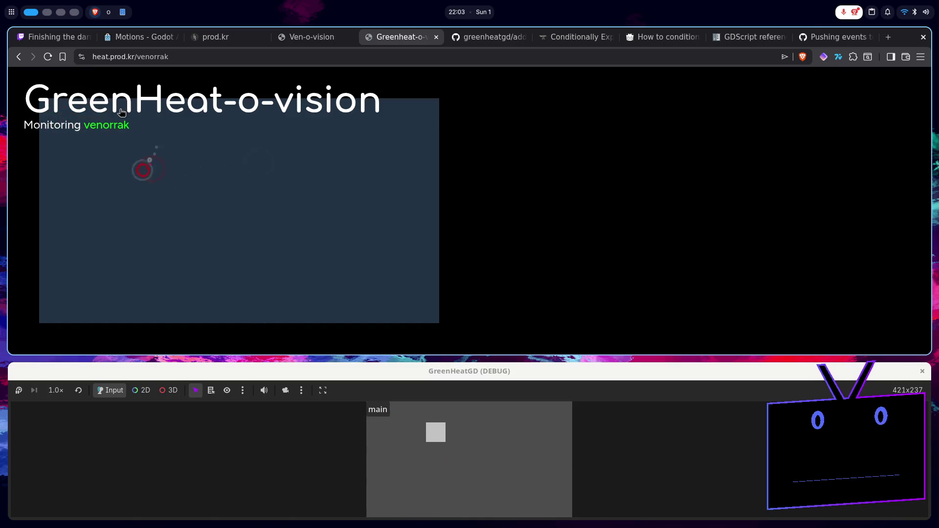
pyautogui.click(81, 111)
pyautogui.click(65, 106)
pyautogui.click(66, 107)
pyautogui.click(64, 106)
pyautogui.click(62, 107)
pyautogui.press('super+2')
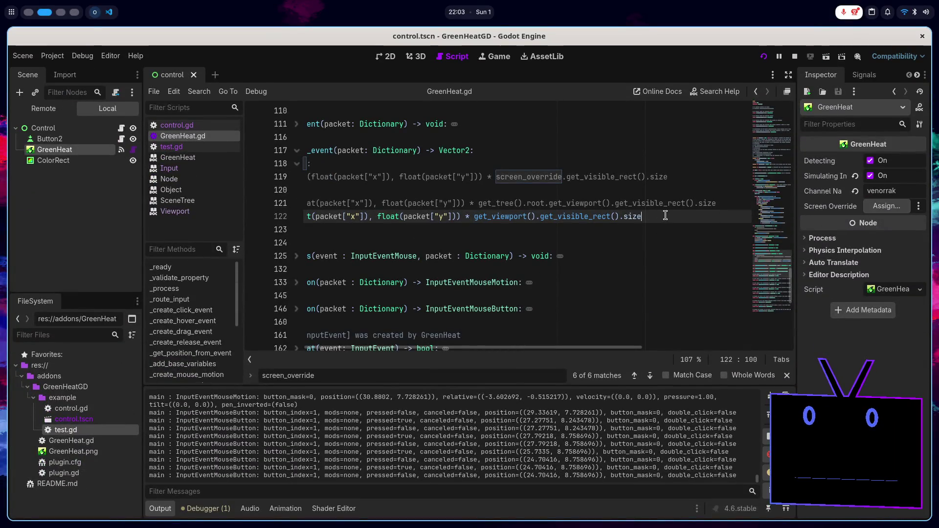
# Indent the commented '#return' on line 121 so it sits under the #else branch.
pyautogui.hscroll(-3, 665, 216)
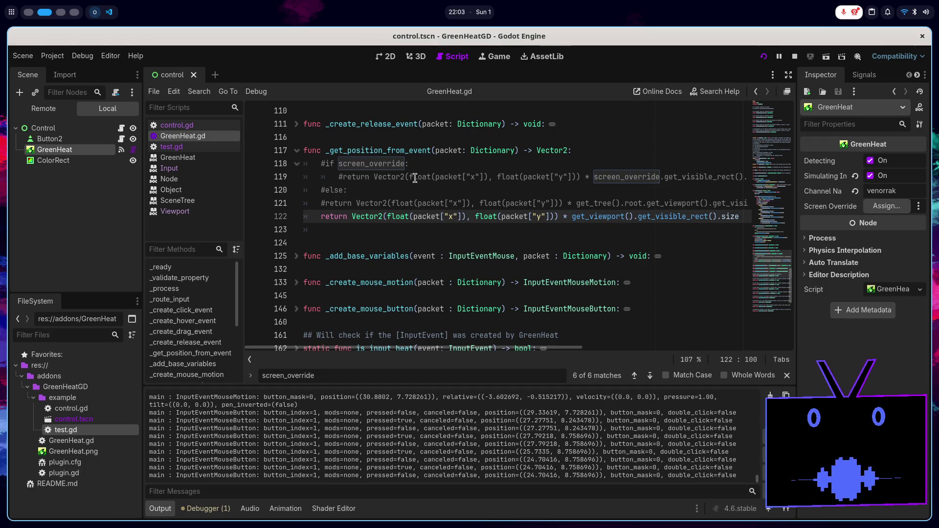
pyautogui.click(322, 203)
pyautogui.press('Tab')
pyautogui.click(385, 183)
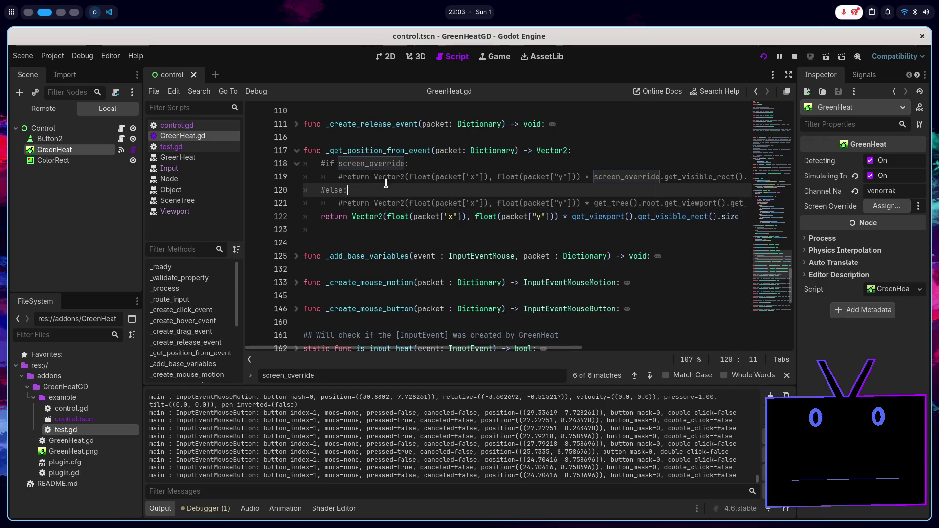
pyautogui.scroll(8, 415, 195)
pyautogui.click(404, 252)
# Scroll through the script to review the edits, then turn off Simulating Input on the GreenHeat node.
pyautogui.scroll(10, 420, 247)
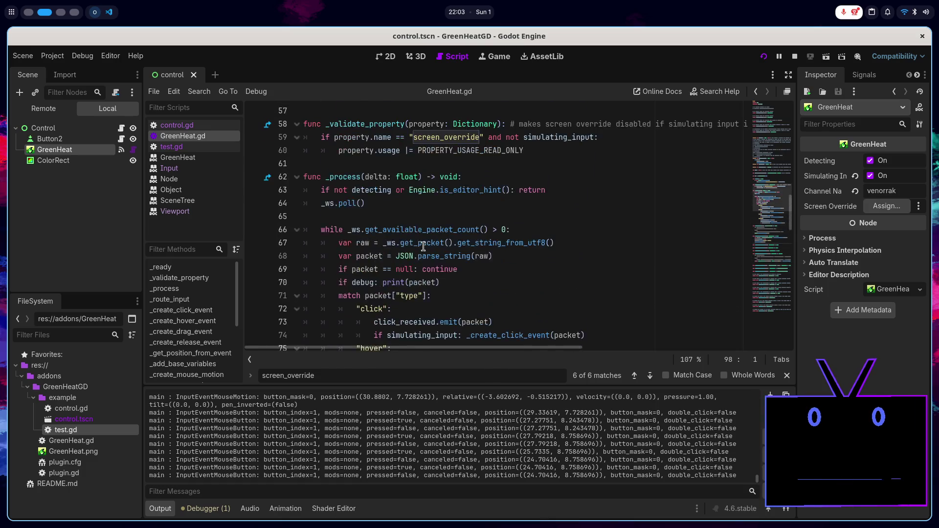
pyautogui.scroll(4, 424, 247)
pyautogui.scroll(-3, 427, 300)
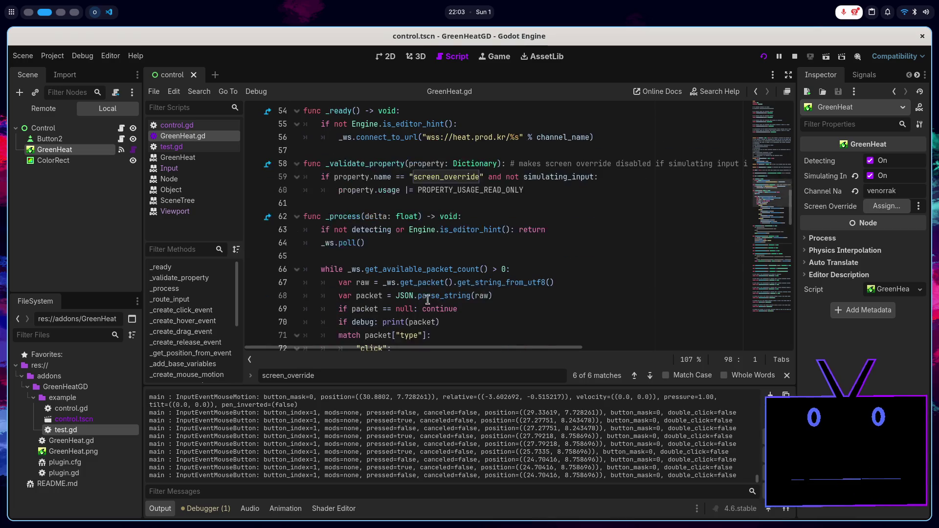
pyautogui.scroll(-2, 429, 282)
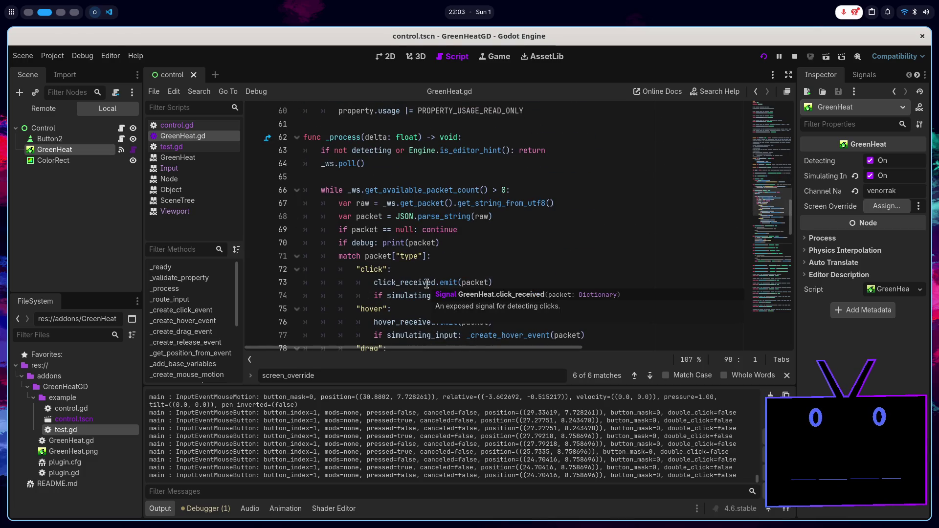
pyautogui.scroll(-2, 427, 283)
pyautogui.scroll(-5, 427, 276)
pyautogui.scroll(-5, 427, 273)
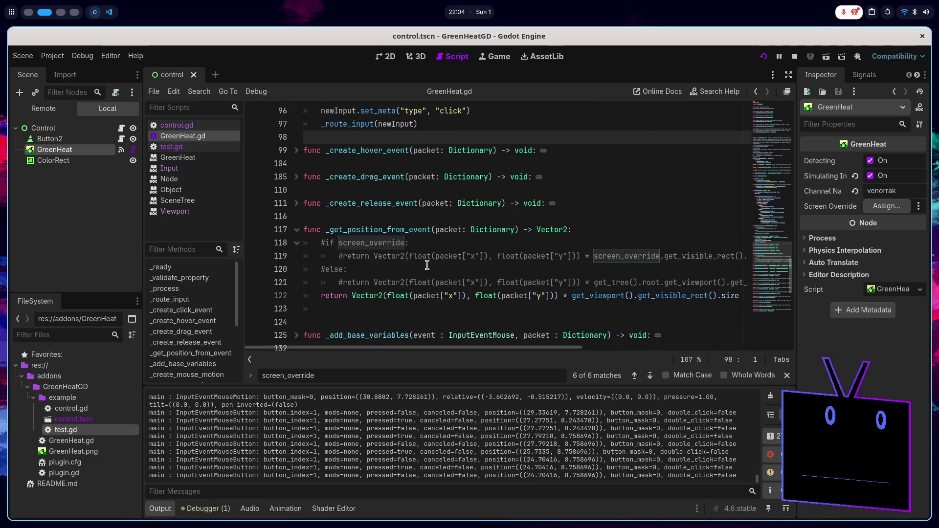
pyautogui.scroll(-10, 427, 265)
pyautogui.scroll(10, 427, 260)
pyautogui.click(438, 256)
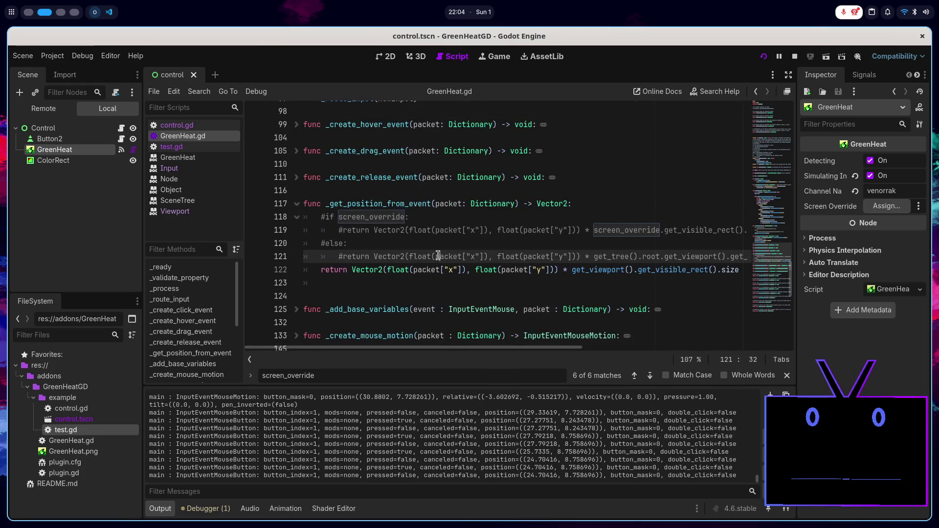
pyautogui.hscroll(3, 402, 272)
pyautogui.hscroll(-3, 403, 270)
pyautogui.click(870, 175)
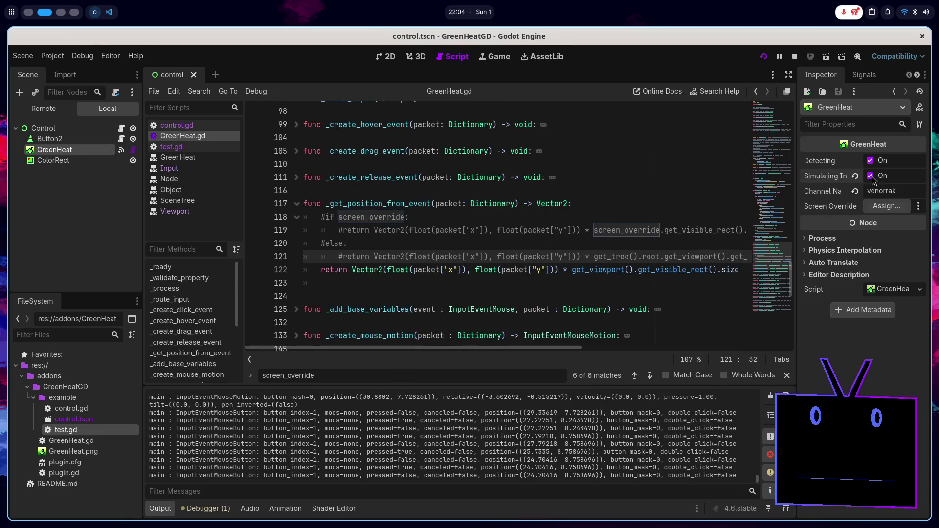
# Restart the game, clear the Output log, and click the heat map with Simulating Input off.
pyautogui.click(795, 57)
pyautogui.click(765, 57)
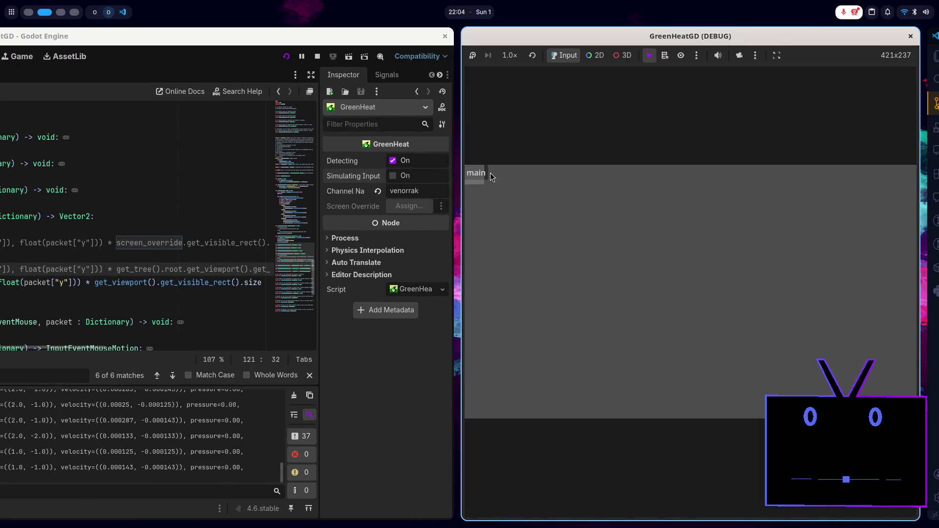
pyautogui.click(229, 214)
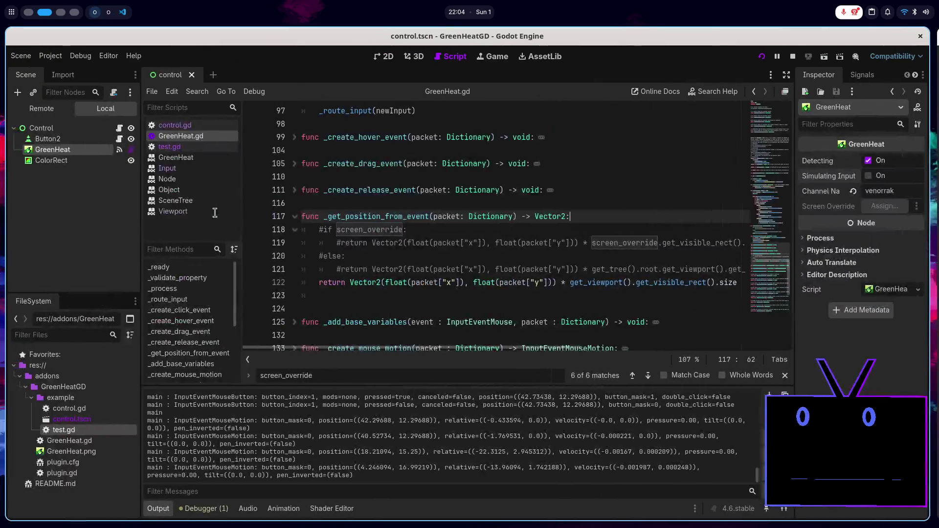
pyautogui.click(771, 395)
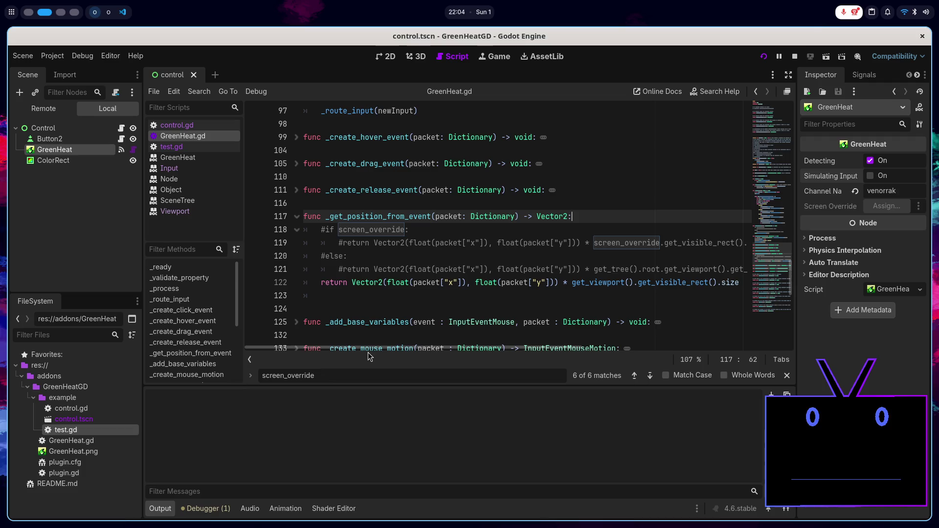
pyautogui.press('super+f')
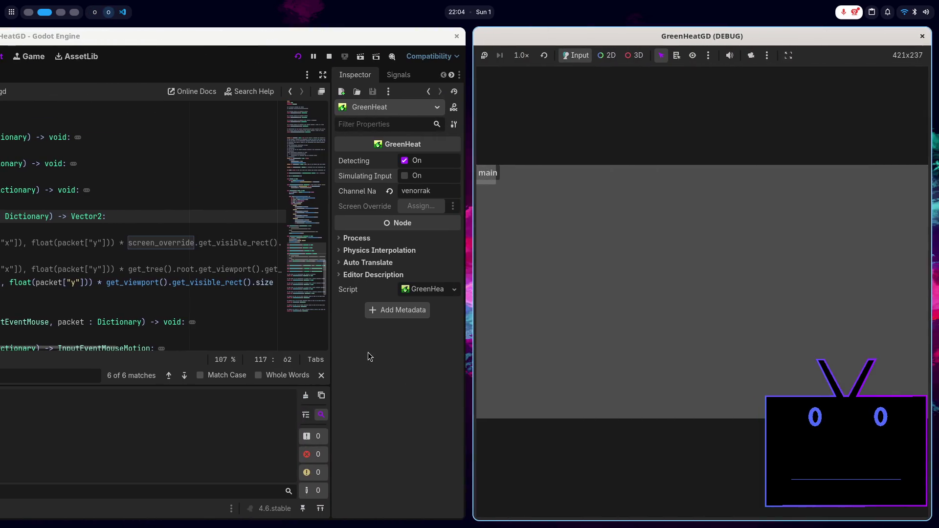
pyautogui.press('super+shift+1')
pyautogui.press('super+shift+2')
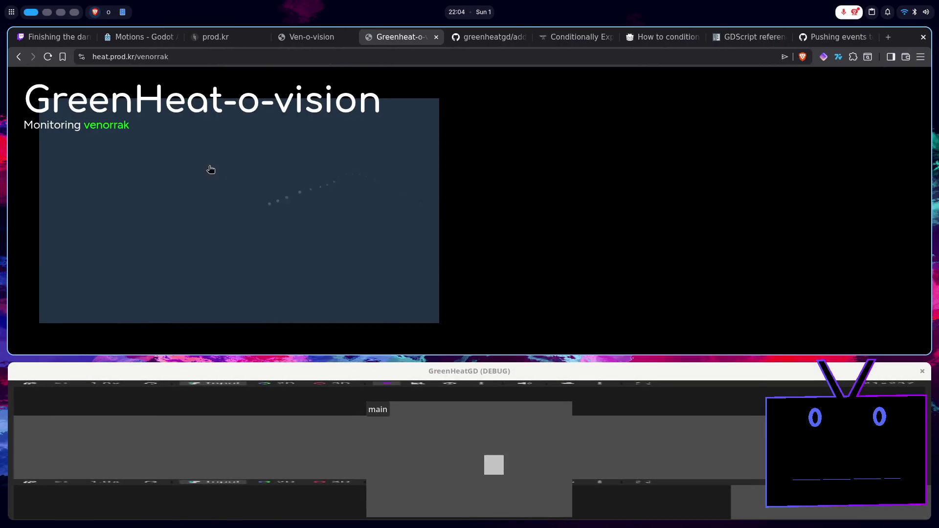
pyautogui.click(62, 120)
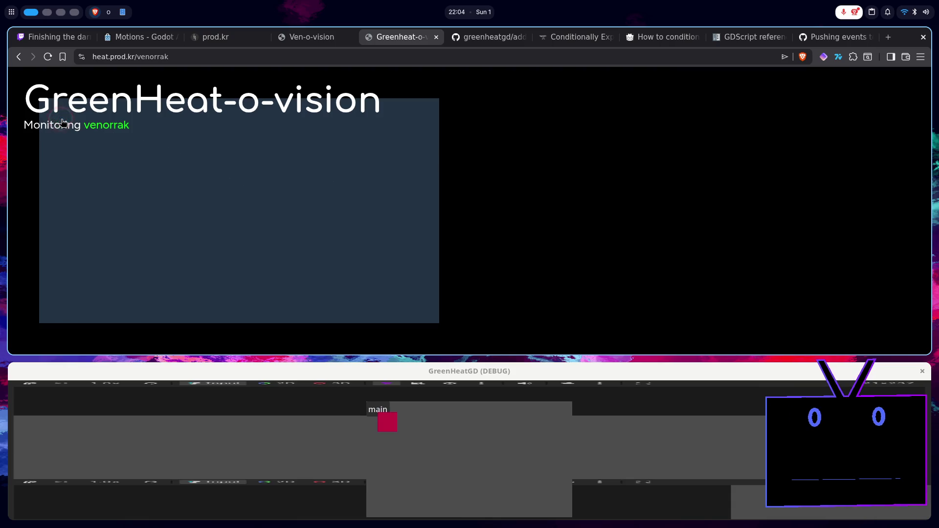
# Turn Simulating Input back on, click the heat map again, and check the logged clicks.
pyautogui.press('super+2')
pyautogui.hotkey('alt', 'Tab')
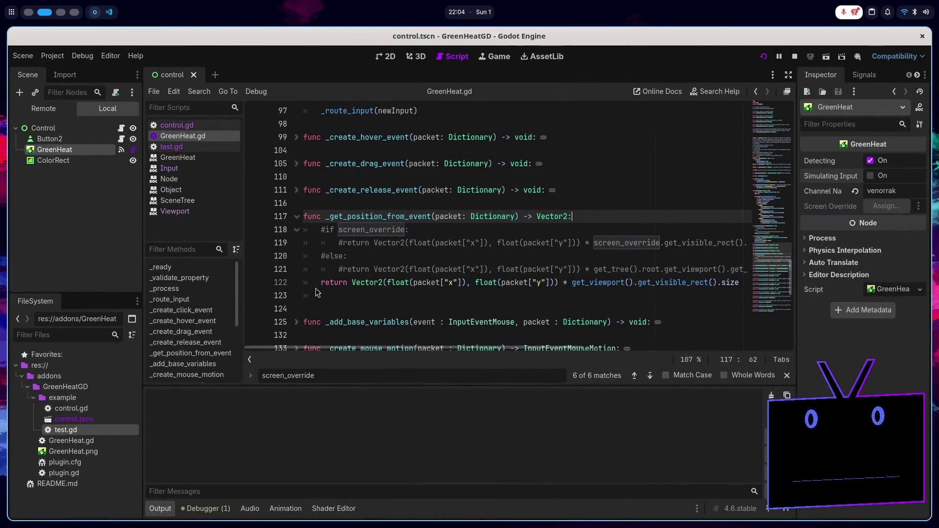
pyautogui.click(870, 176)
pyautogui.press('super+1')
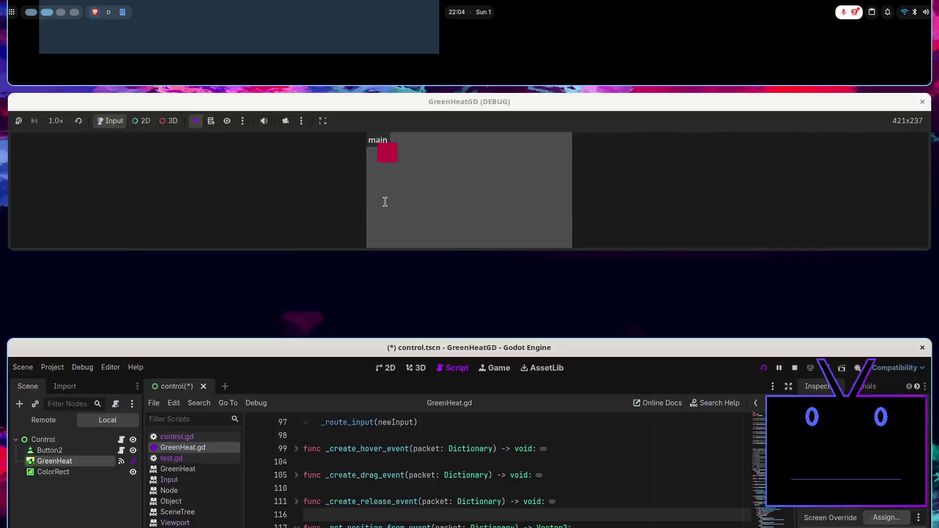
pyautogui.click(69, 120)
pyautogui.press('super+2')
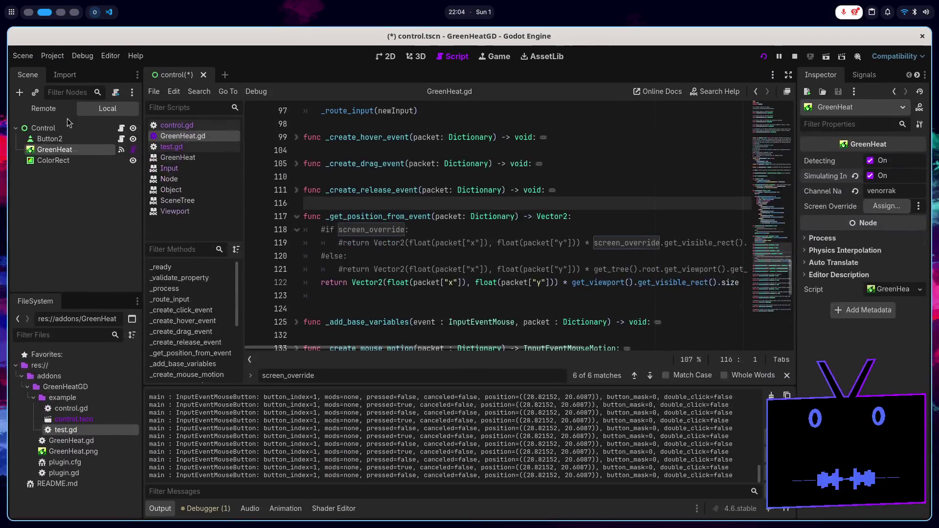
pyautogui.scroll(1, 601, 464)
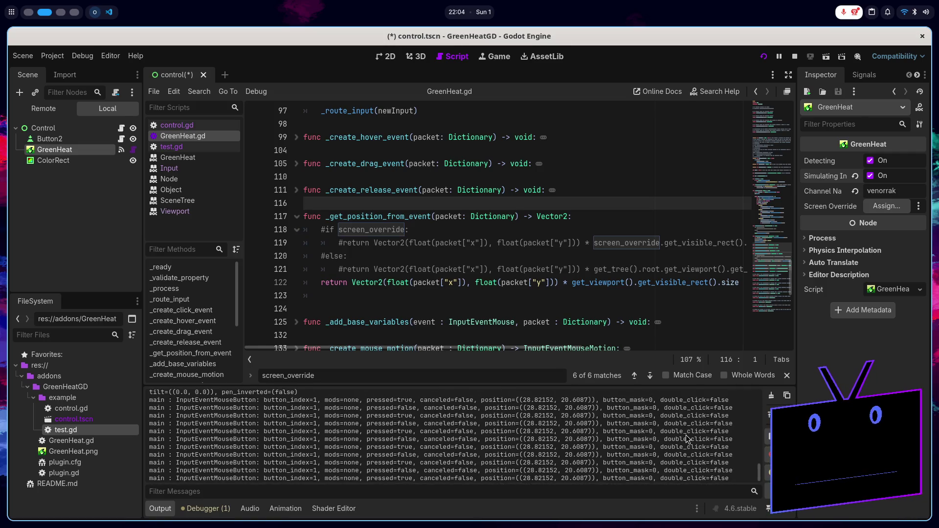
pyautogui.press('super+1')
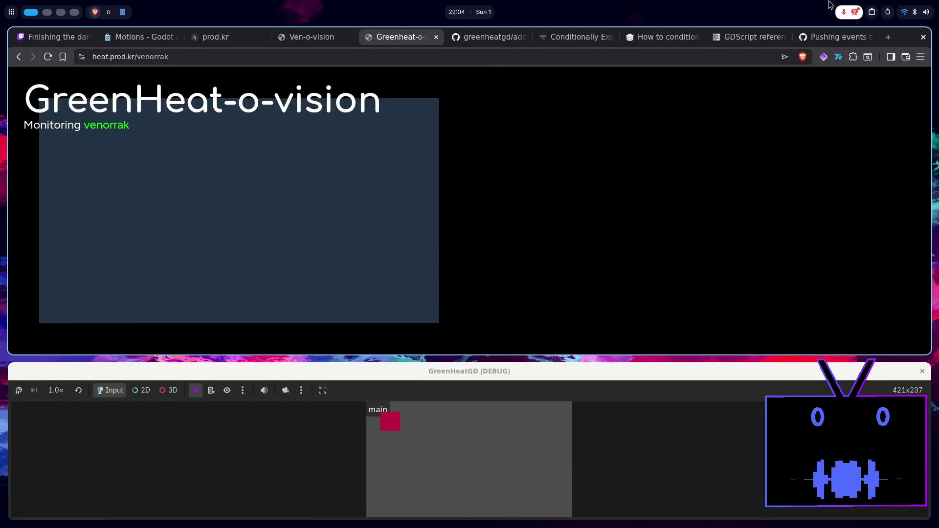
# Watch the GreenHeat-o-vision demo video on the Bluesky profile in a new tab, then return to Godot.
pyautogui.click(888, 37)
pyautogui.click(440, 74)
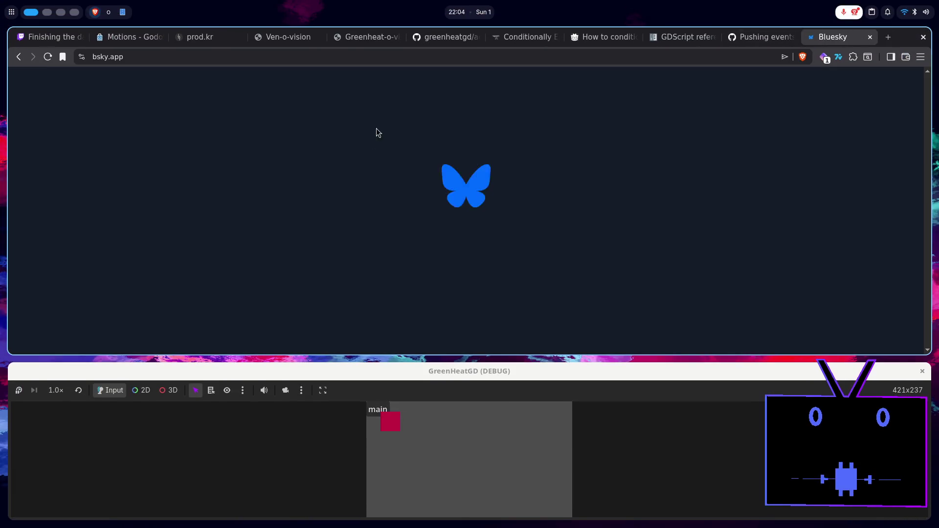
pyautogui.click(237, 282)
pyautogui.scroll(-10, 414, 244)
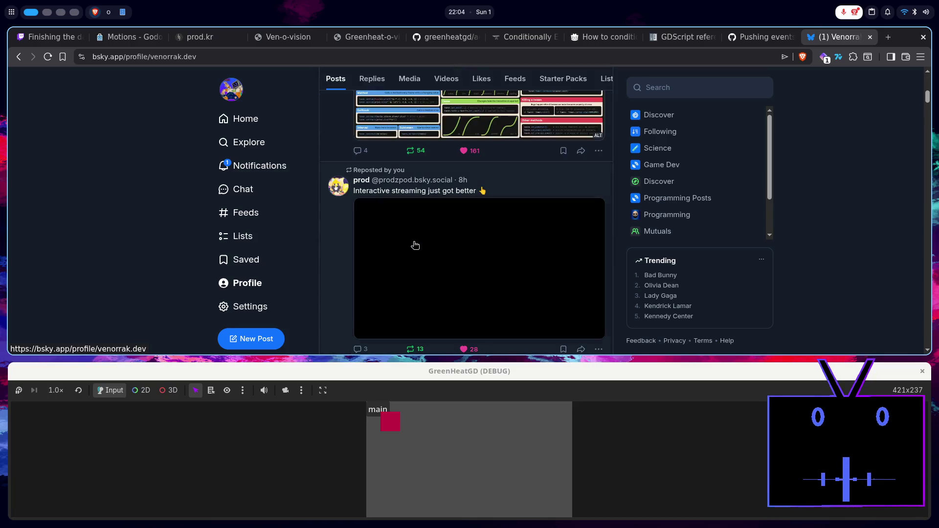
pyautogui.scroll(-10, 414, 245)
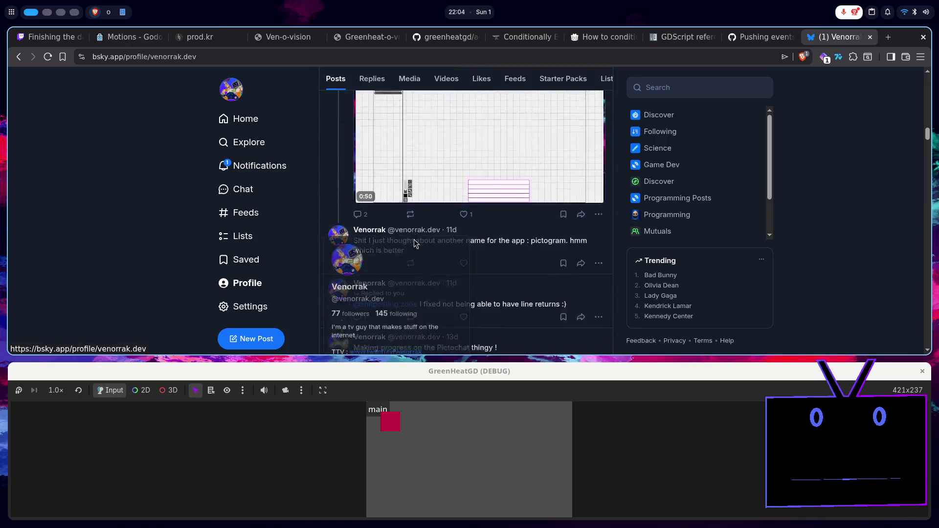
pyautogui.scroll(3, 415, 242)
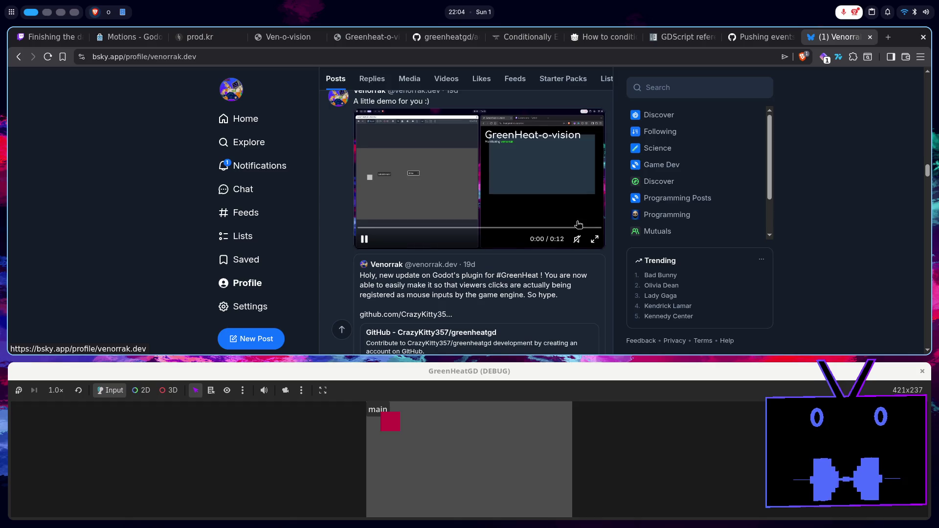
pyautogui.click(595, 239)
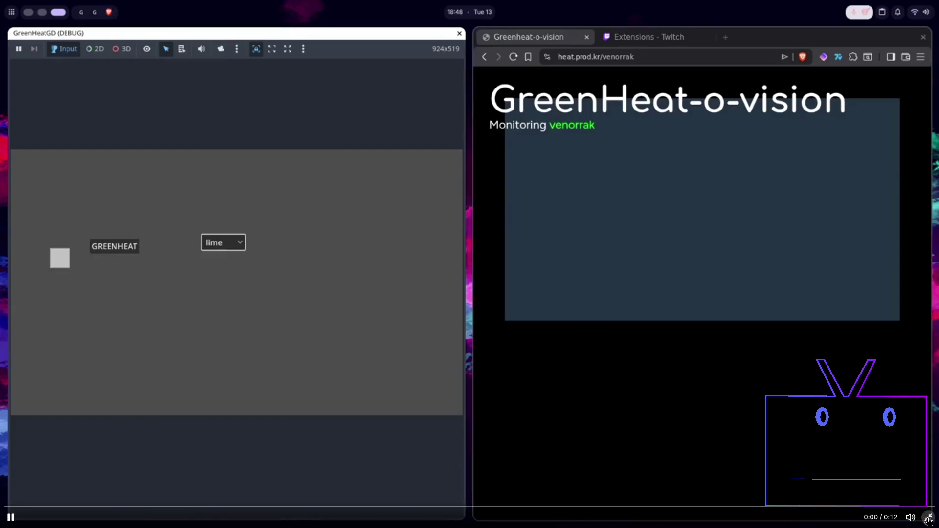
pyautogui.press('Escape')
pyautogui.press('super+2')
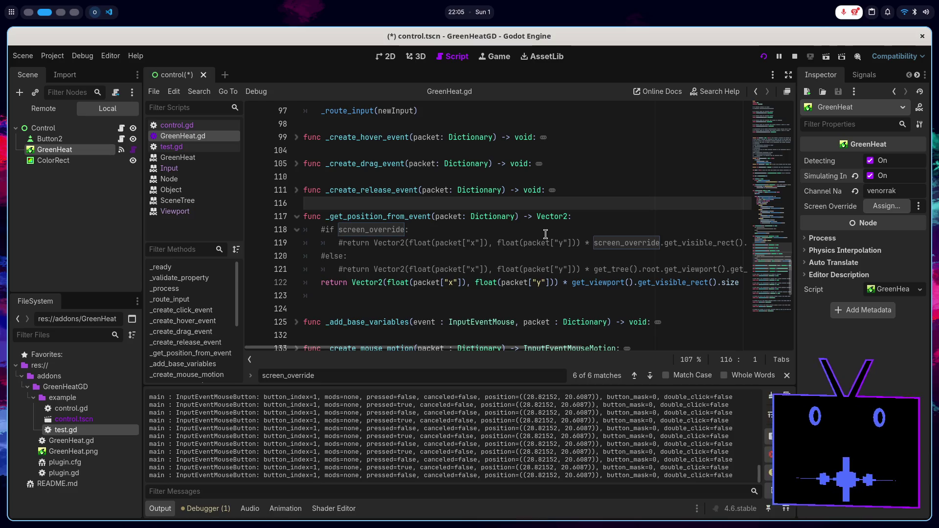
# Comment out the _validate_property function on lines 58–60 and save the script.
pyautogui.scroll(-2, 556, 235)
pyautogui.scroll(-2, 544, 232)
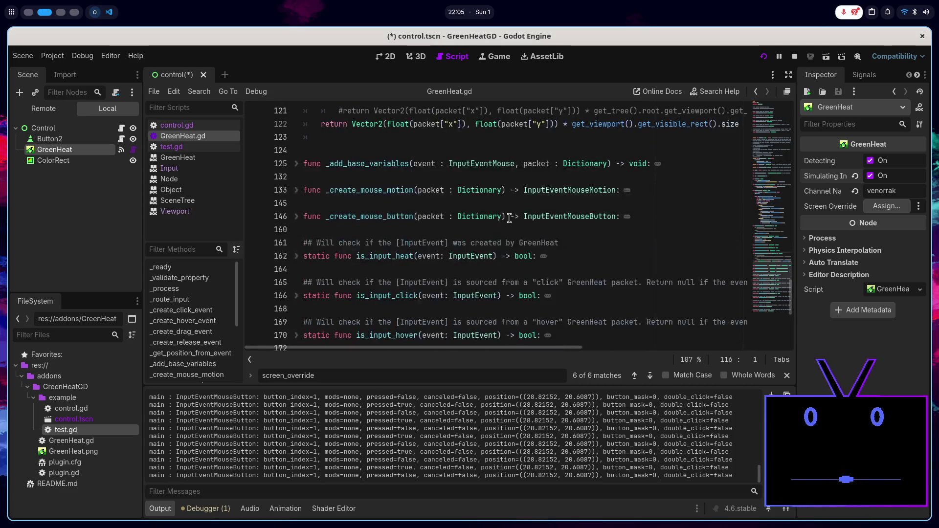
pyautogui.scroll(7, 509, 216)
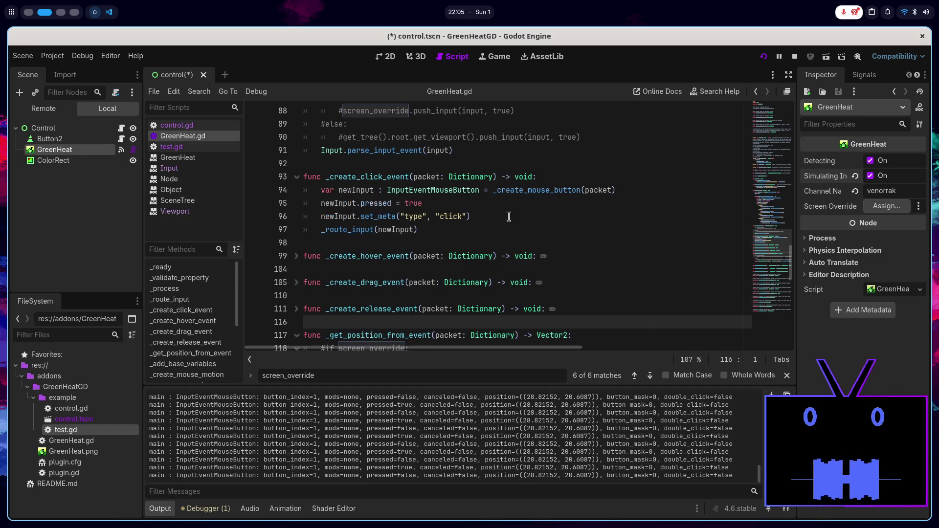
pyautogui.click(508, 216)
pyautogui.click(507, 208)
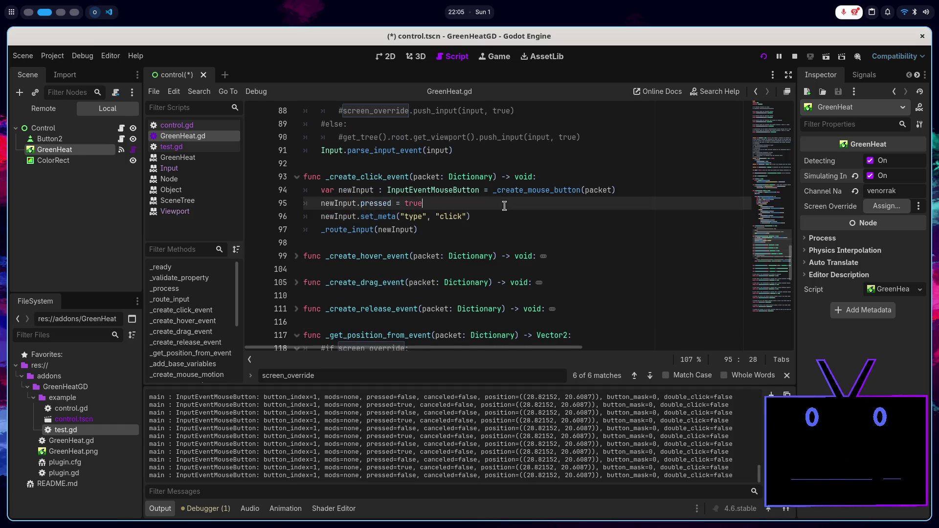
pyautogui.scroll(2, 504, 205)
pyautogui.scroll(5, 496, 200)
pyautogui.scroll(-4, 494, 201)
pyautogui.scroll(-3, 494, 201)
pyautogui.scroll(11, 494, 201)
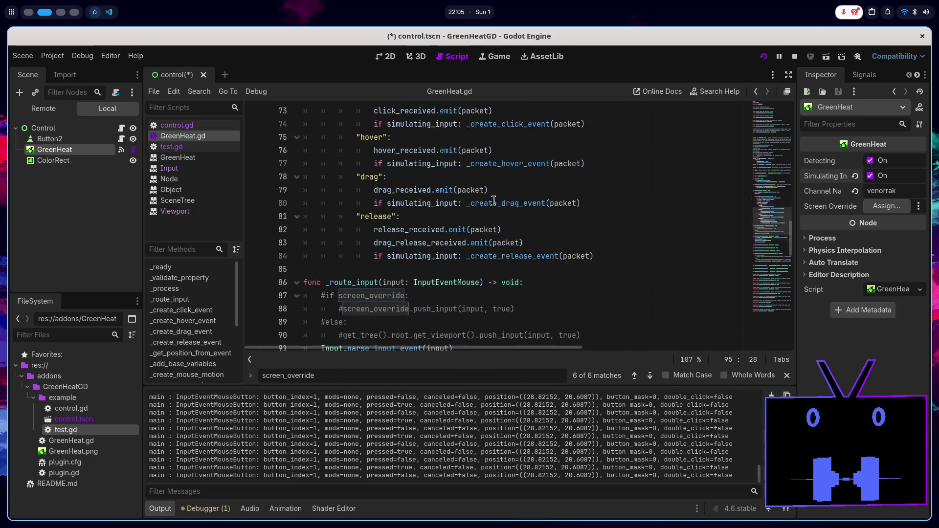
pyautogui.moveTo(529, 217)
pyautogui.mouseDown()
pyautogui.moveTo(313, 203)
pyautogui.moveTo(295, 188)
pyautogui.mouseUp()
pyautogui.hotkey('ctrl', 'k')
pyautogui.hotkey('ctrl', 's')
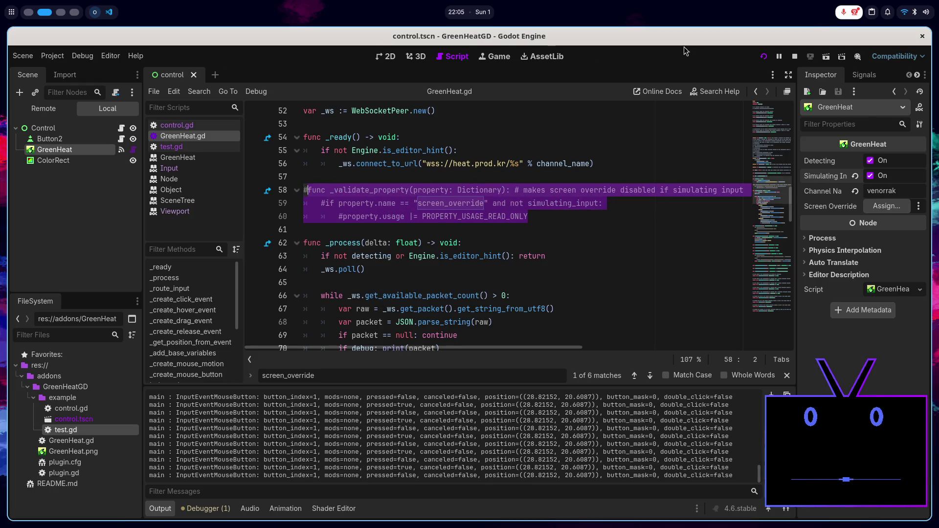
# Run the game, click inside it to test mouse input, close it, and expand the browser to full width.
pyautogui.click(762, 56)
pyautogui.click(483, 179)
pyautogui.press('F8')
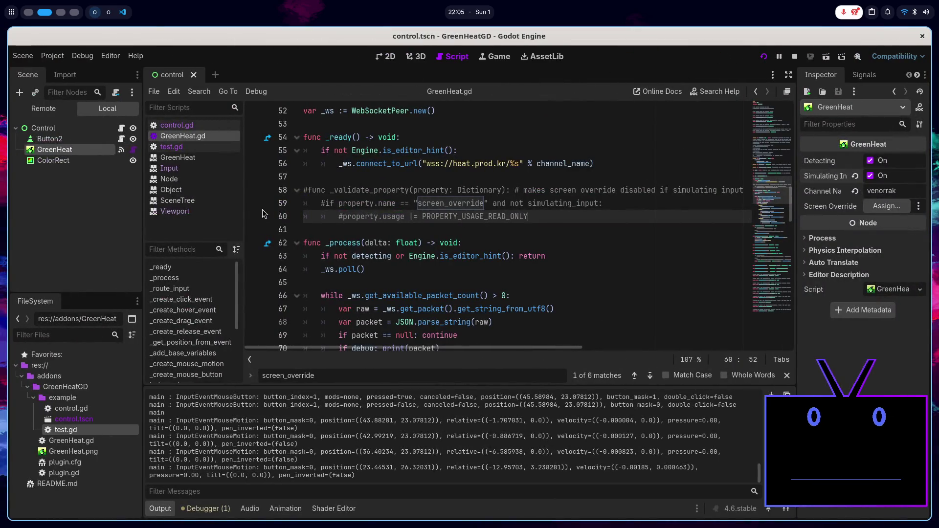
pyautogui.press('super+1')
pyautogui.press('super+f')
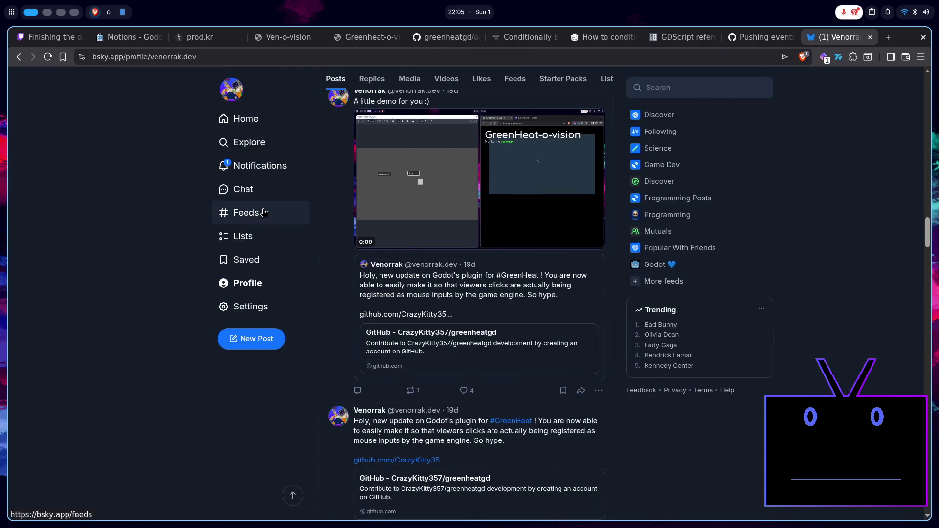
# Send two viewer clicks from the Greenheat-o-vision heat map to test the in-game square.
pyautogui.press('super+bracketleft')
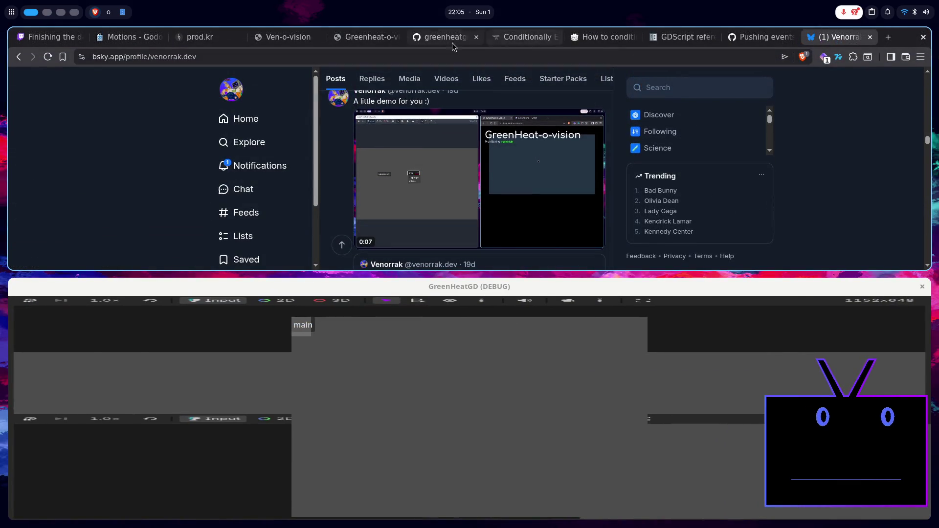
pyautogui.click(423, 40)
pyautogui.click(335, 34)
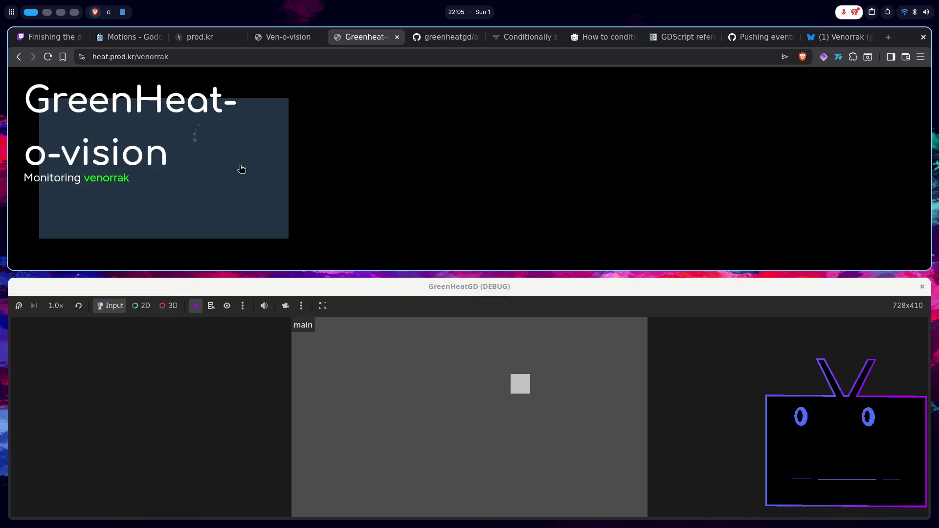
pyautogui.click(49, 101)
pyautogui.click(54, 98)
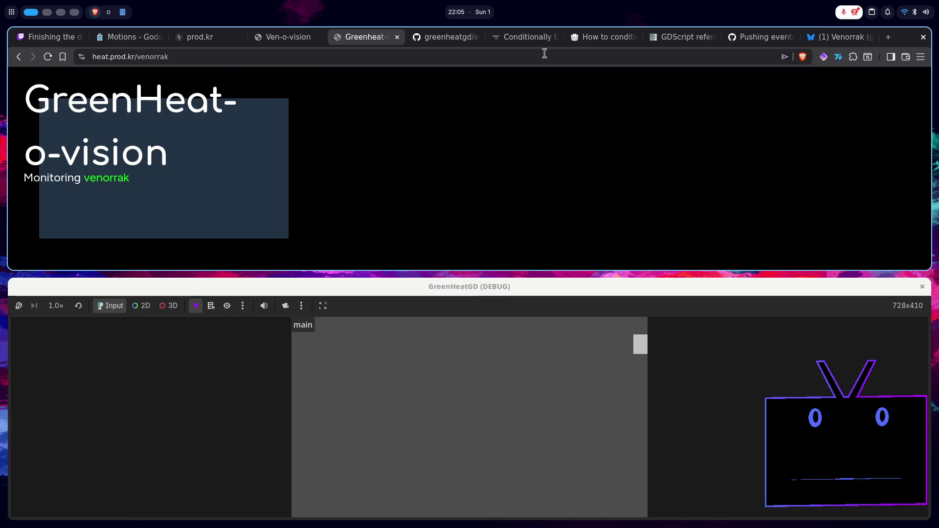
# Close the conditional export tutorial, forum thread, GDScript reference and GitHub issue tabs.
pyautogui.click(473, 37)
pyautogui.click(525, 36)
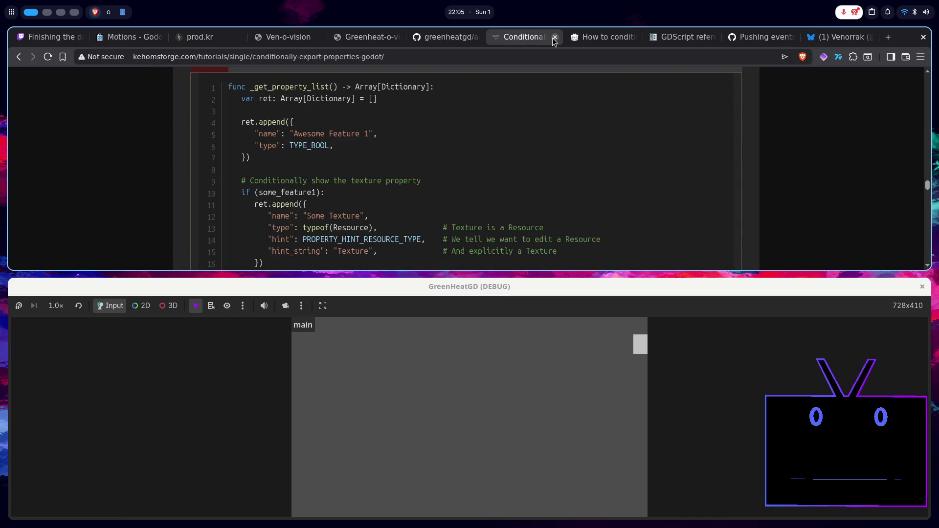
pyautogui.click(552, 37)
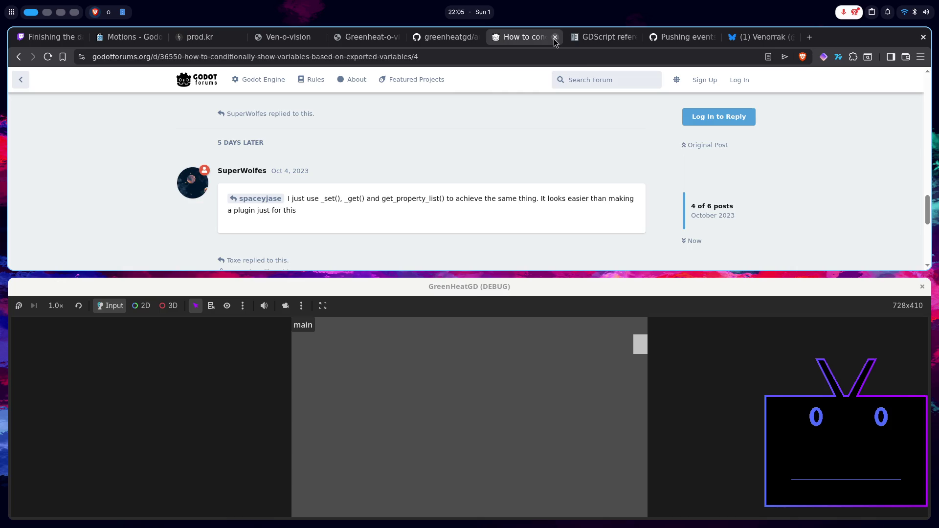
pyautogui.click(555, 37)
pyautogui.click(555, 37)
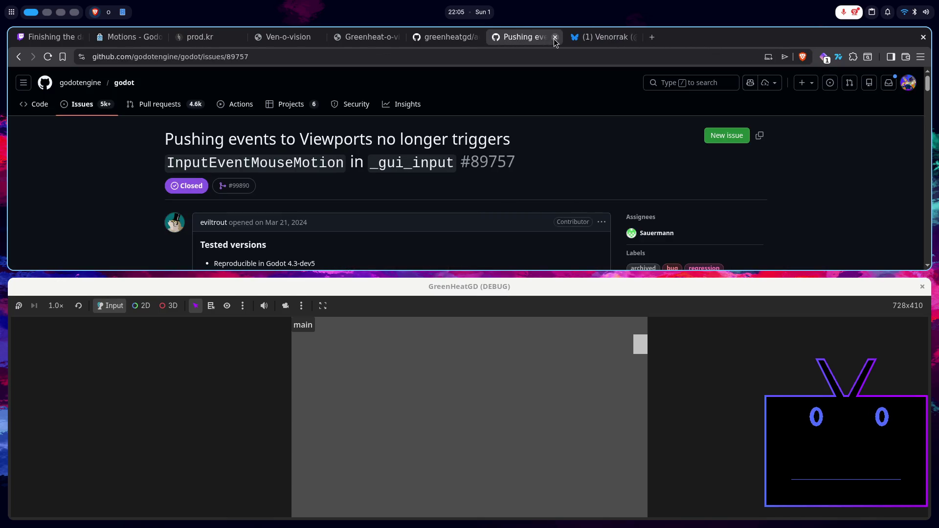
pyautogui.click(555, 37)
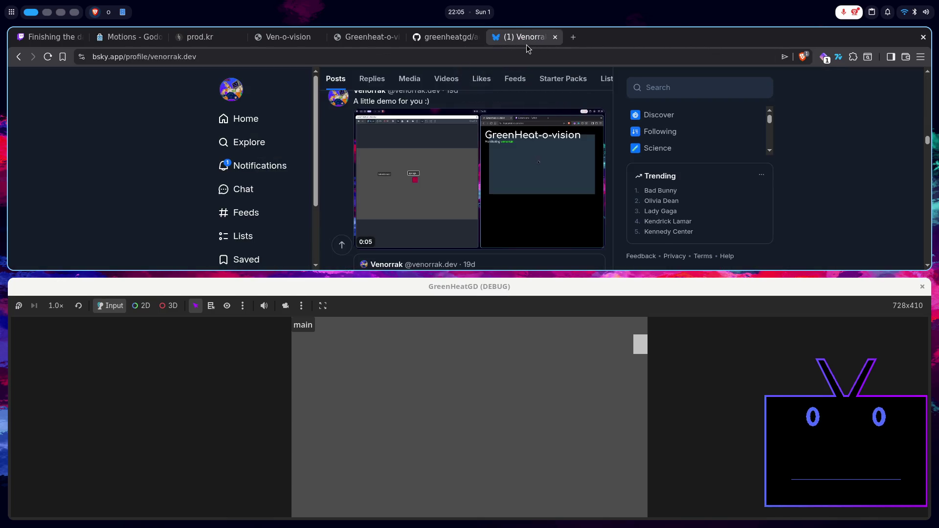
pyautogui.click(386, 39)
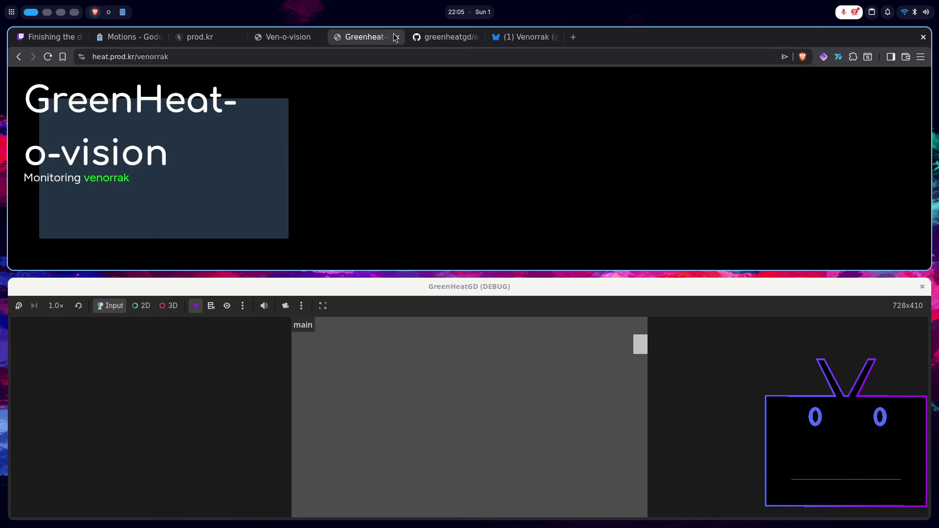
pyautogui.moveTo(395, 272); pyautogui.dragTo(394, 324)
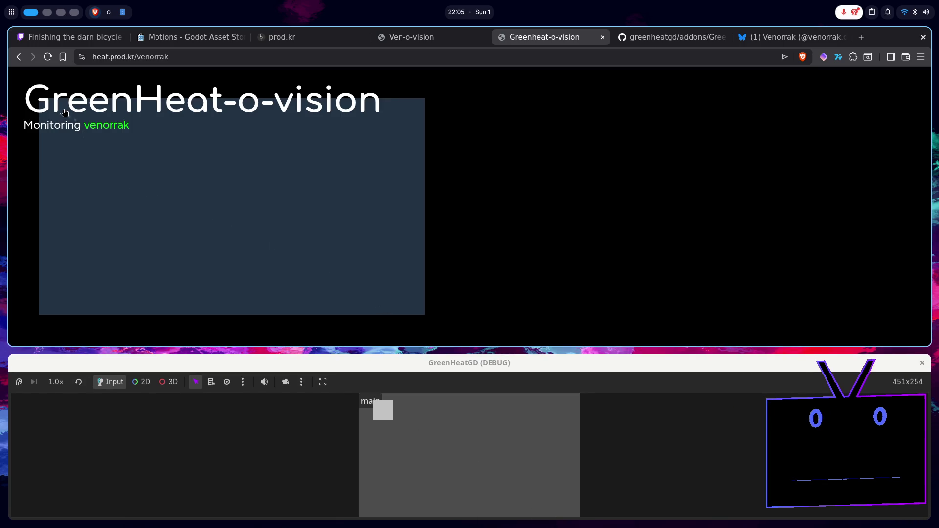
# In VS Code, clear the drafted commit message and unstage GreenHeat.gd.
pyautogui.press('super+2')
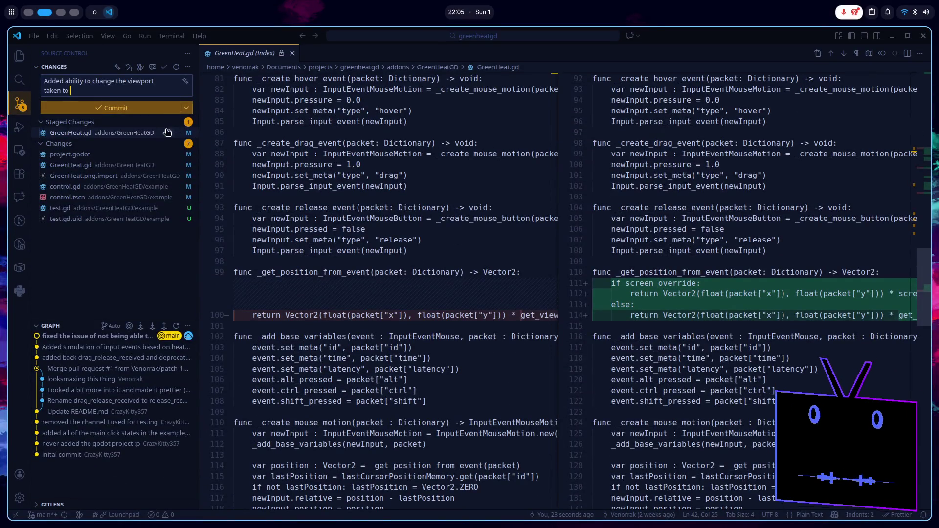
pyautogui.moveTo(157, 94); pyautogui.dragTo(47, 67)
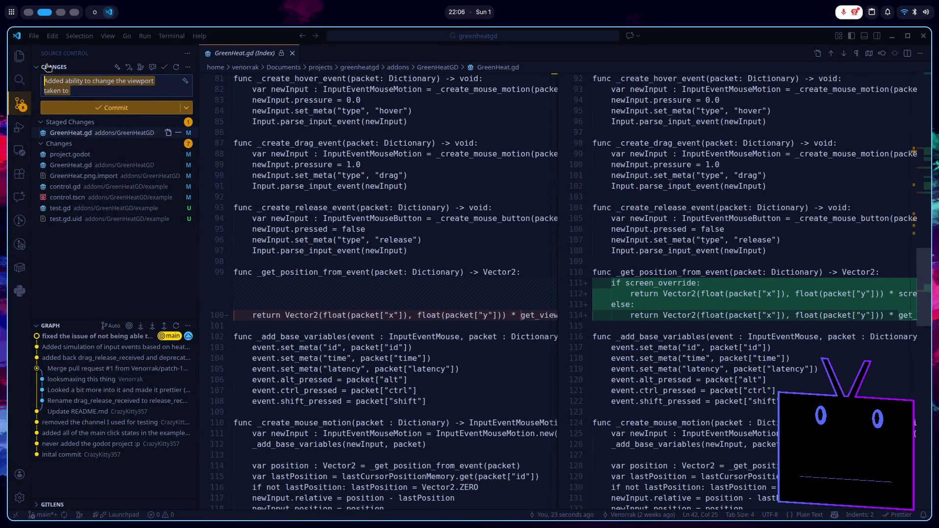
pyautogui.hotkey('ctrl', 'Return')
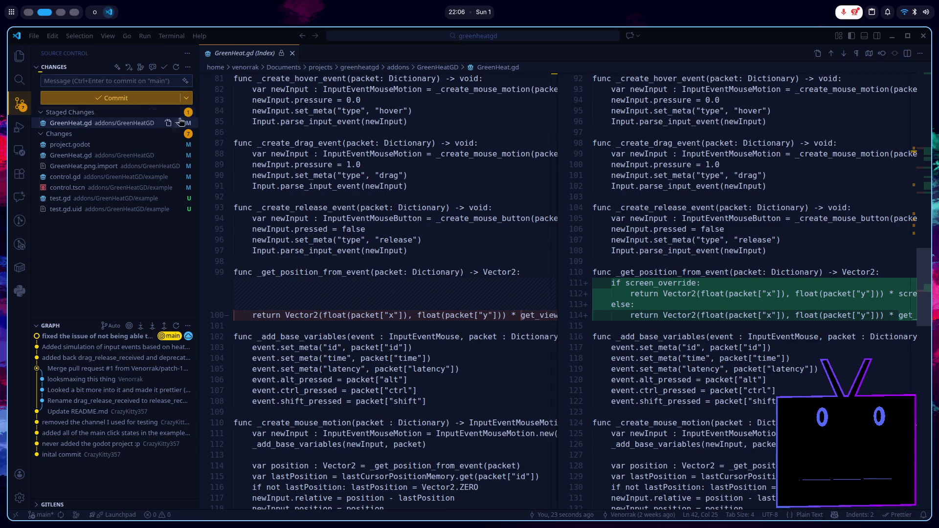
pyautogui.click(333, 153)
pyautogui.press('super+1')
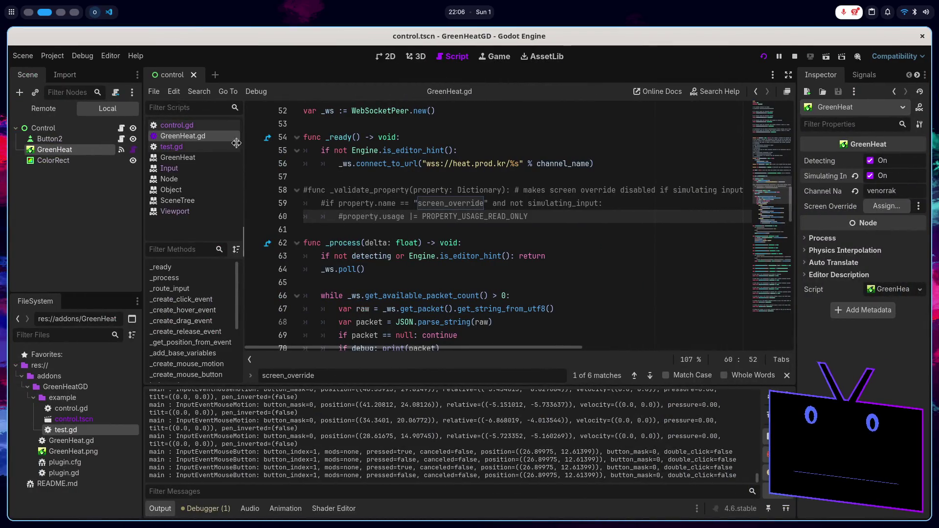
# Open GreenHeat.gd and highlight the uses of input in _route_input on line 91.
pyautogui.click(133, 150)
pyautogui.scroll(-5, 484, 255)
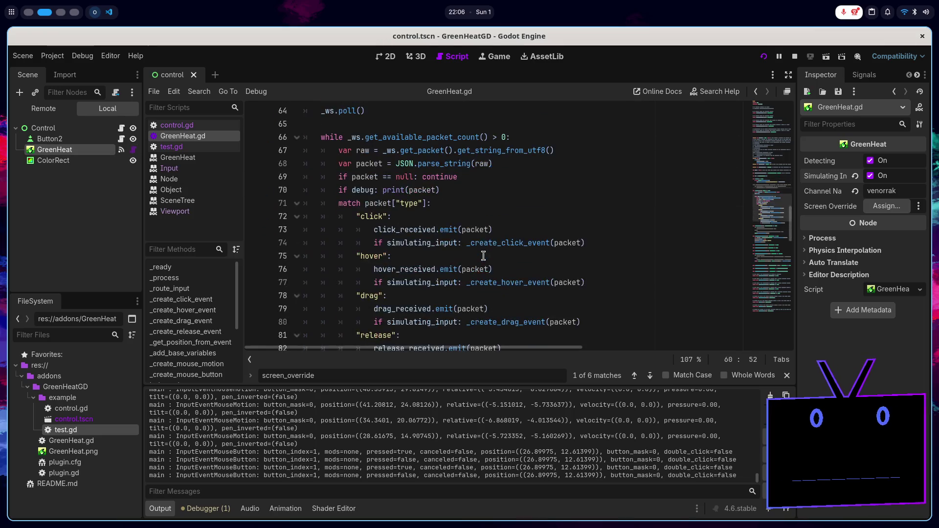
pyautogui.scroll(-6, 482, 254)
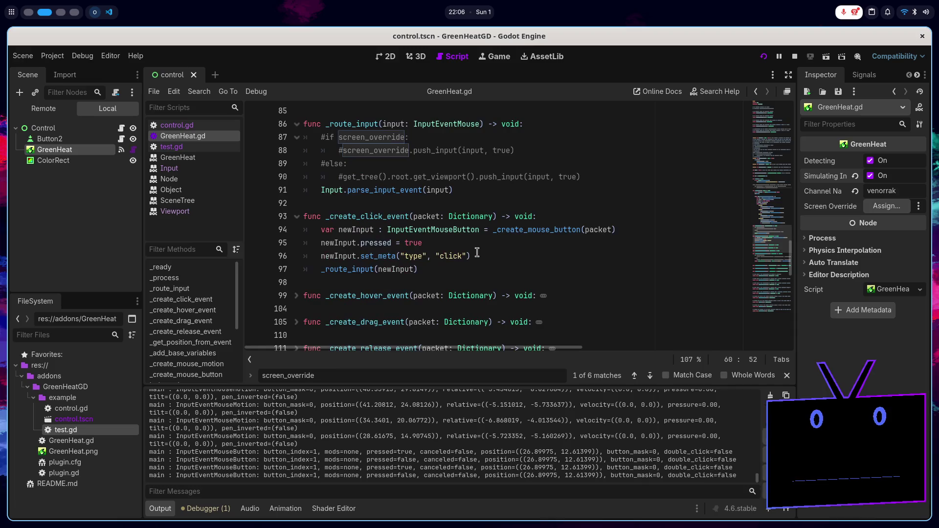
pyautogui.click(474, 194)
pyautogui.doubleClick(440, 191)
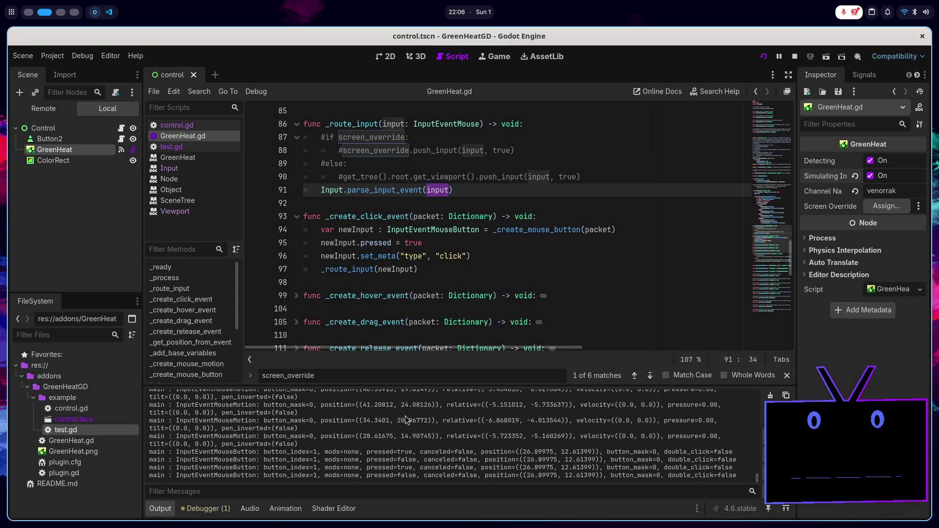
pyautogui.click(416, 56)
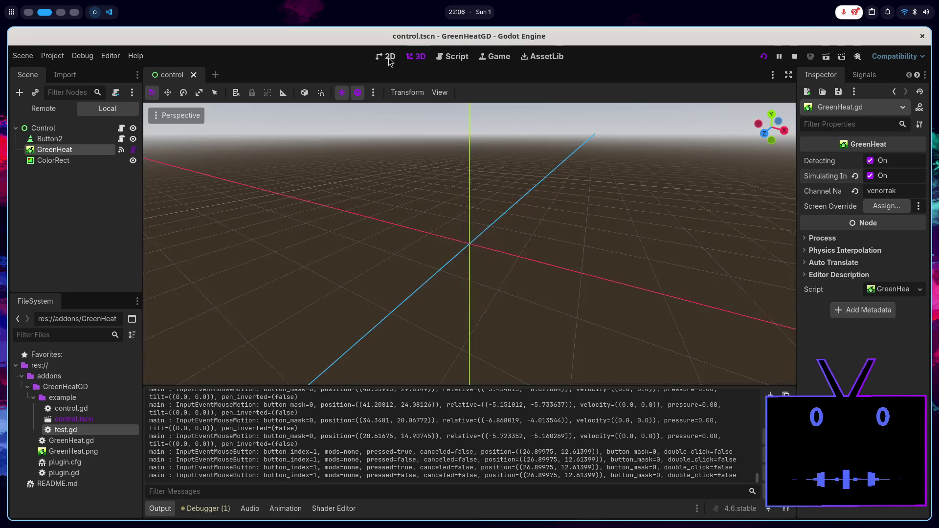
# Comment out the _input function on lines 13–14 of Button2's test.gd and restart the game.
pyautogui.click(385, 56)
pyautogui.scroll(-4, 344, 236)
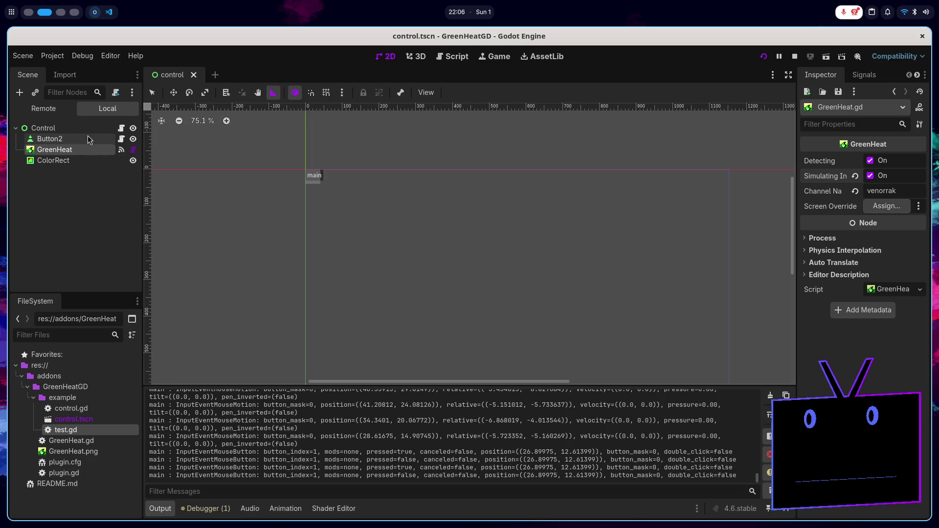
pyautogui.click(122, 139)
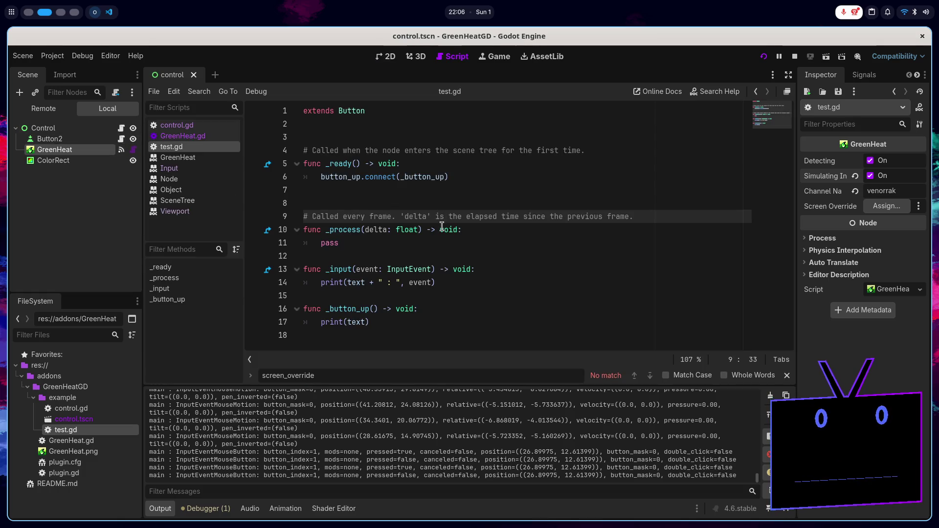
pyautogui.moveTo(456, 283)
pyautogui.mouseDown()
pyautogui.moveTo(313, 283)
pyautogui.moveTo(275, 272)
pyautogui.mouseUp()
pyautogui.hotkey('ctrl', 'k')
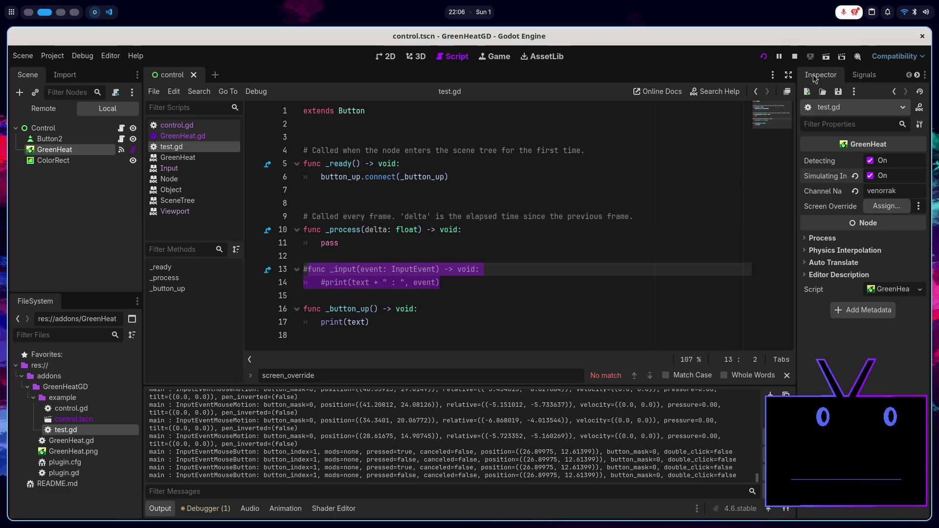
pyautogui.click(795, 56)
pyautogui.click(763, 56)
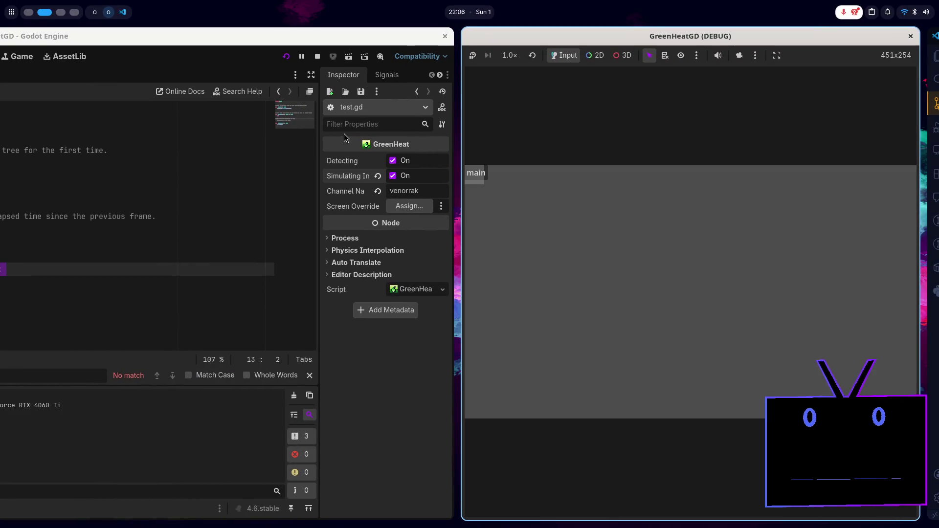
# Send a heat-map click that moves the game's square and turns it yellow.
pyautogui.press('super+shift+Page_Up')
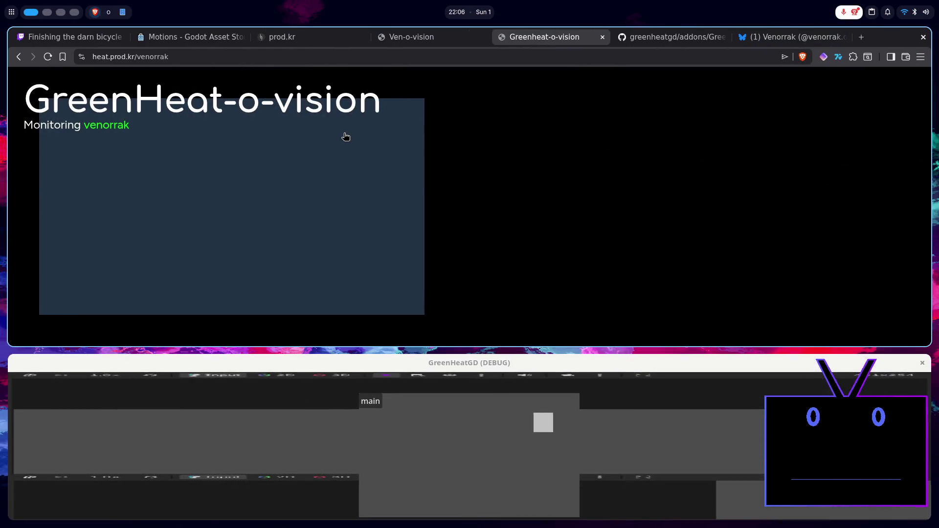
pyautogui.click(64, 112)
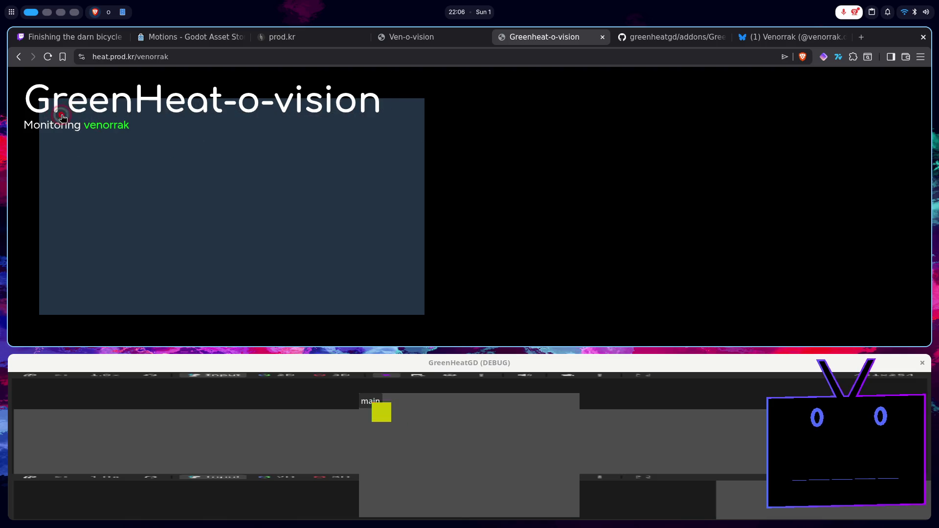
pyautogui.press('super+2')
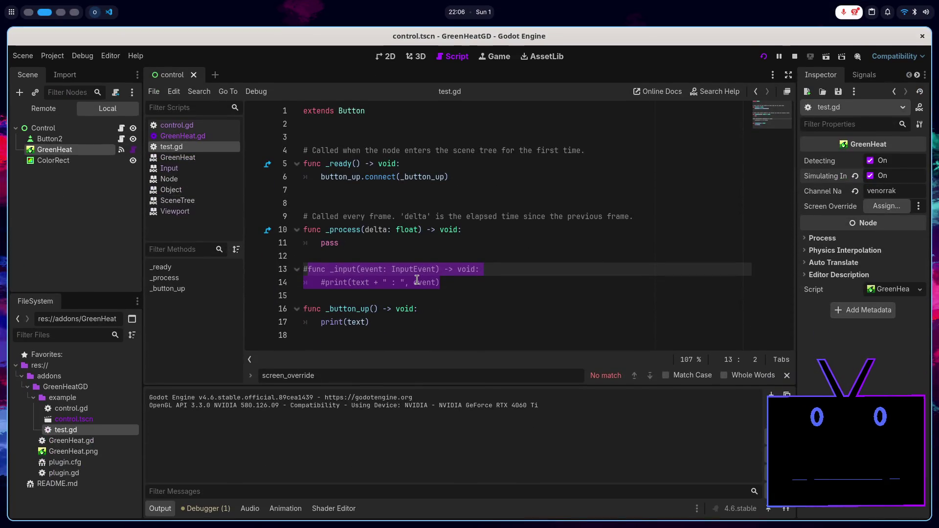
# Open the GreenHeat node's script, GreenHeat.gd, and scroll up toward _validate_property.
pyautogui.click(425, 256)
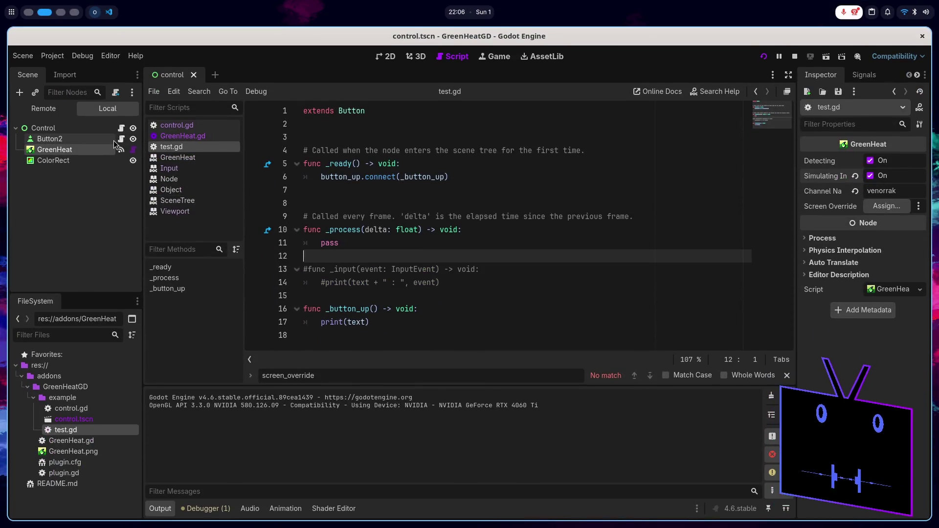
pyautogui.click(132, 149)
pyautogui.click(124, 147)
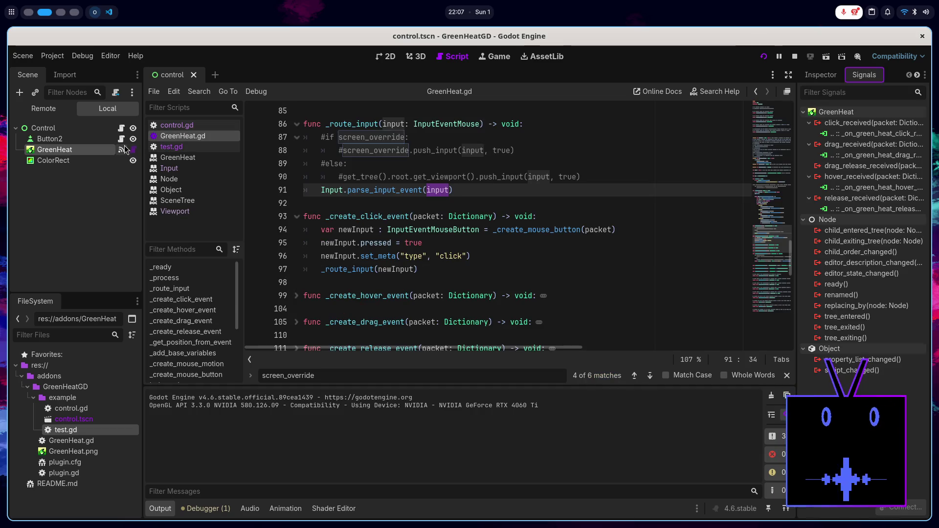
pyautogui.click(833, 76)
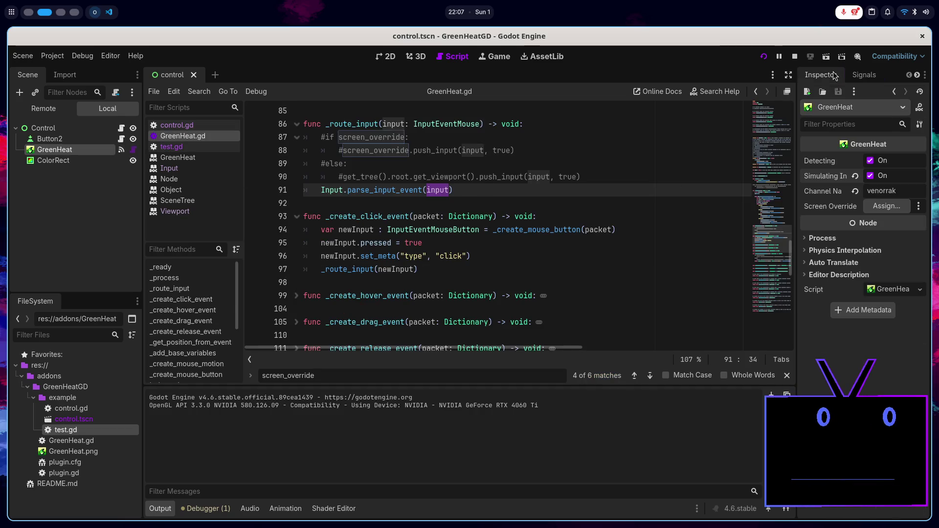
pyautogui.click(595, 205)
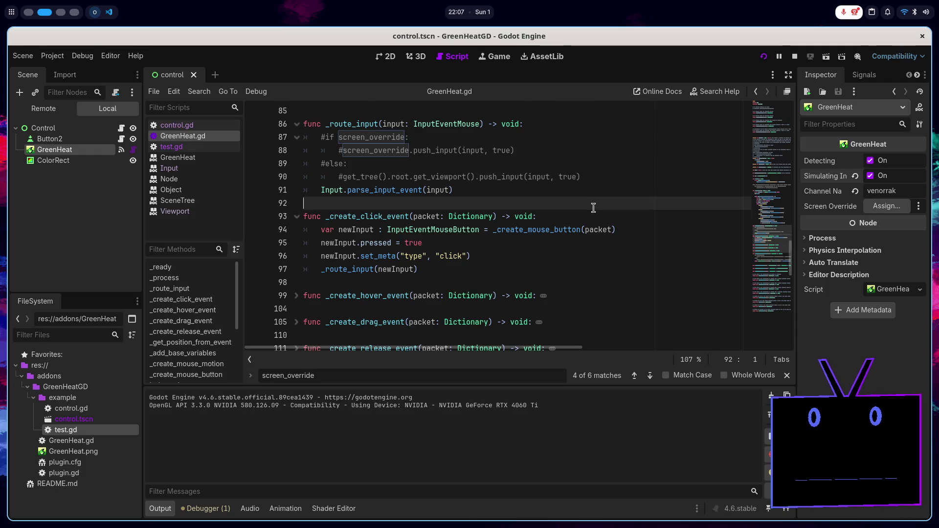
pyautogui.scroll(1, 593, 208)
pyautogui.scroll(3, 598, 212)
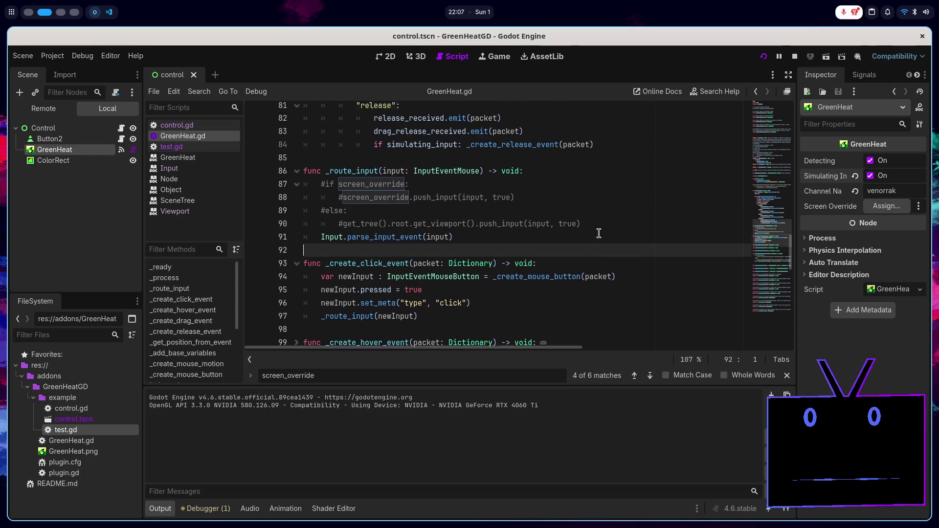
pyautogui.scroll(7, 598, 234)
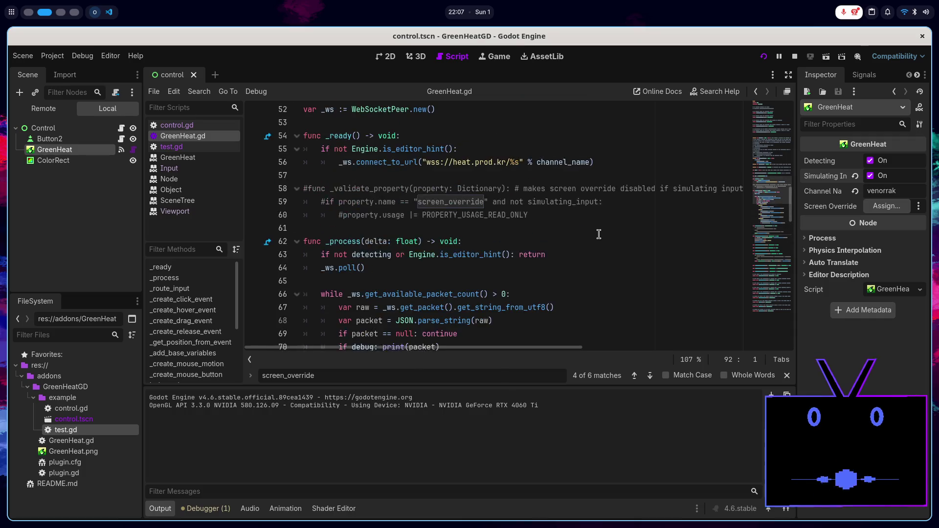
# Uncomment lines 58–60 to restore the _validate_property function.
pyautogui.moveTo(569, 218)
pyautogui.mouseDown()
pyautogui.moveTo(343, 204)
pyautogui.moveTo(303, 189)
pyautogui.mouseUp()
pyautogui.hotkey('ctrl', 'k')
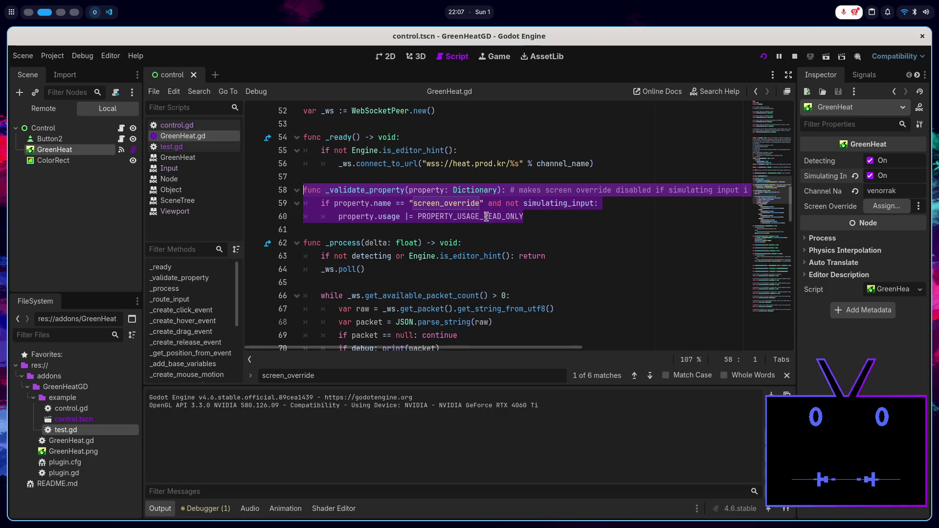
pyautogui.scroll(4, 488, 217)
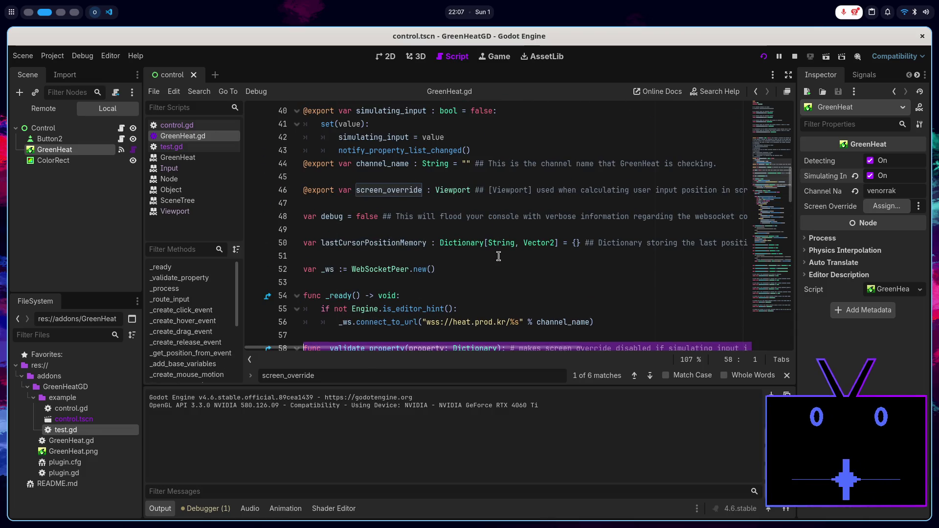
pyautogui.click(478, 268)
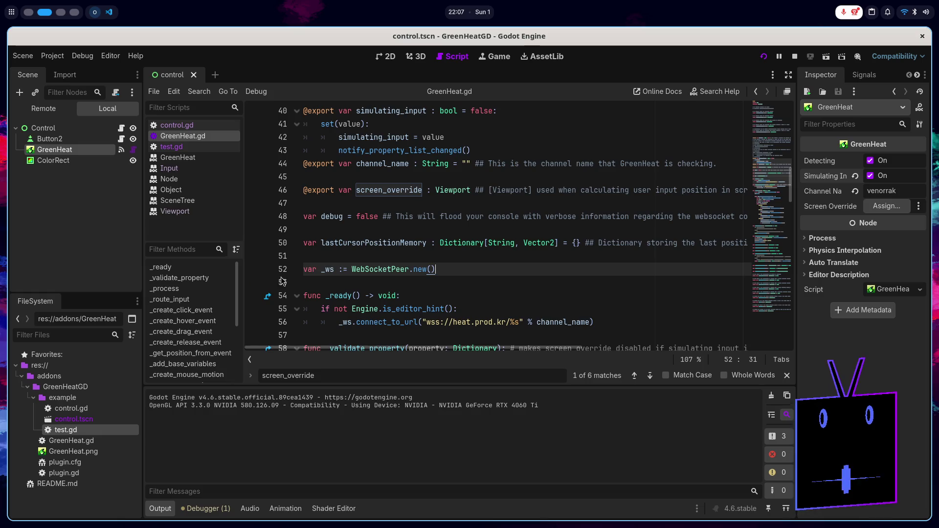
# Review screen_override and notify_property_list_changed around line 43.
pyautogui.scroll(3, 446, 253)
pyautogui.doubleClick(416, 229)
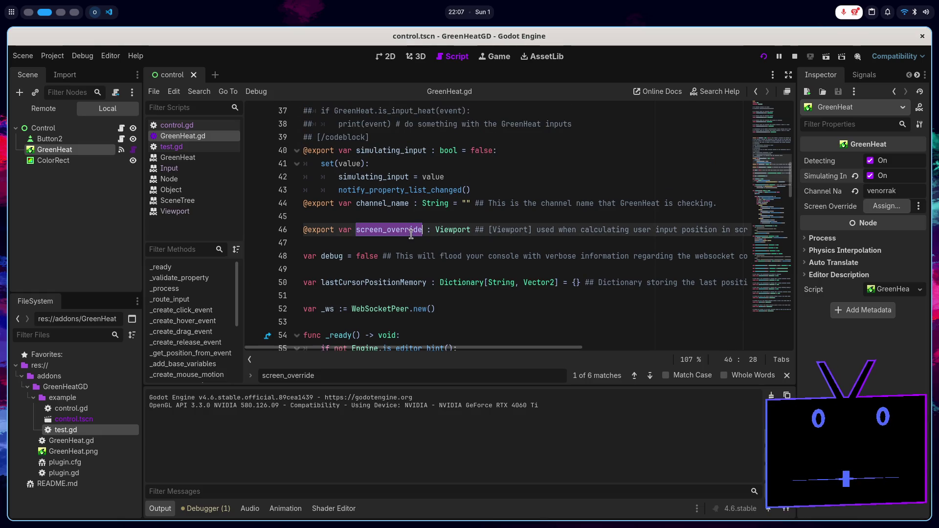
pyautogui.scroll(1, 435, 243)
pyautogui.doubleClick(430, 229)
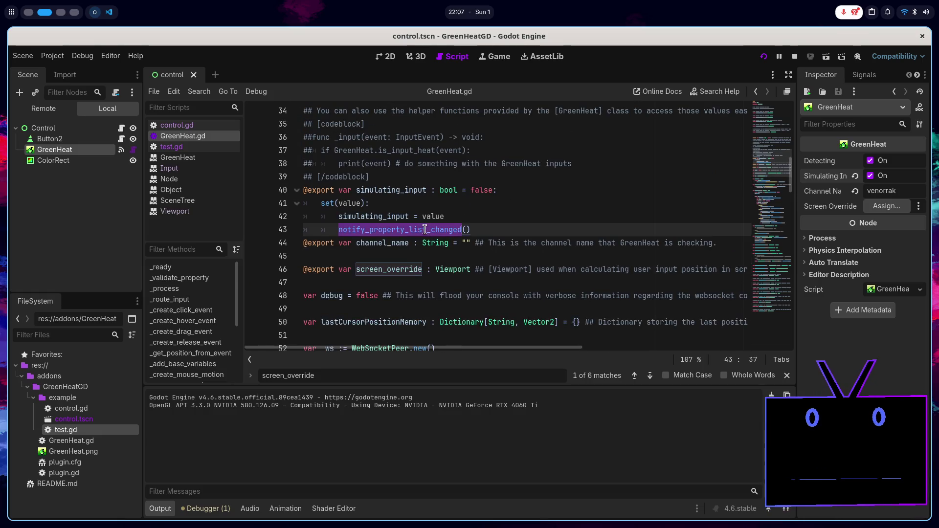
pyautogui.scroll(7, 428, 252)
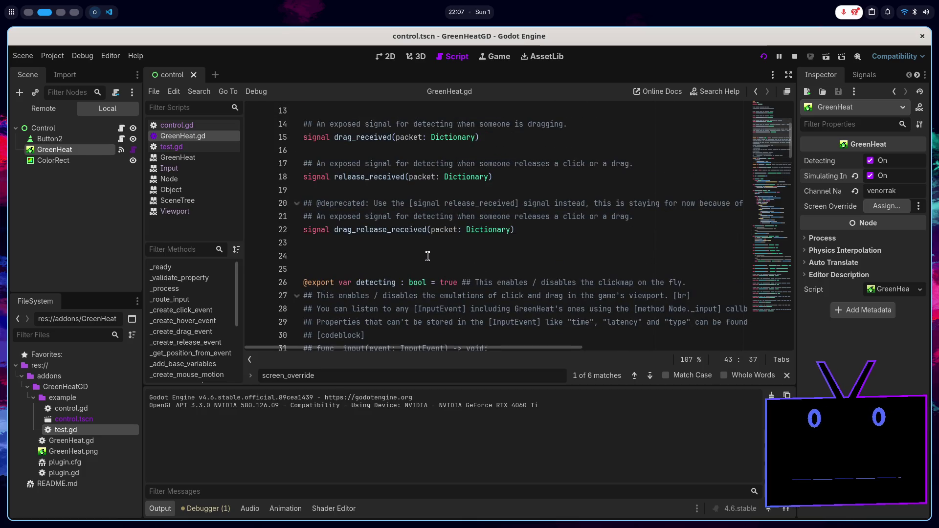
pyautogui.scroll(-7, 427, 256)
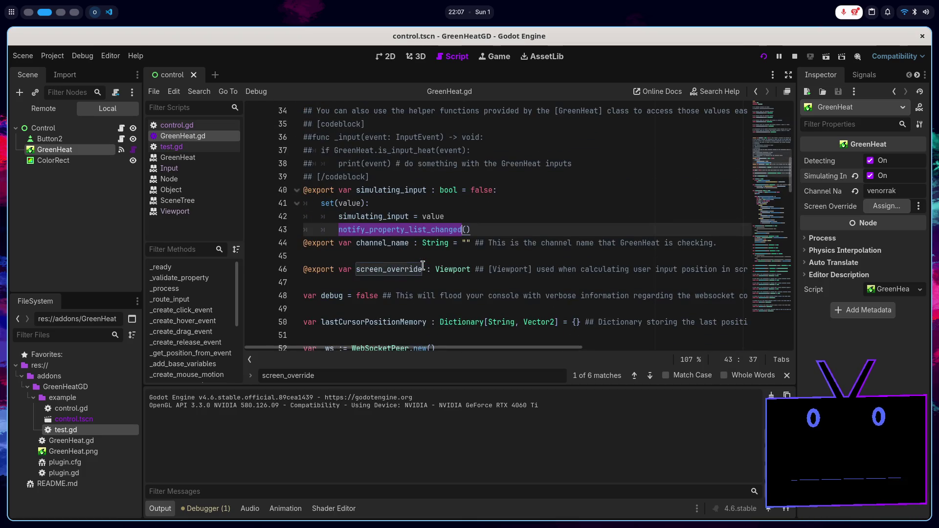
pyautogui.scroll(5, 423, 265)
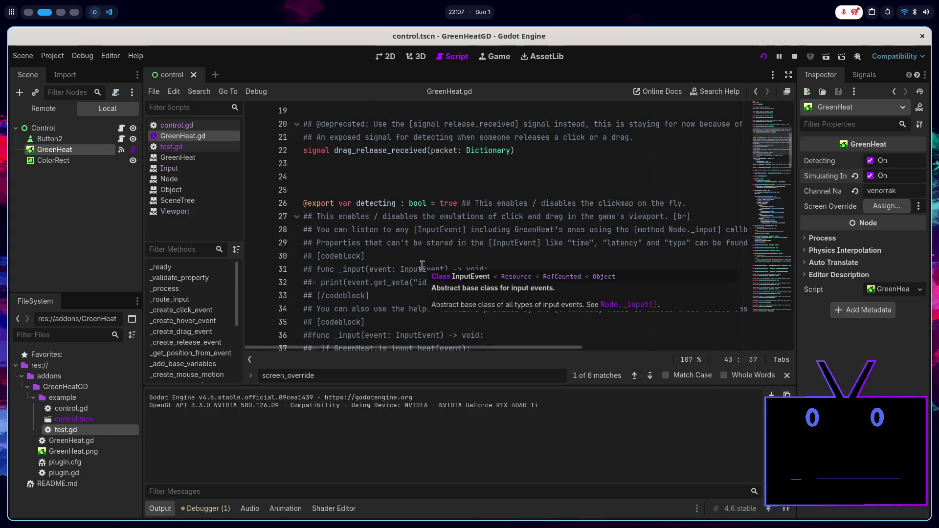
pyautogui.scroll(4, 422, 265)
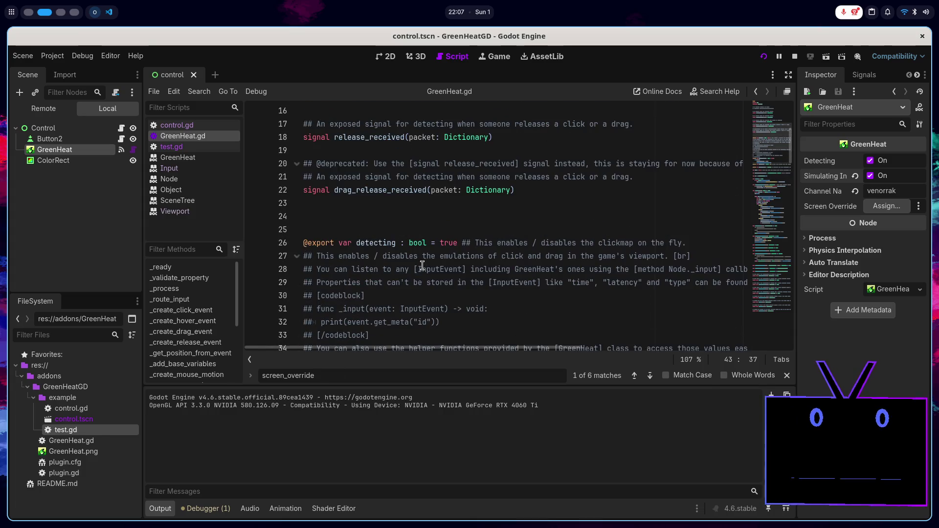
pyautogui.scroll(2, 423, 265)
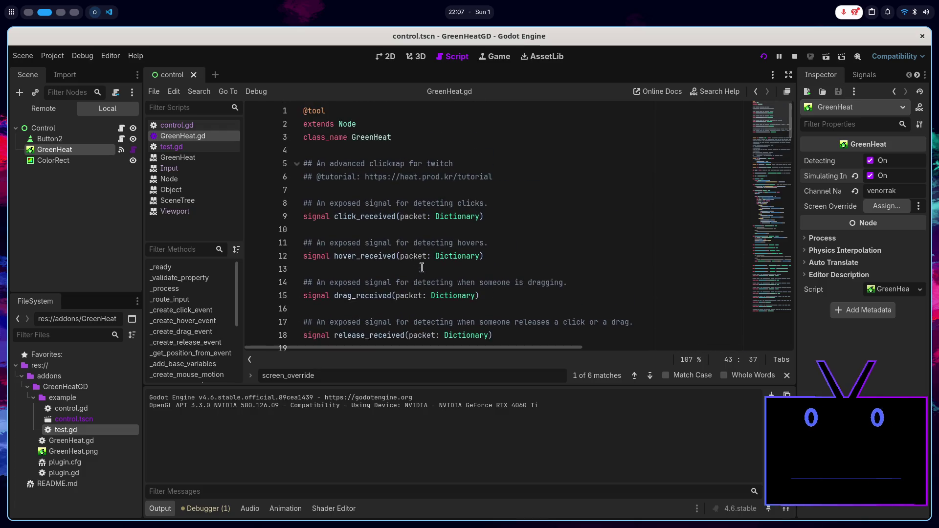
pyautogui.scroll(-17, 421, 268)
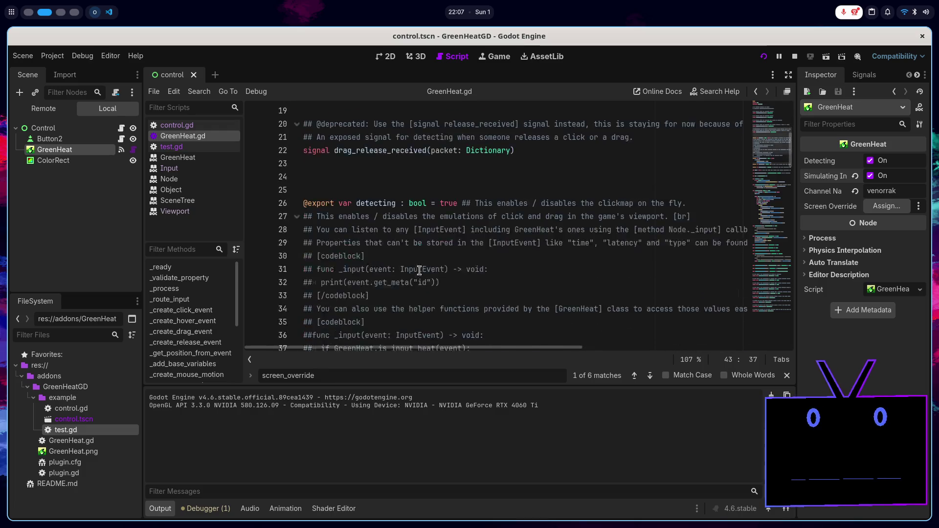
pyautogui.scroll(-3, 418, 273)
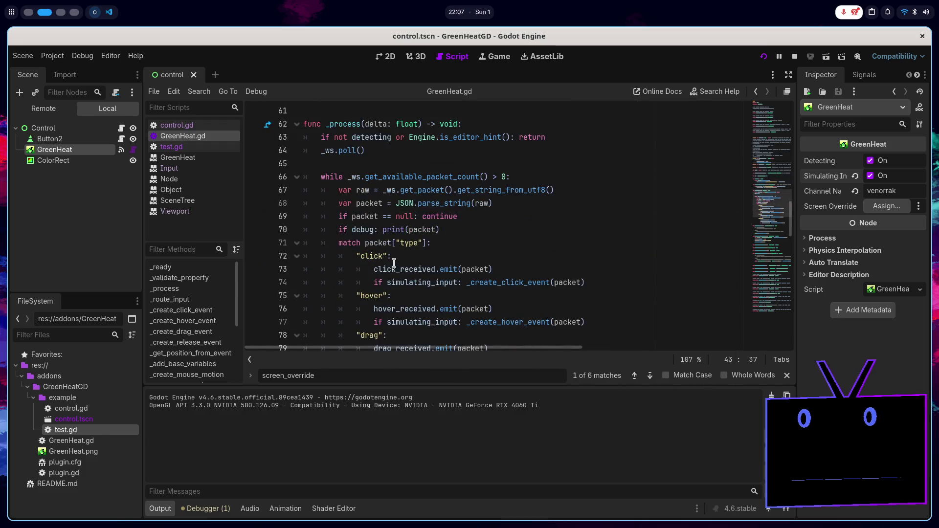
# Glance at the GreenHeat class documentation and control.gd, then return to GreenHeat.gd.
pyautogui.click(230, 159)
pyautogui.scroll(10, 390, 223)
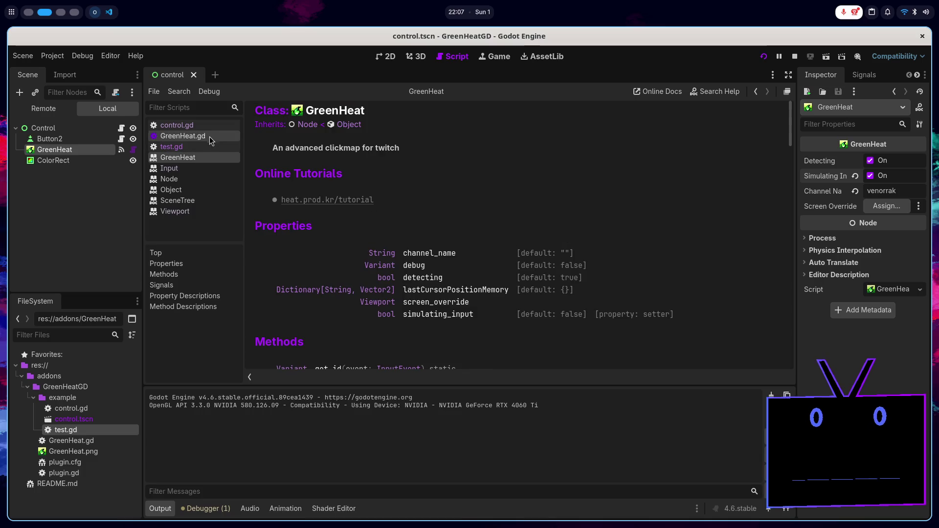
pyautogui.click(211, 127)
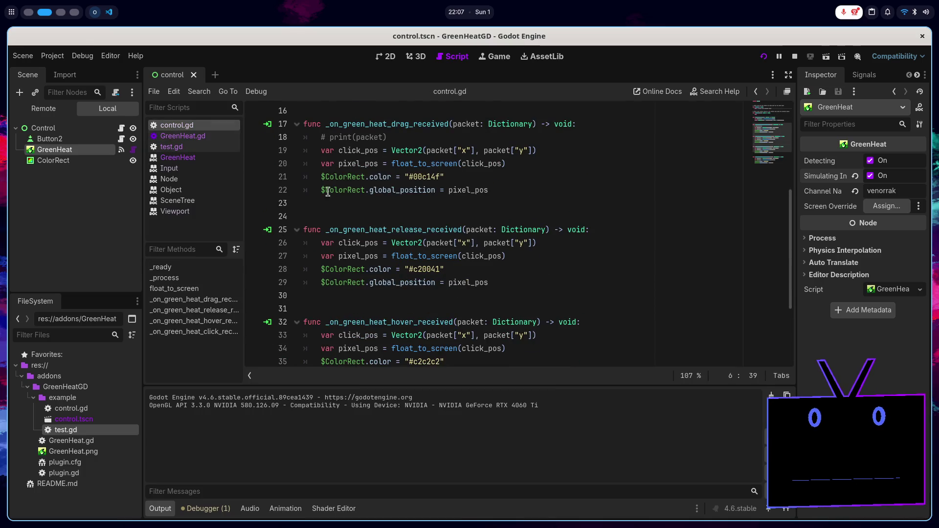
pyautogui.click(218, 137)
pyautogui.scroll(-7, 386, 160)
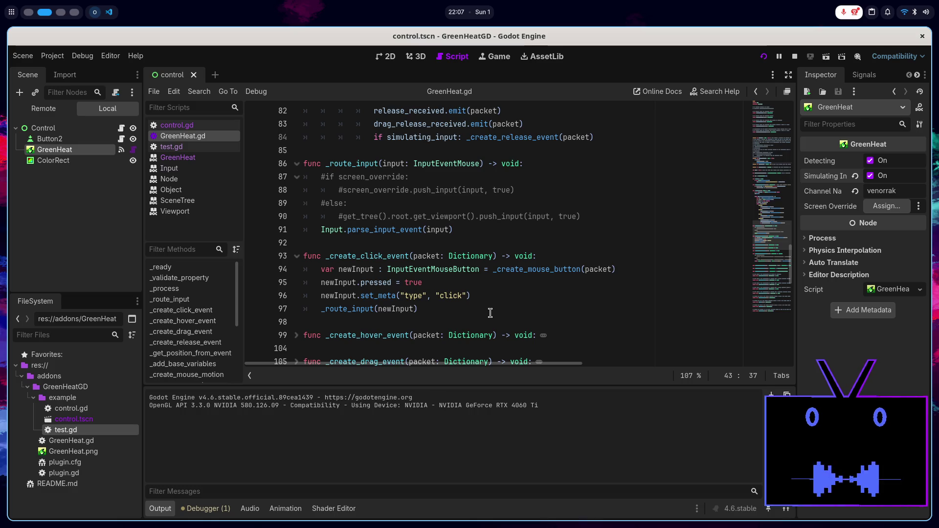
pyautogui.scroll(-3, 490, 313)
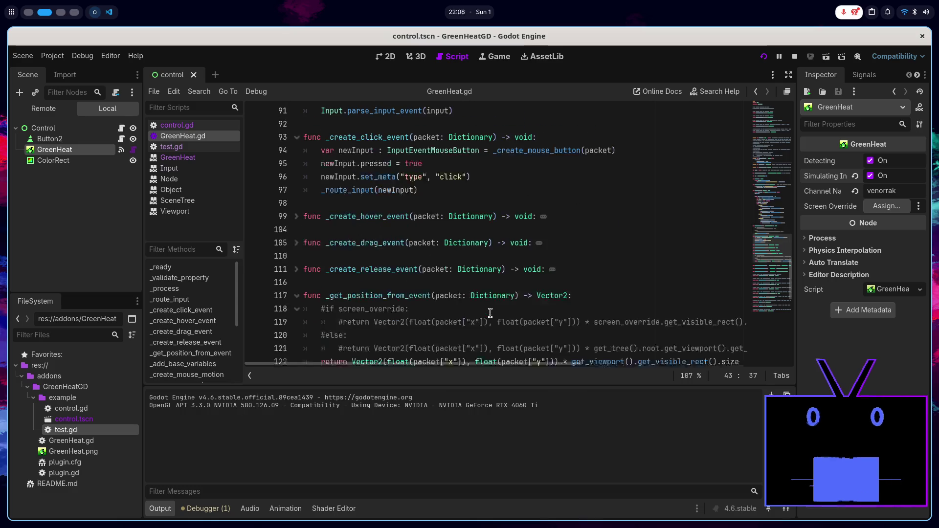
# Fold and unfold _create_hover_event and _create_click_event, then select screen_override.
pyautogui.click(297, 217)
pyautogui.click(297, 217)
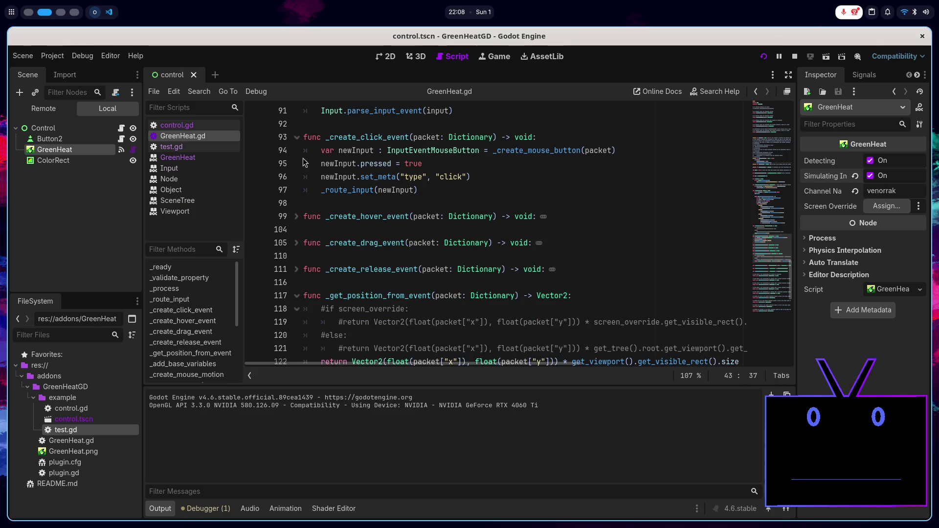
pyautogui.click(297, 138)
pyautogui.scroll(4, 387, 247)
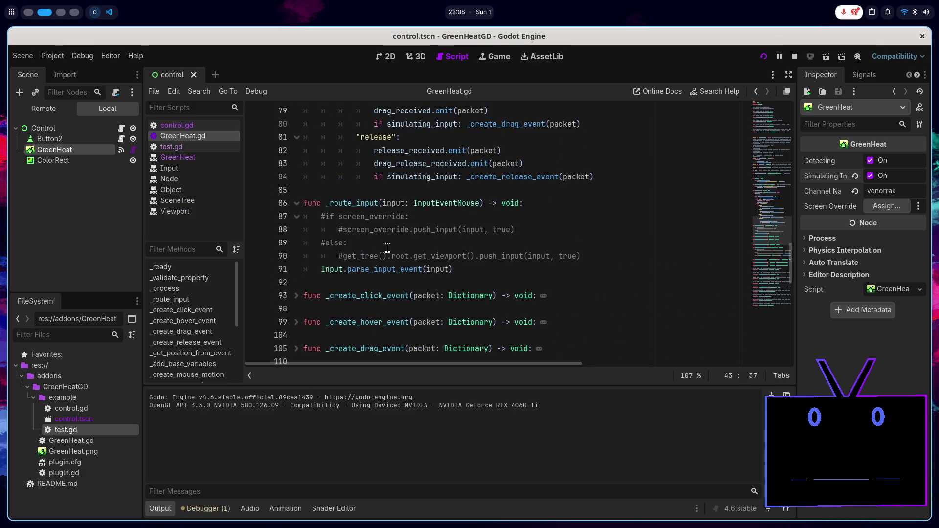
pyautogui.click(468, 270)
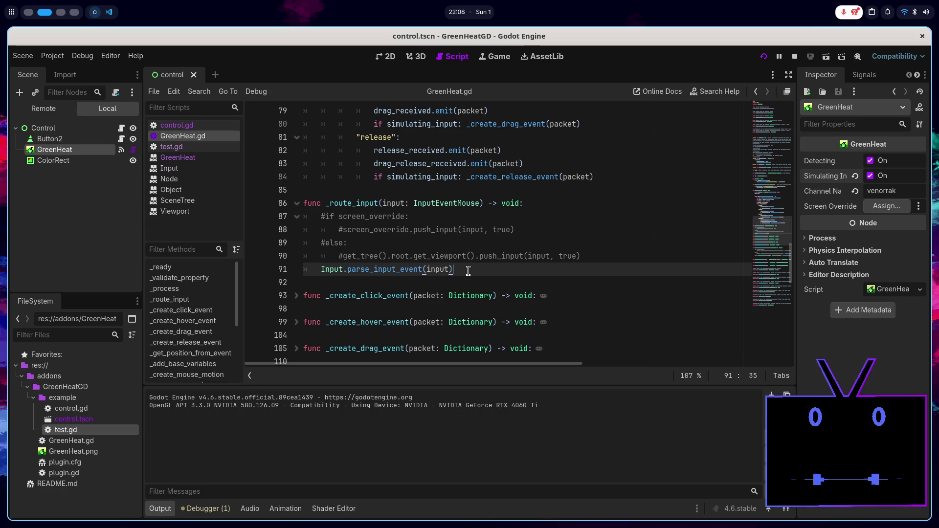
pyautogui.click(298, 298)
pyautogui.click(296, 296)
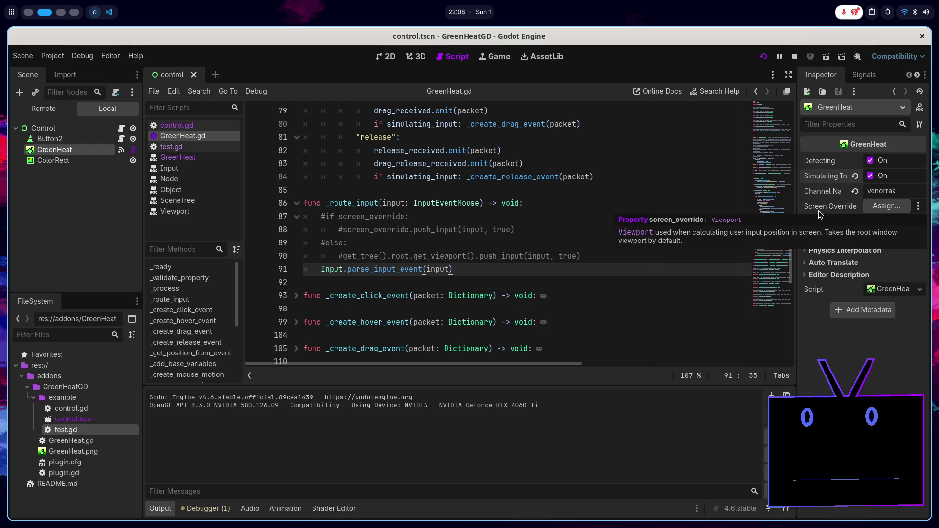
pyautogui.scroll(10, 461, 275)
pyautogui.scroll(3, 462, 275)
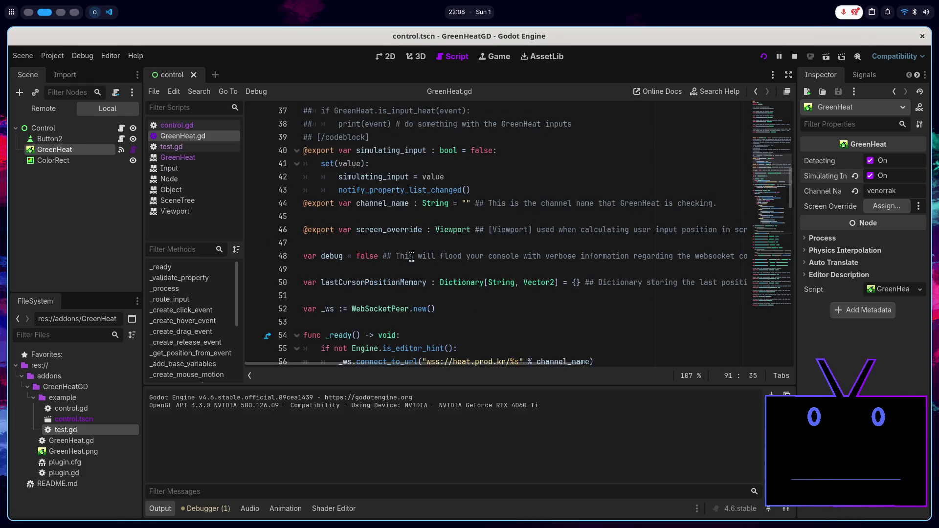
pyautogui.doubleClick(378, 235)
# Step through every screen_override match, ending inside _validate_property.
pyautogui.hotkey('ctrl', 'f')
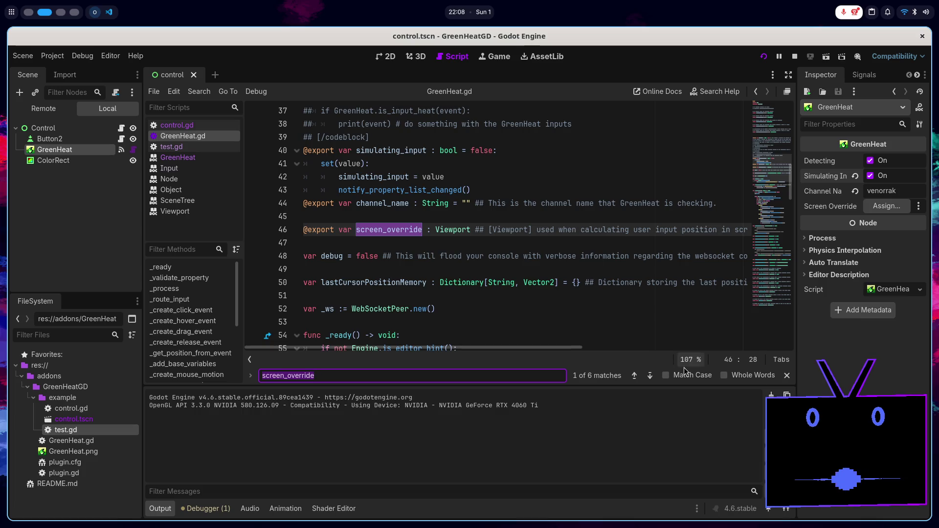
pyautogui.click(649, 376)
pyautogui.click(649, 376)
pyautogui.click(648, 375)
pyautogui.click(648, 376)
pyautogui.click(648, 375)
pyautogui.click(649, 376)
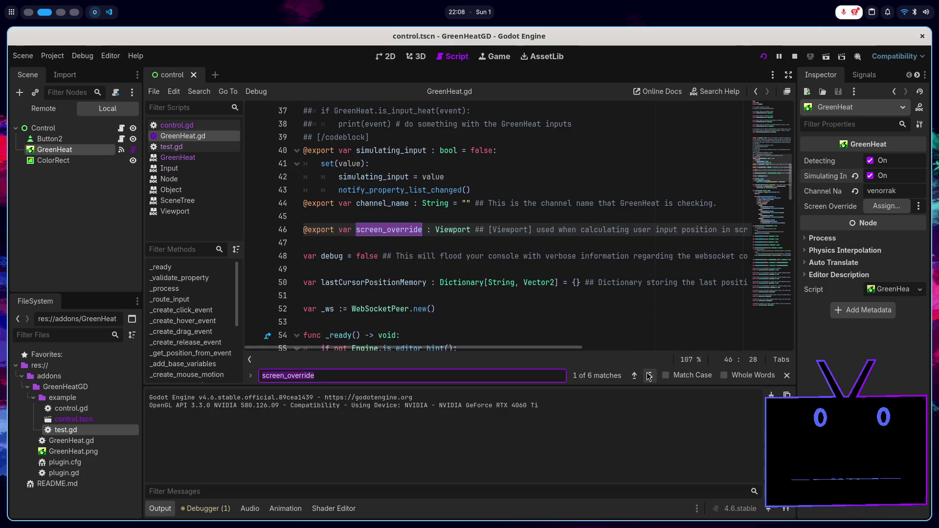
pyautogui.click(648, 375)
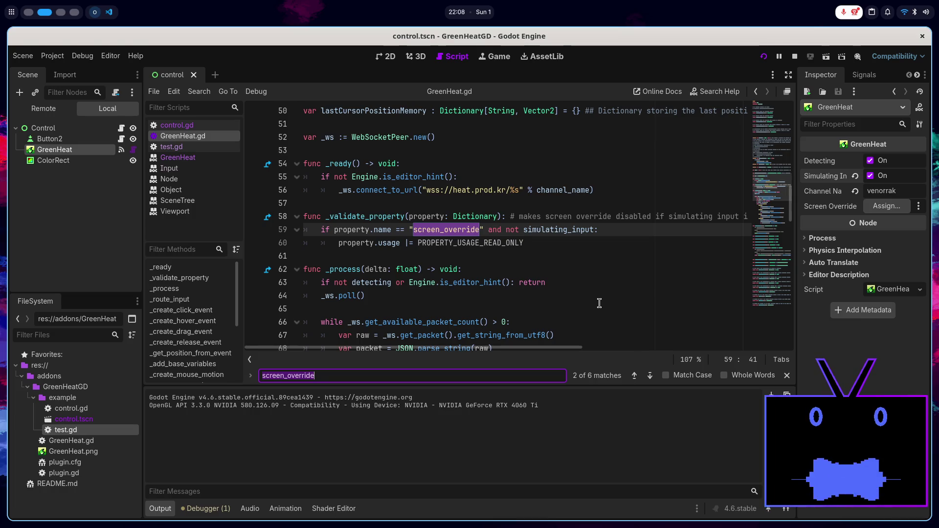
# Open the Input documentation for parse_input_event from line 91 of _route_input.
pyautogui.scroll(-10, 599, 303)
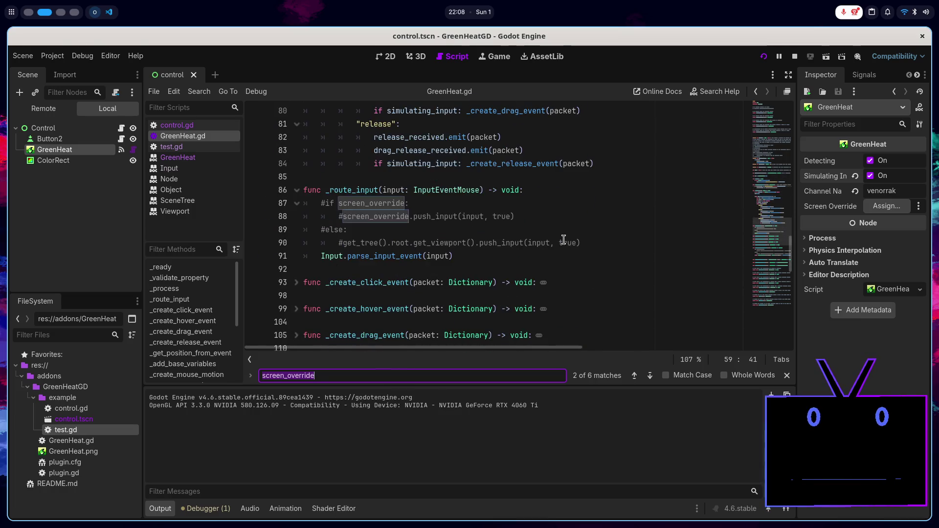
pyautogui.click(622, 240)
pyautogui.press('Down')
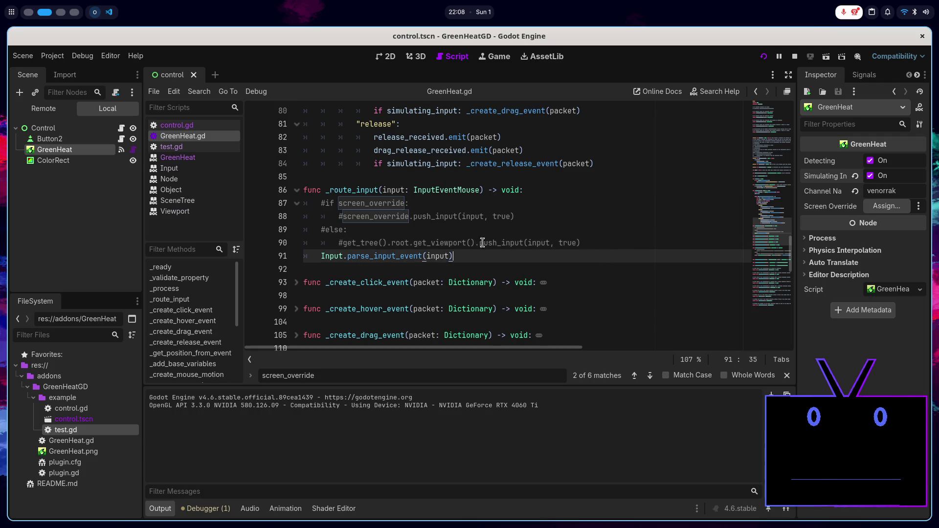
pyautogui.doubleClick(460, 190)
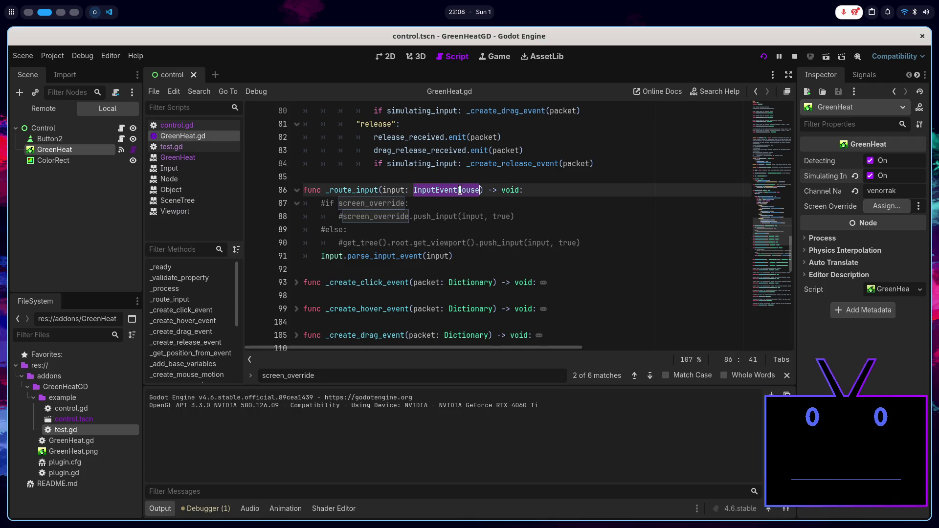
pyautogui.doubleClick(406, 254)
pyautogui.click(435, 257)
pyautogui.moveTo(403, 255)
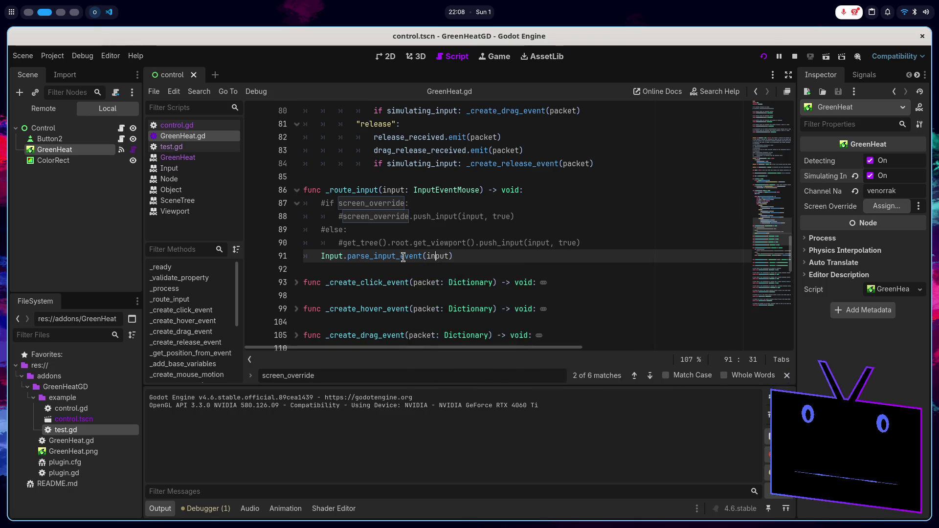
pyautogui.keyDown('ctrl'); pyautogui.click(403, 256); pyautogui.keyUp('ctrl')
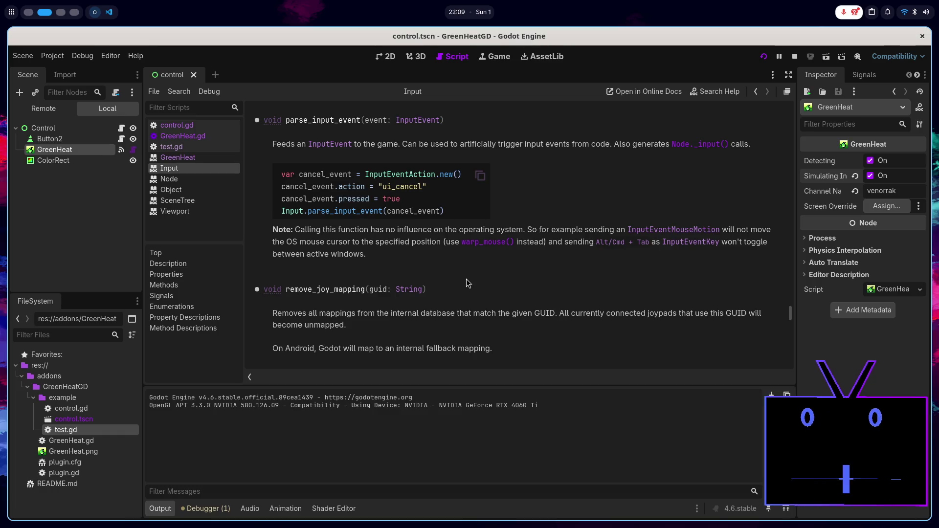
pyautogui.scroll(3, 467, 283)
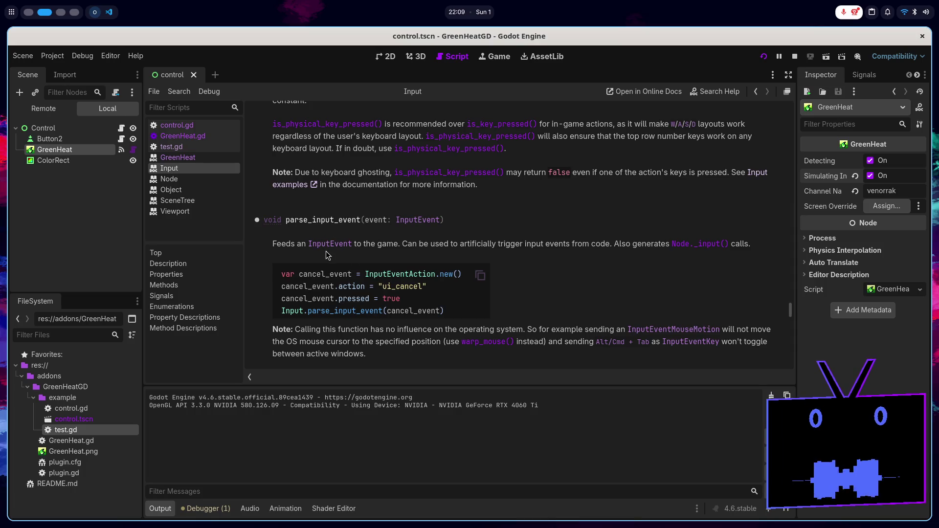
pyautogui.doubleClick(434, 245)
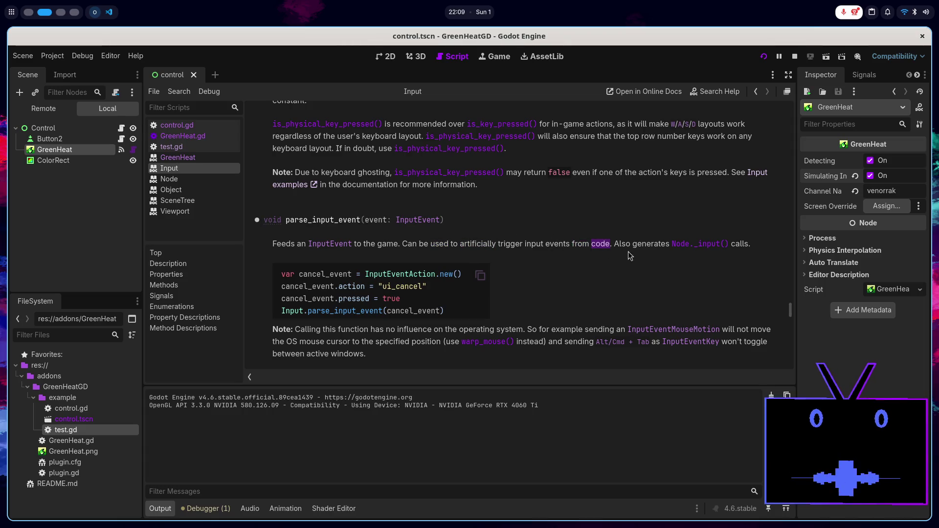
pyautogui.click(573, 272)
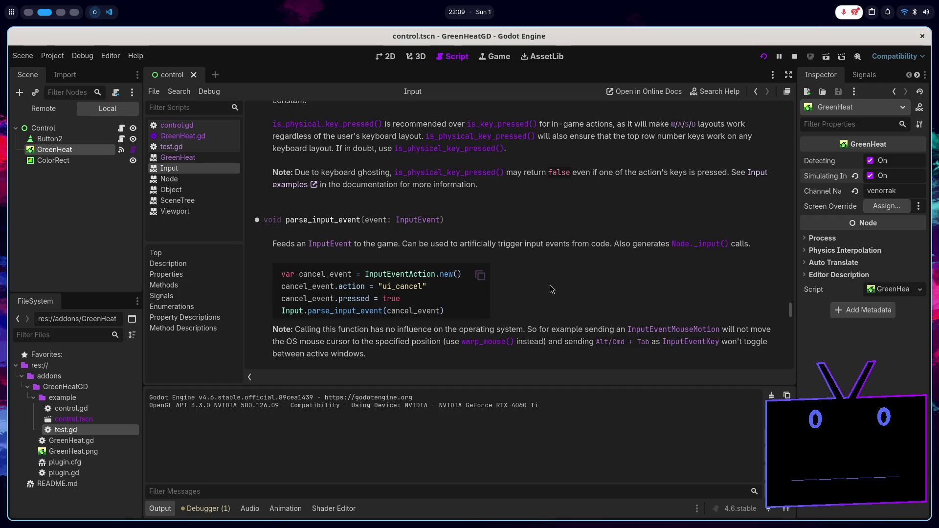
pyautogui.scroll(4, 550, 284)
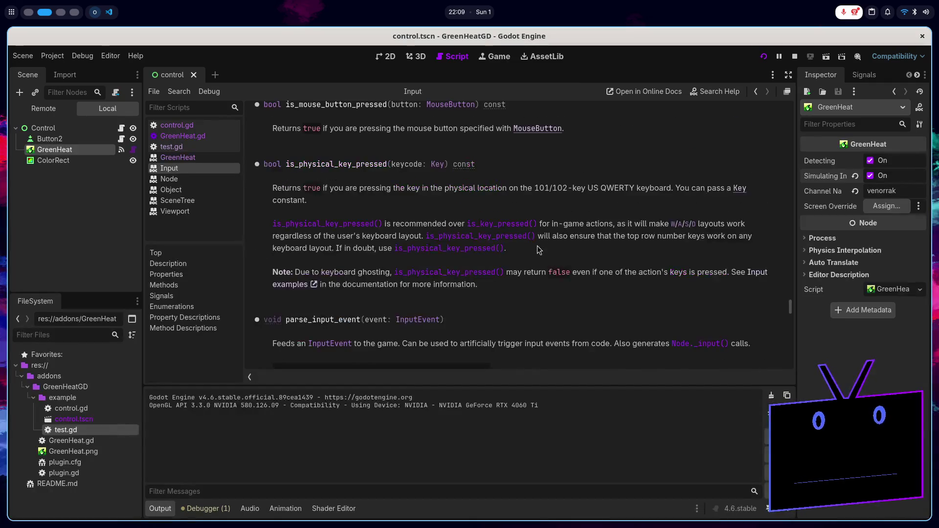
pyautogui.click(224, 135)
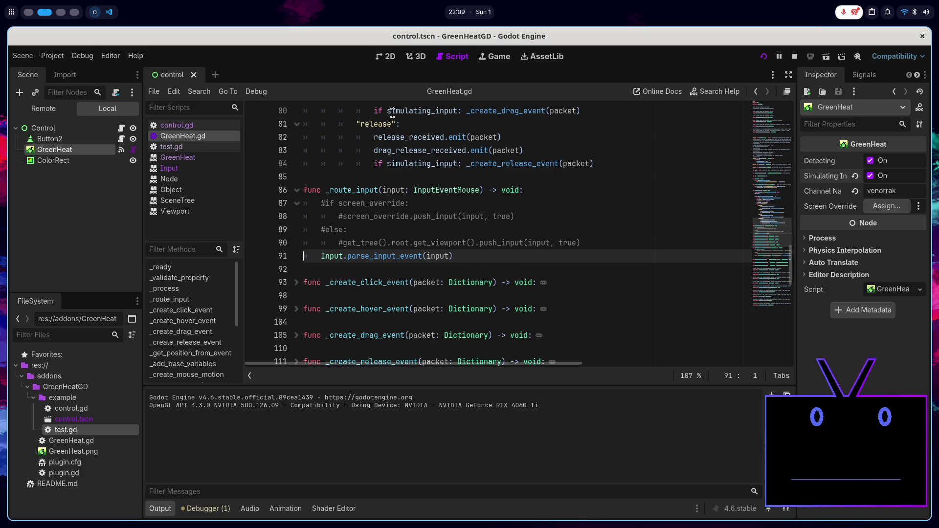
# Scroll GreenHeat.gd down to _get_position_from_event, then move to the browser workspace.
pyautogui.moveTo(393, 112)
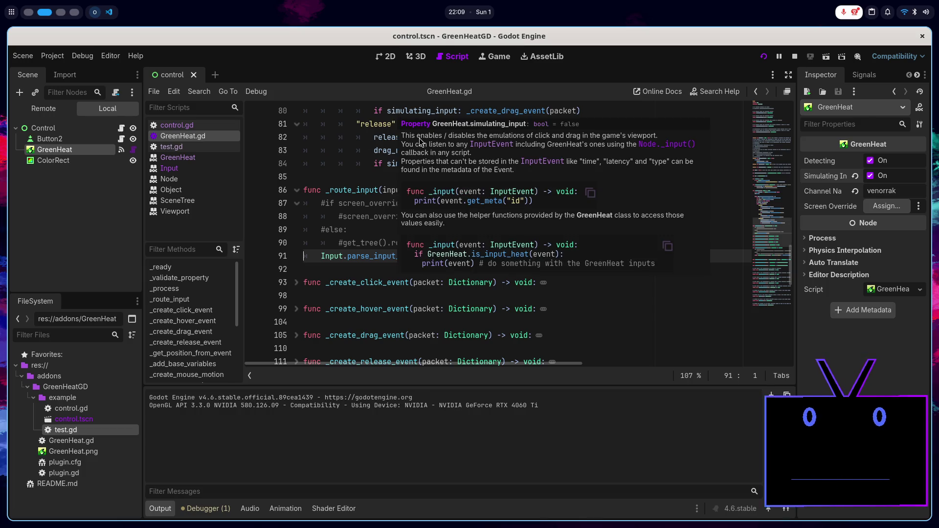
pyautogui.click(390, 225)
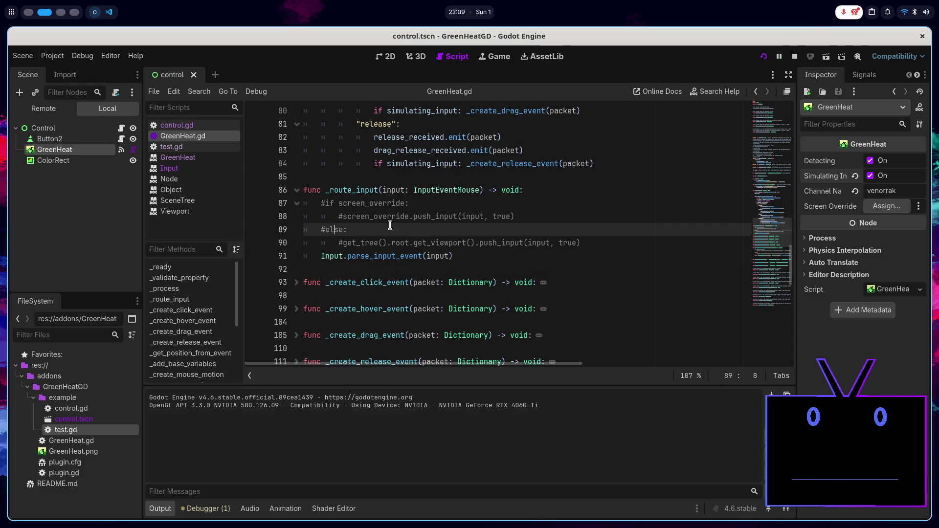
pyautogui.click(615, 242)
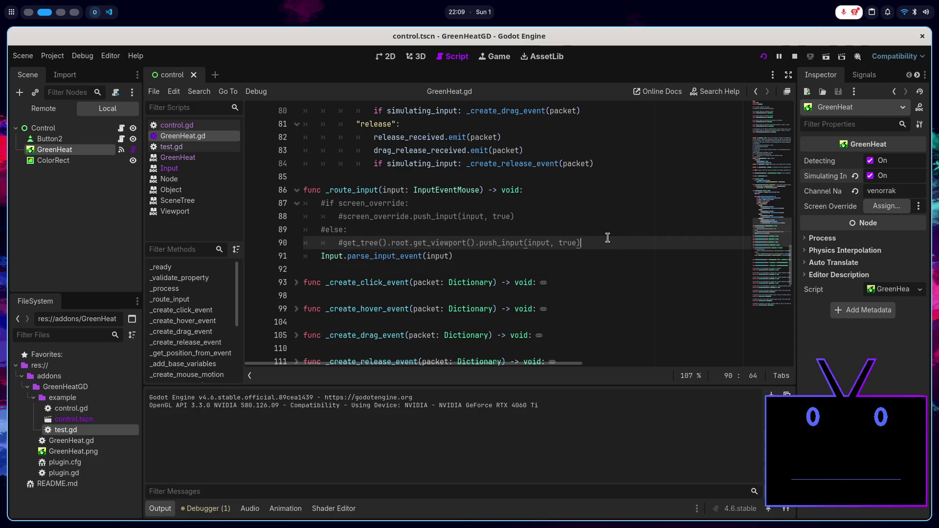
pyautogui.scroll(-4, 550, 267)
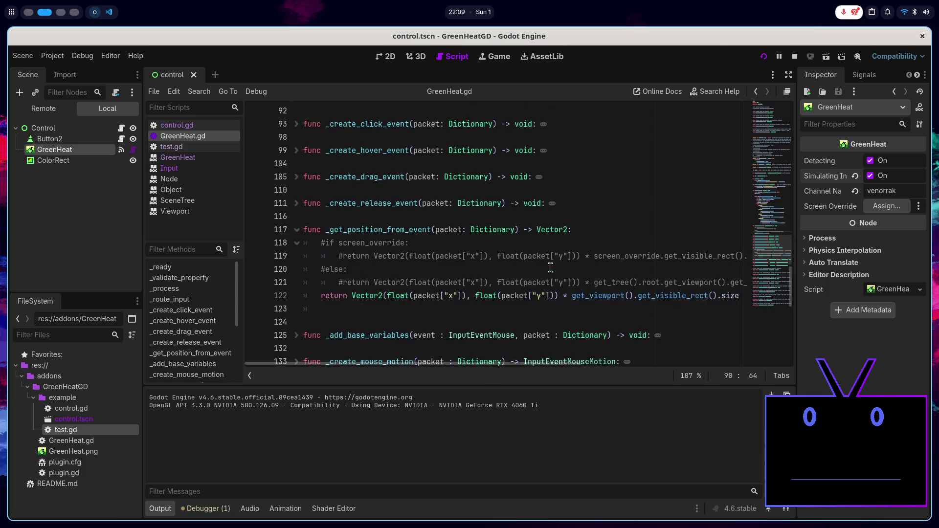
pyautogui.hscroll(6, 547, 263)
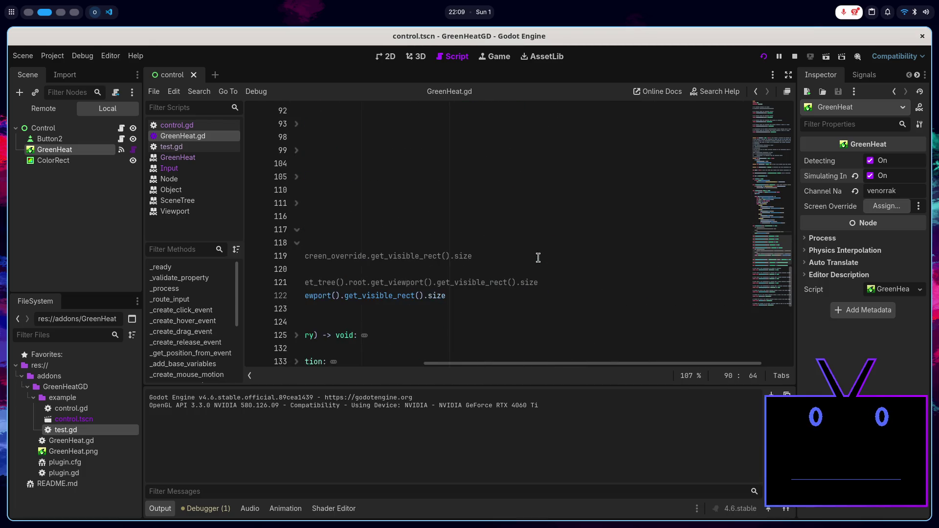
pyautogui.hscroll(-5, 538, 258)
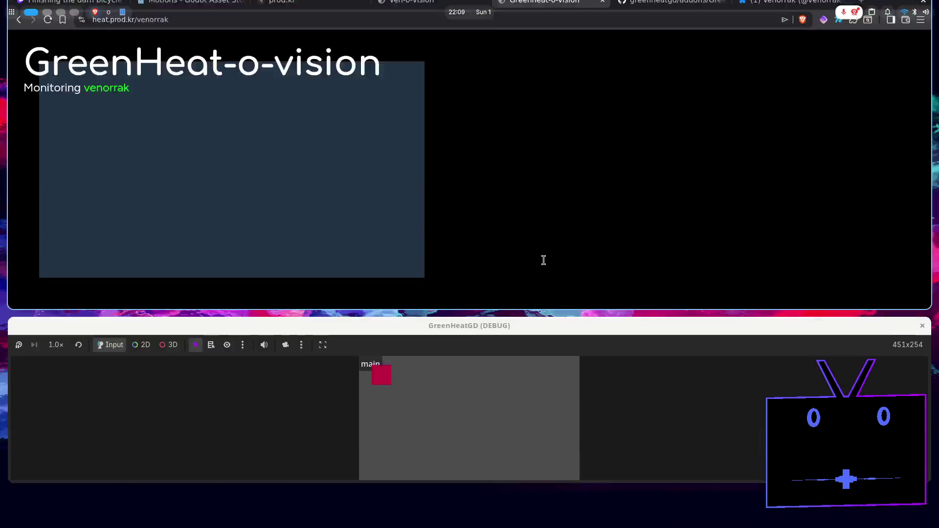
pyautogui.press('super+1')
pyautogui.click(283, 37)
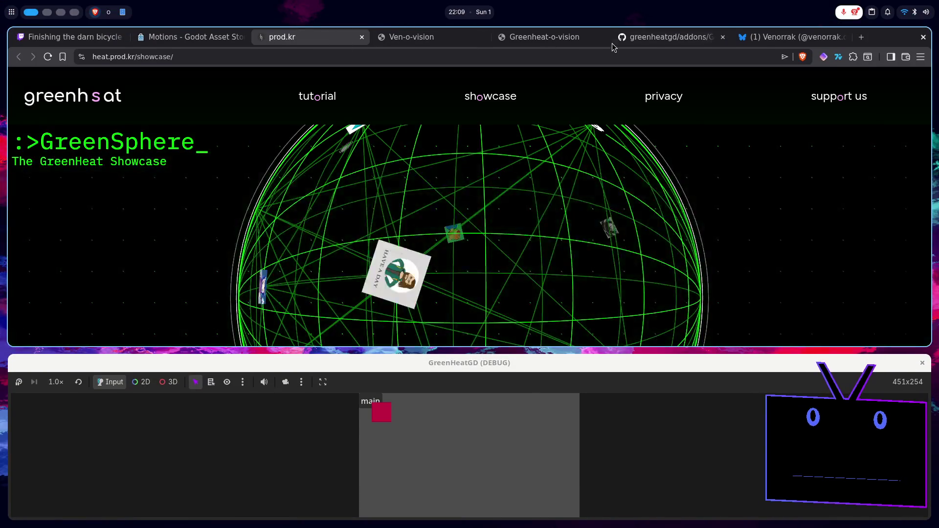
# Scroll through the published GreenHeat.gd on GitHub past line 79.
pyautogui.click(670, 36)
pyautogui.scroll(-2, 506, 263)
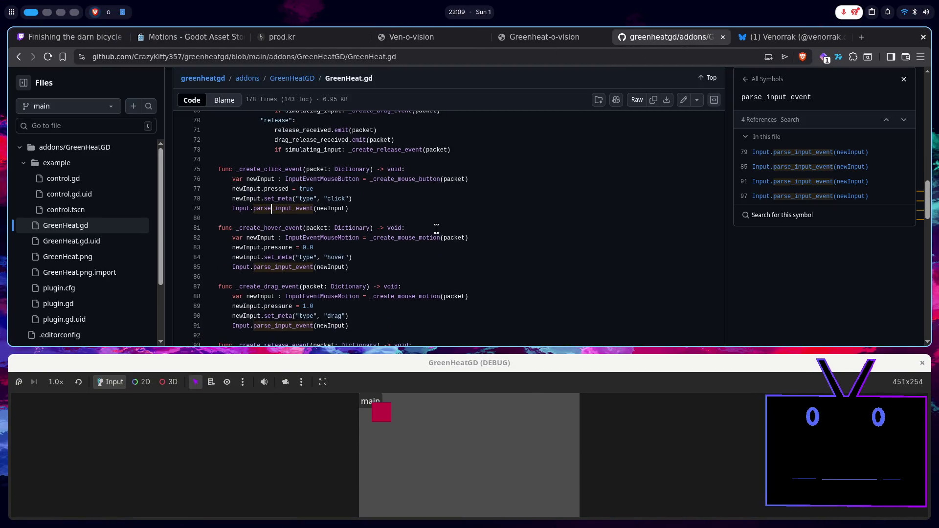
pyautogui.click(375, 209)
pyautogui.scroll(-3, 375, 209)
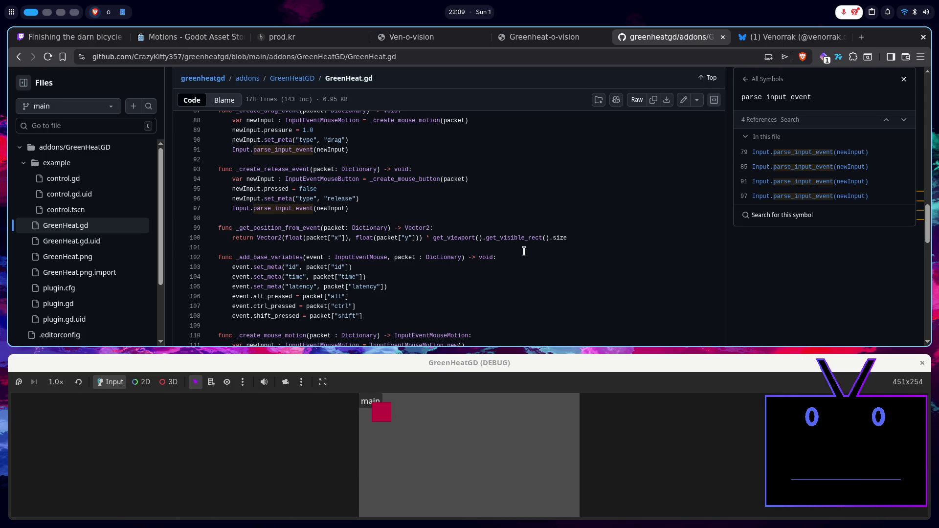
# Send heat-map clicks and a drag that move the game's square to the top-left.
pyautogui.hotkey('ctrl', 'shift', 'Tab')
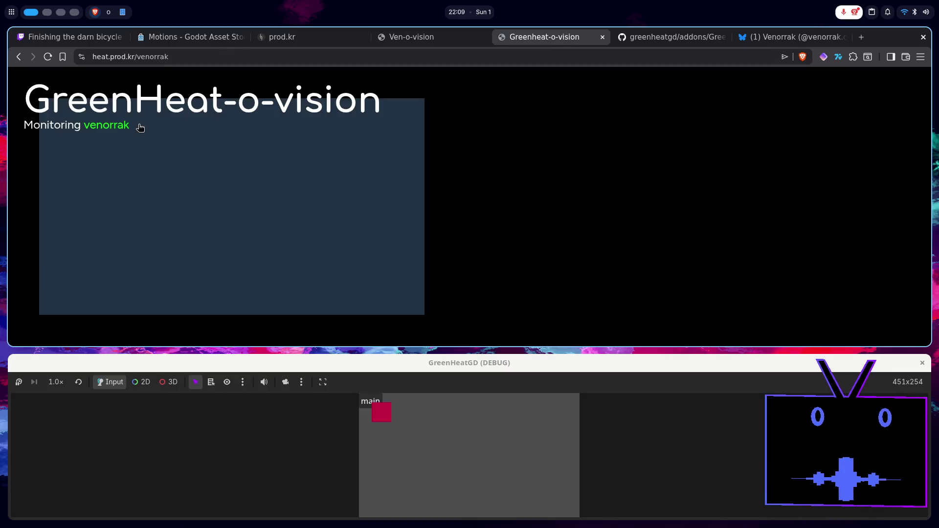
pyautogui.click(53, 114)
pyautogui.click(257, 173)
pyautogui.click(367, 232)
pyautogui.moveTo(166, 210)
pyautogui.mouseDown()
pyautogui.moveTo(145, 207)
pyautogui.moveTo(119, 147)
pyautogui.moveTo(58, 100)
pyautogui.mouseUp()
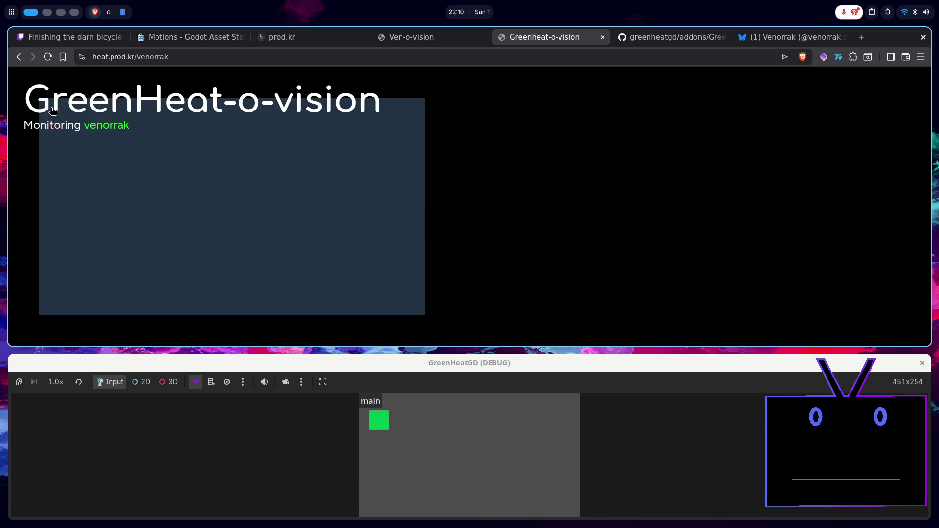
pyautogui.click(52, 108)
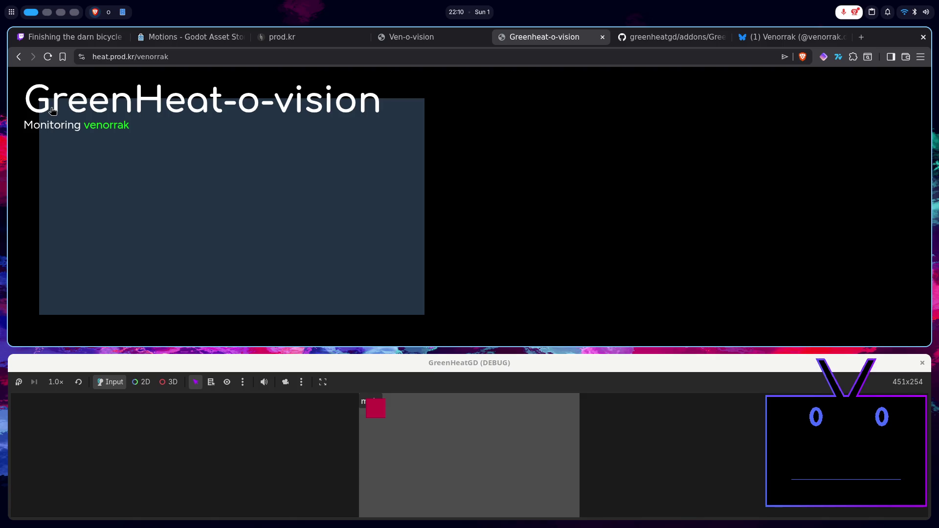
pyautogui.press('super+Page_Down')
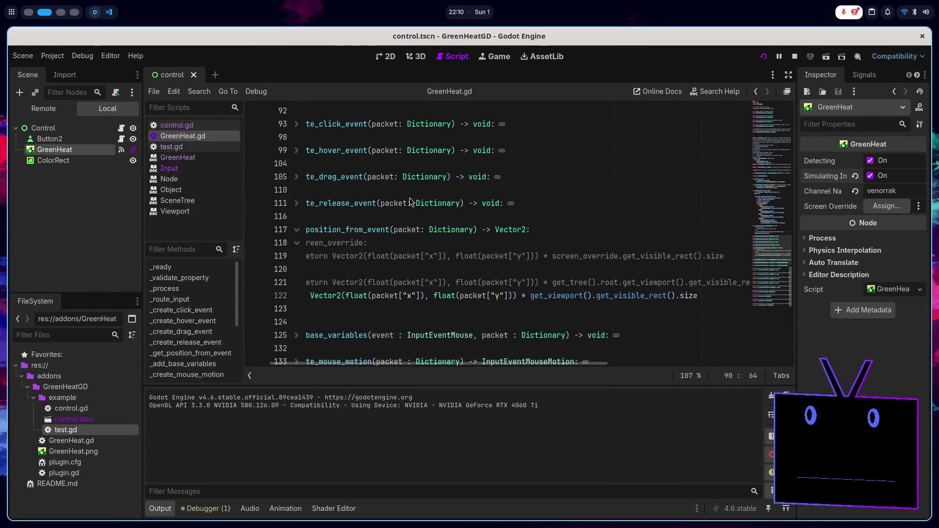
# Highlight the uses of packet on line 121 of _get_position_from_event.
pyautogui.hscroll(-2, 533, 260)
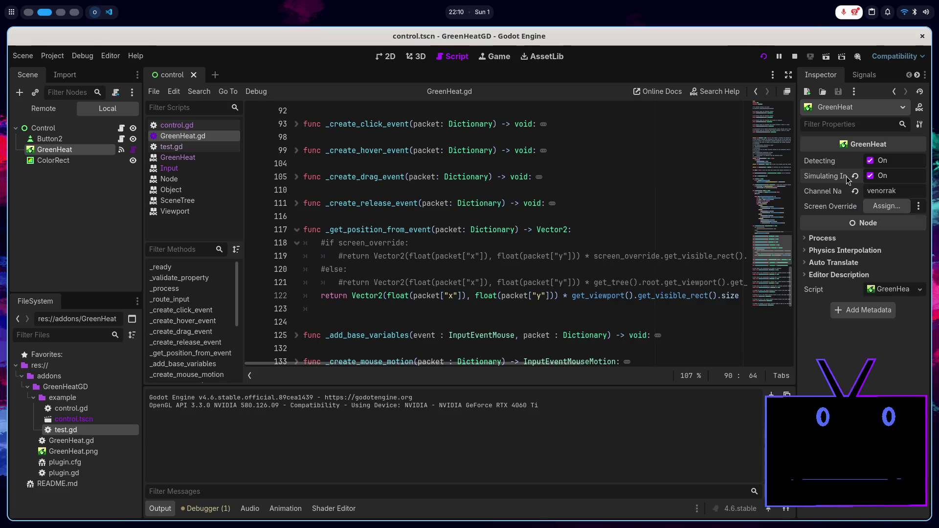
pyautogui.click(469, 272)
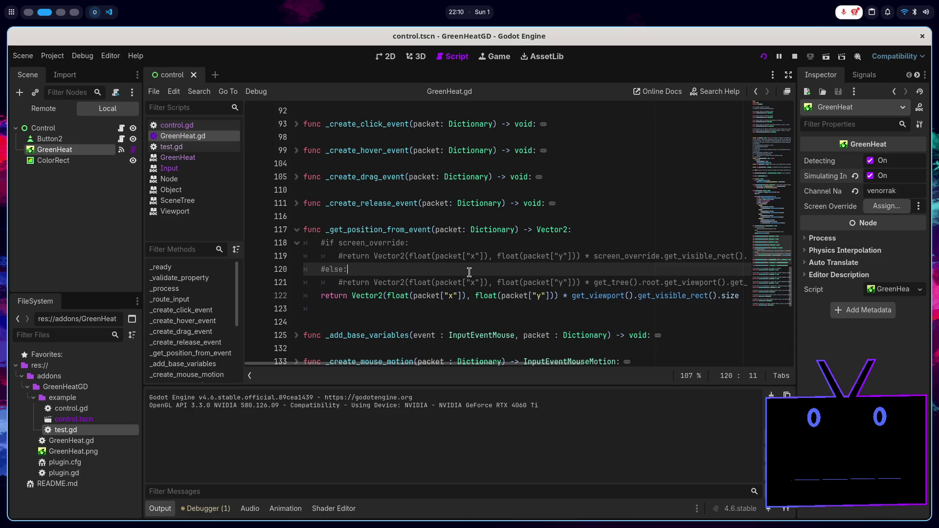
pyautogui.click(470, 283)
pyautogui.click(447, 282)
pyautogui.click(499, 283)
pyautogui.click(538, 282)
pyautogui.doubleClick(538, 282)
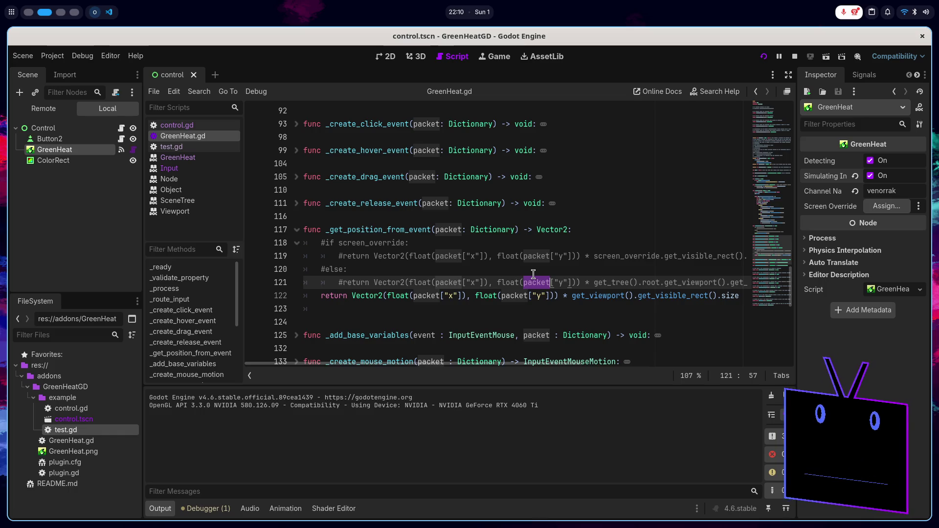
pyautogui.click(531, 283)
# Inspect line 122's return and highlight the other get_visible_rect uses.
pyautogui.moveTo(611, 297)
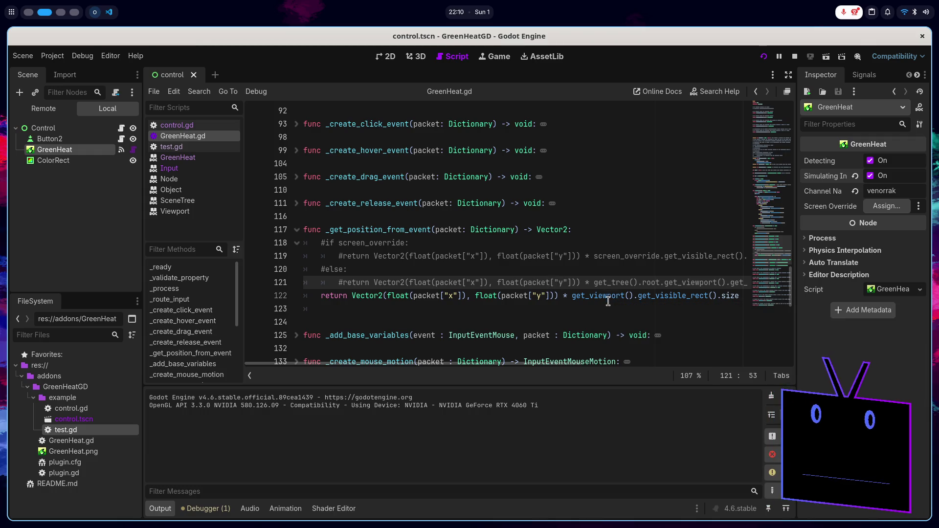
pyautogui.hscroll(5, 608, 297)
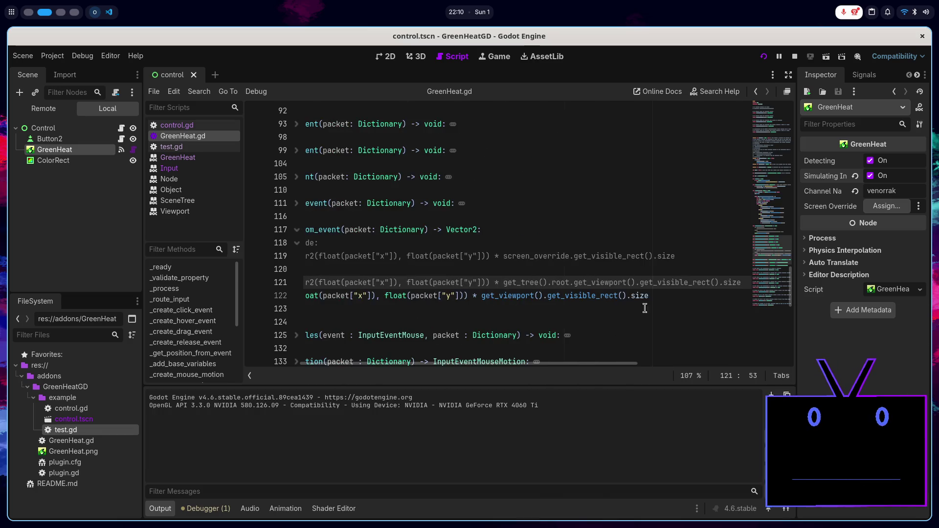
pyautogui.click(666, 297)
pyautogui.hscroll(5, 660, 296)
pyautogui.click(629, 284)
pyautogui.hscroll(-10, 628, 285)
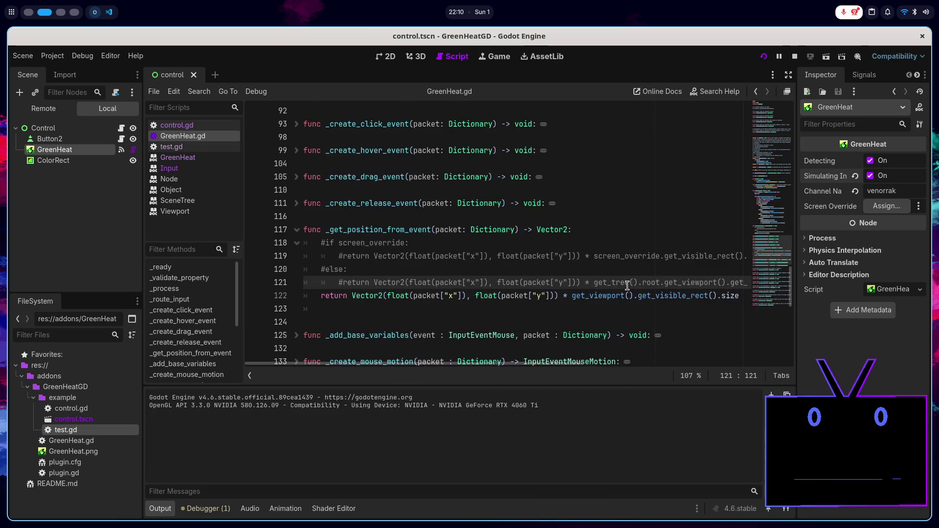
pyautogui.click(621, 296)
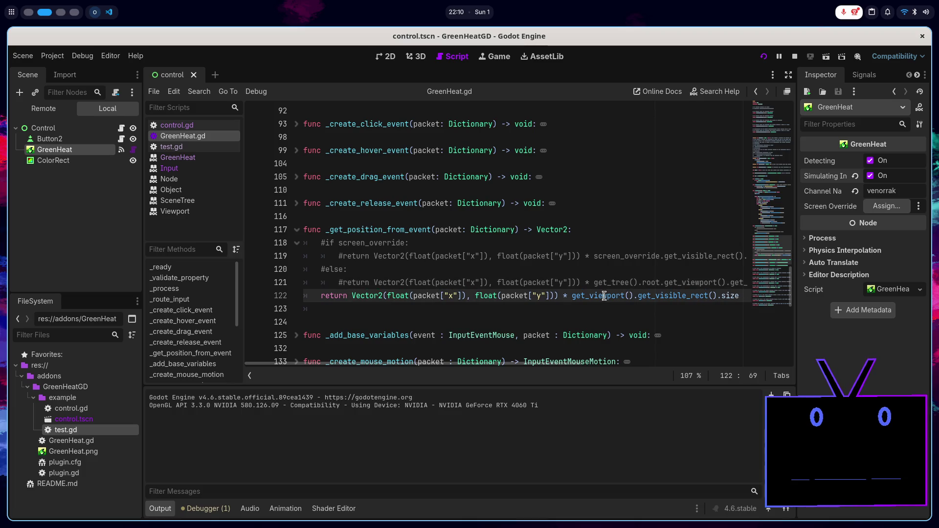
pyautogui.doubleClick(656, 295)
pyautogui.hscroll(3, 622, 295)
pyautogui.click(652, 294)
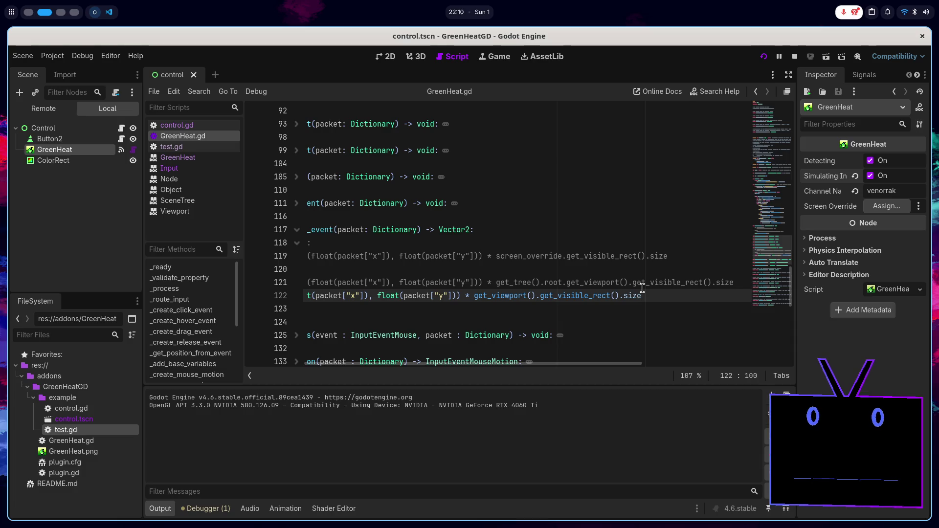
pyautogui.hscroll(-3, 631, 282)
# Scroll up to _process and fold it at line 62.
pyautogui.scroll(4, 519, 284)
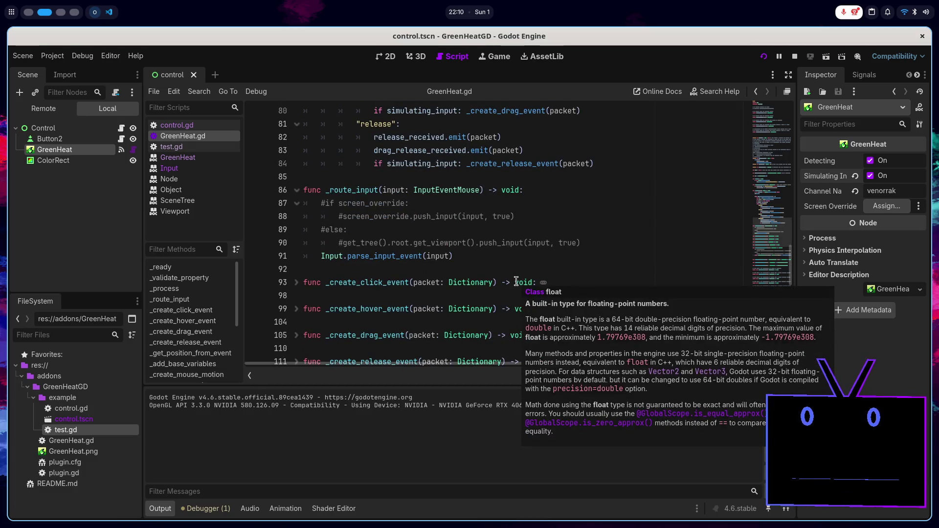
pyautogui.scroll(6, 511, 270)
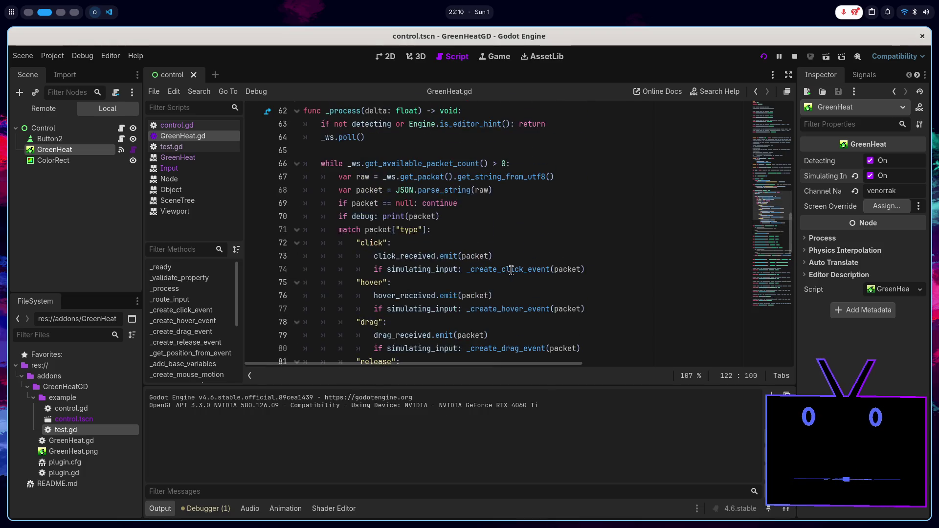
pyautogui.scroll(-2, 428, 262)
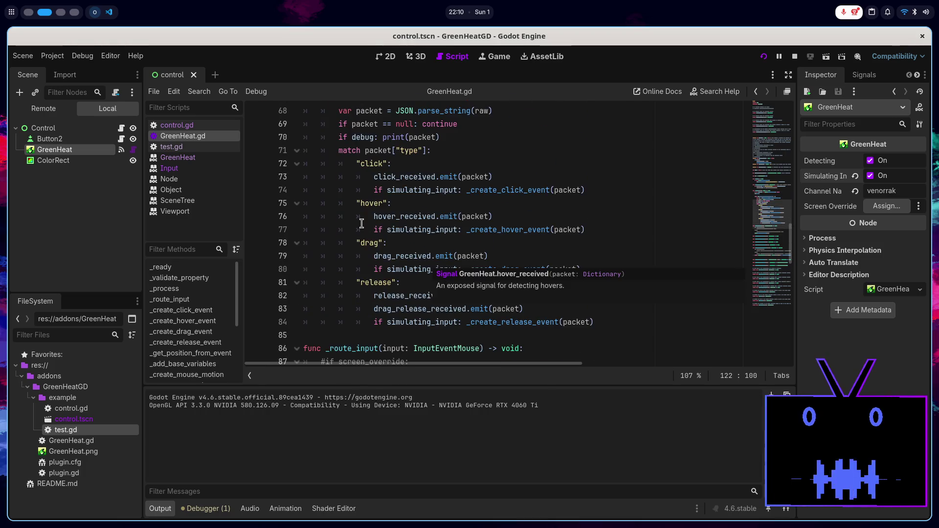
pyautogui.scroll(3, 361, 224)
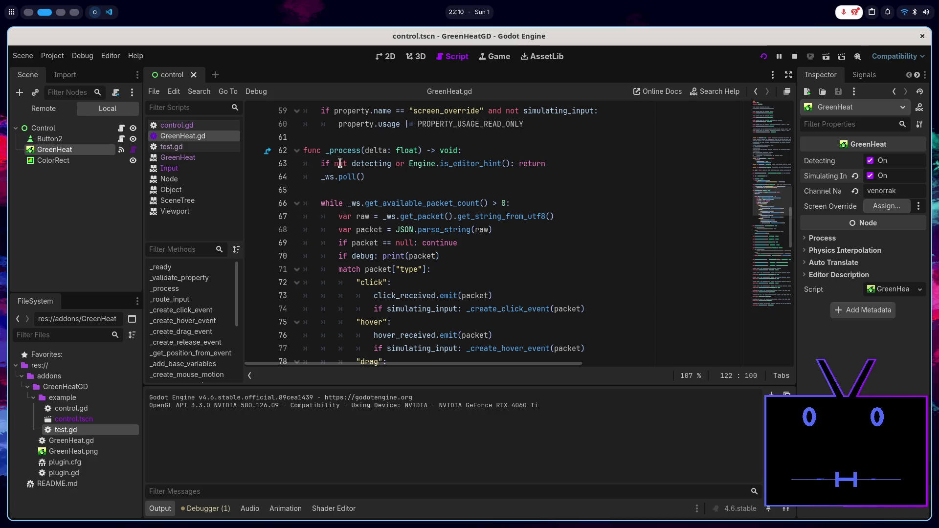
pyautogui.moveTo(409, 163)
pyautogui.mouseDown()
pyautogui.moveTo(365, 177)
pyautogui.moveTo(509, 166)
pyautogui.mouseUp()
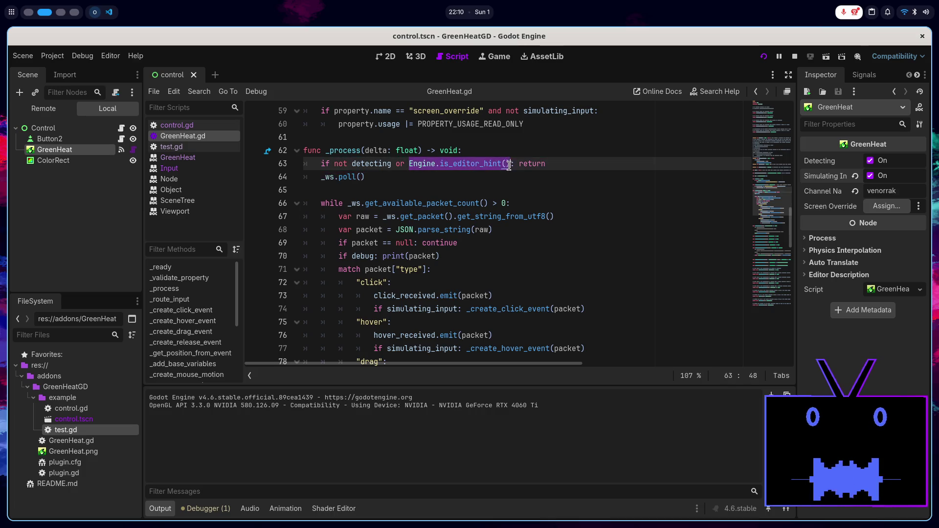
pyautogui.click(297, 150)
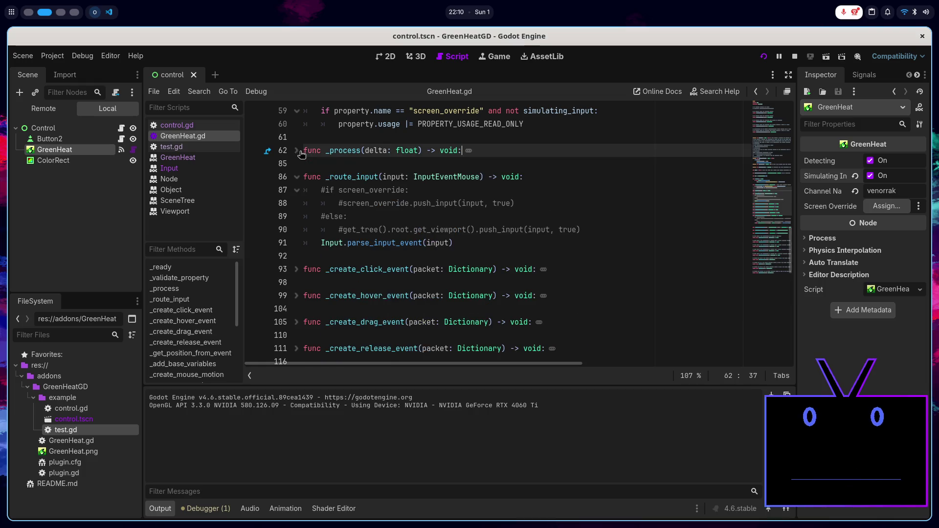
pyautogui.scroll(4, 383, 299)
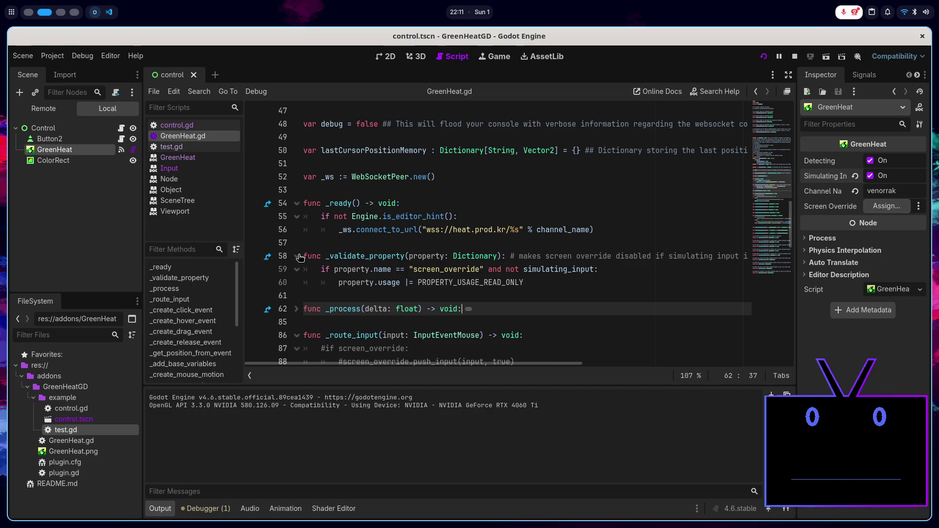
# Fold the _validate_property and _ready functions in GreenHeat.gd.
pyautogui.click(297, 256)
pyautogui.scroll(1, 392, 266)
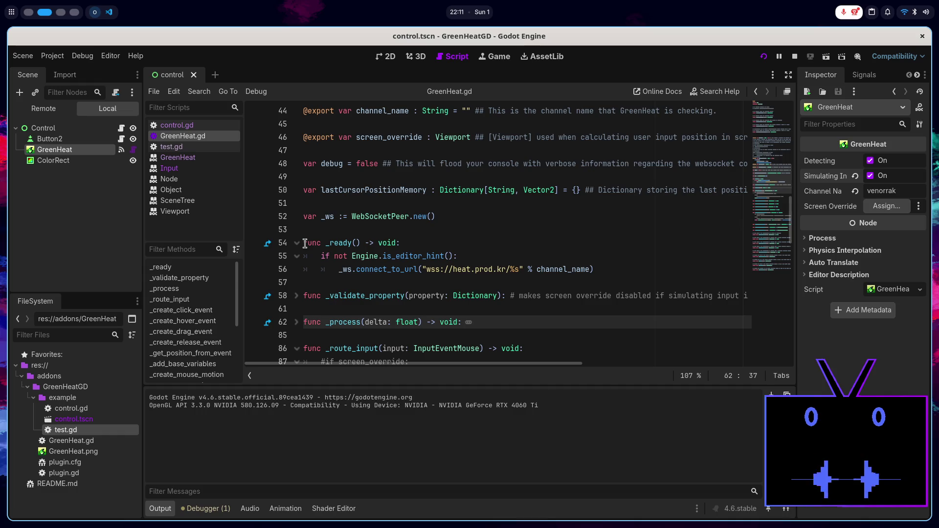
pyautogui.click(337, 243)
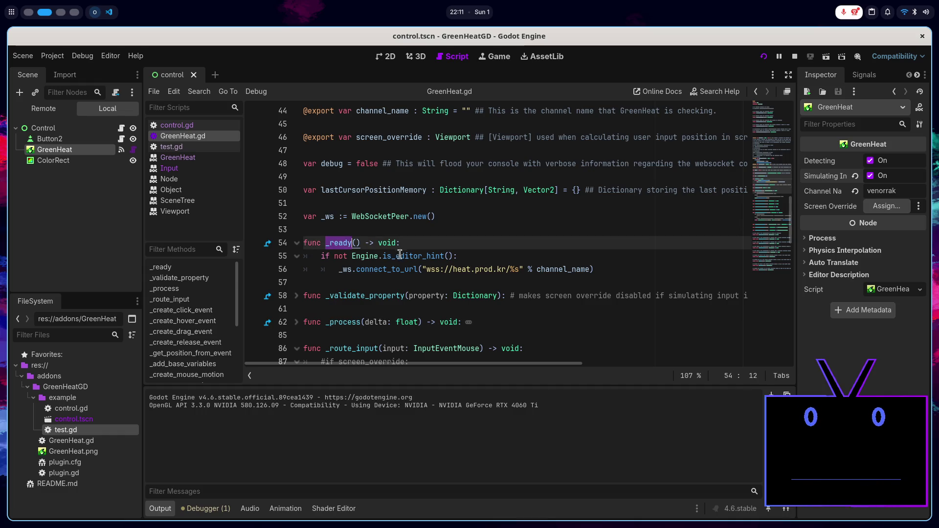
pyautogui.doubleClick(386, 271)
pyautogui.click(297, 243)
pyautogui.scroll(2, 340, 259)
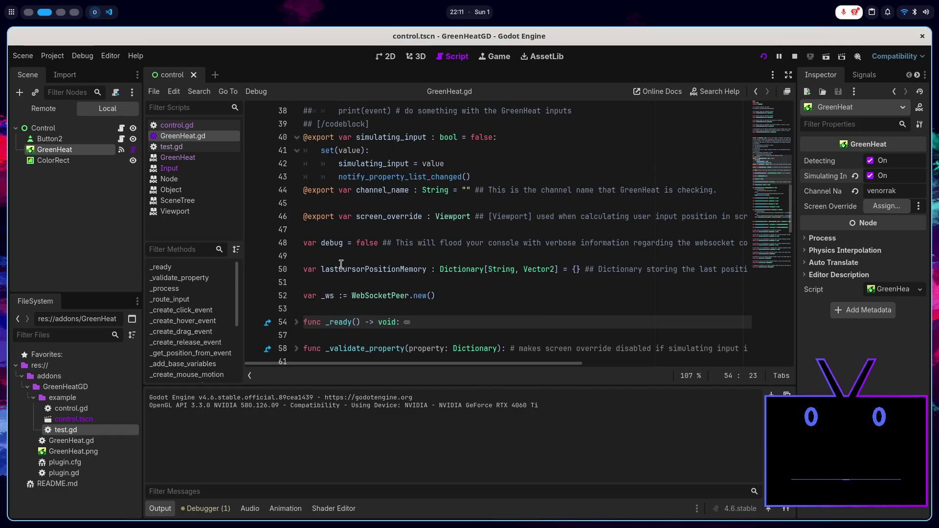
pyautogui.doubleClick(394, 217)
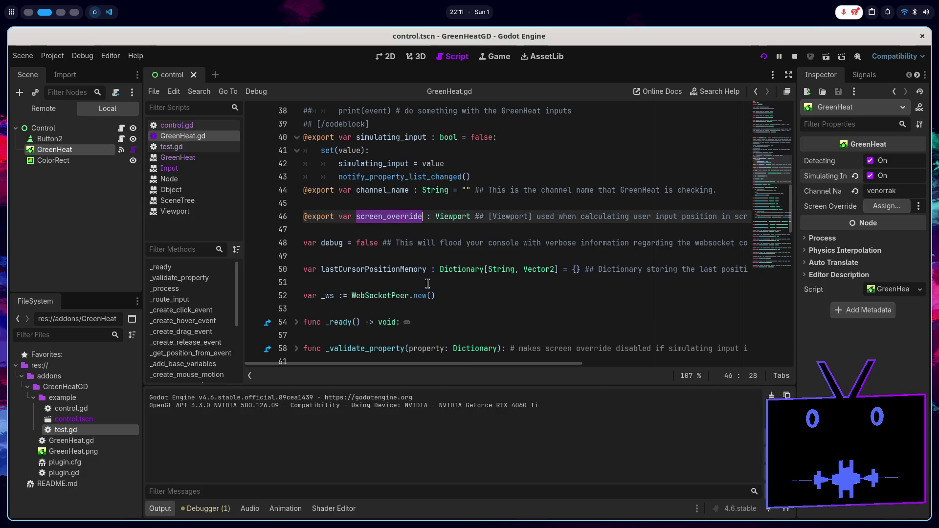
pyautogui.click(305, 217)
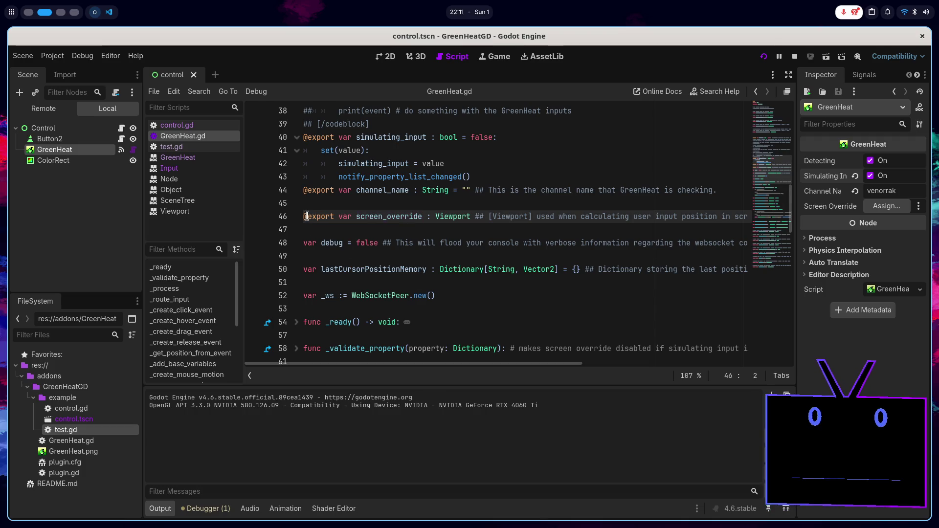
pyautogui.write('#')
pyautogui.click(764, 58)
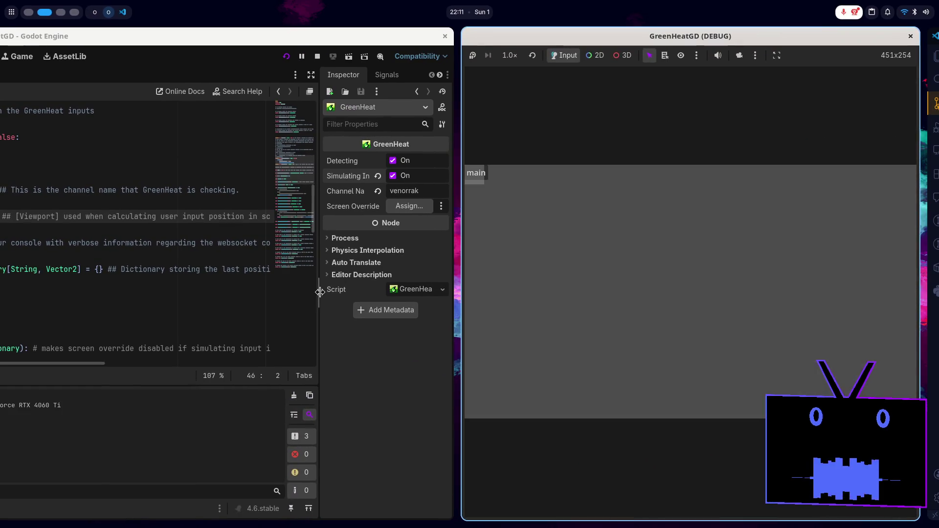
# Send a test click from GreenHeat-o-vision, then select channel_name on line 44 in the editor.
pyautogui.press('super+shift+1')
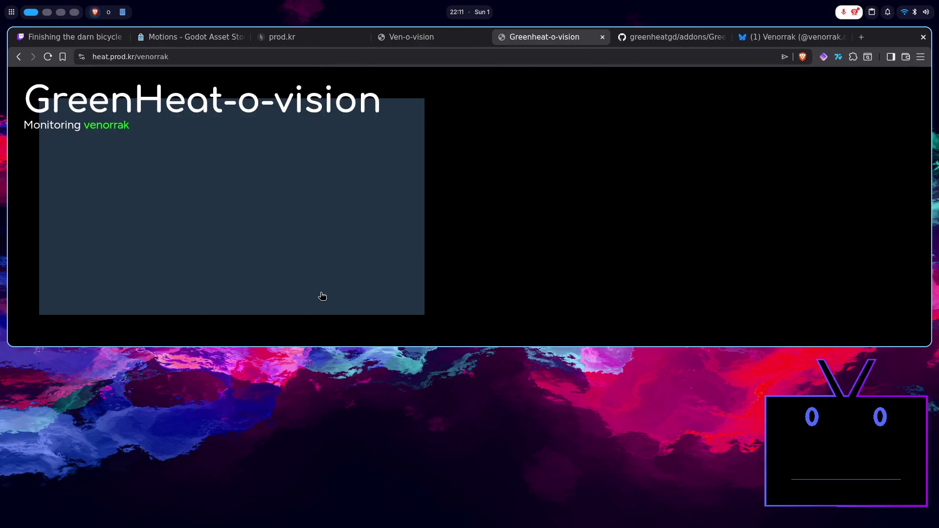
pyautogui.click(65, 120)
pyautogui.press('super+2')
pyautogui.click(447, 233)
pyautogui.scroll(2, 446, 235)
pyautogui.doubleClick(386, 268)
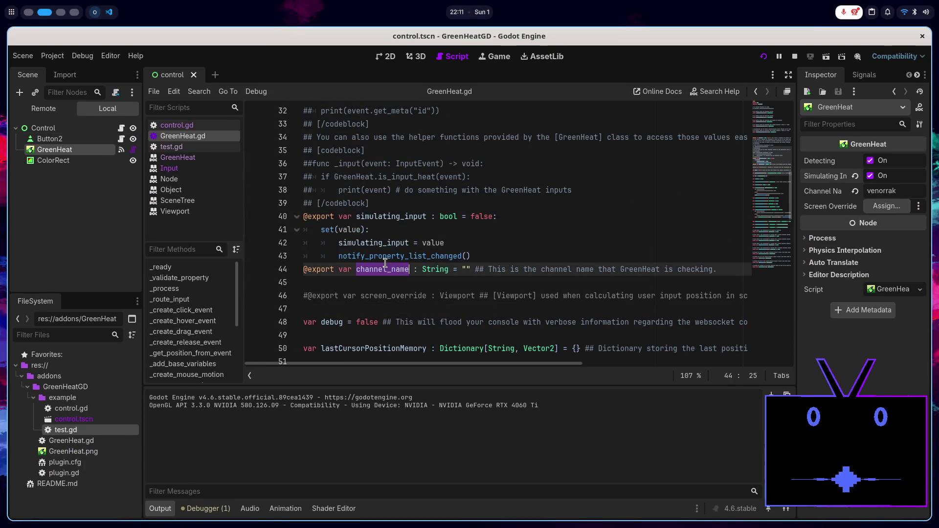
# Comment out the setter on lines 40 to 43 using Ctrl+K and #.
pyautogui.click(400, 220)
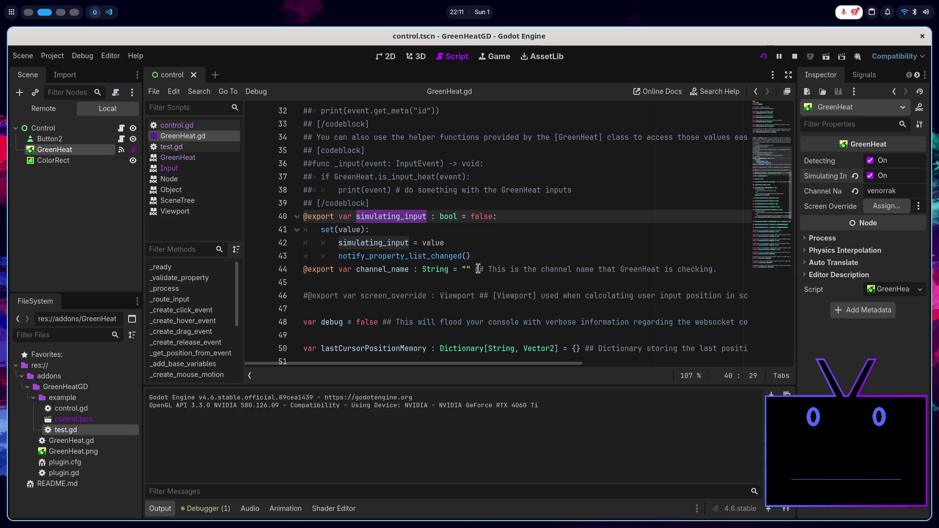
pyautogui.click(496, 252)
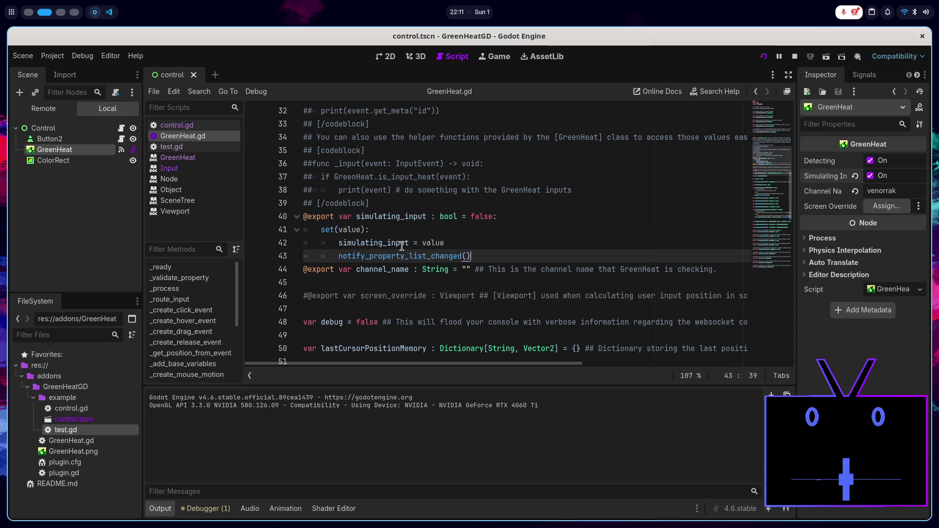
pyautogui.doubleClick(370, 256)
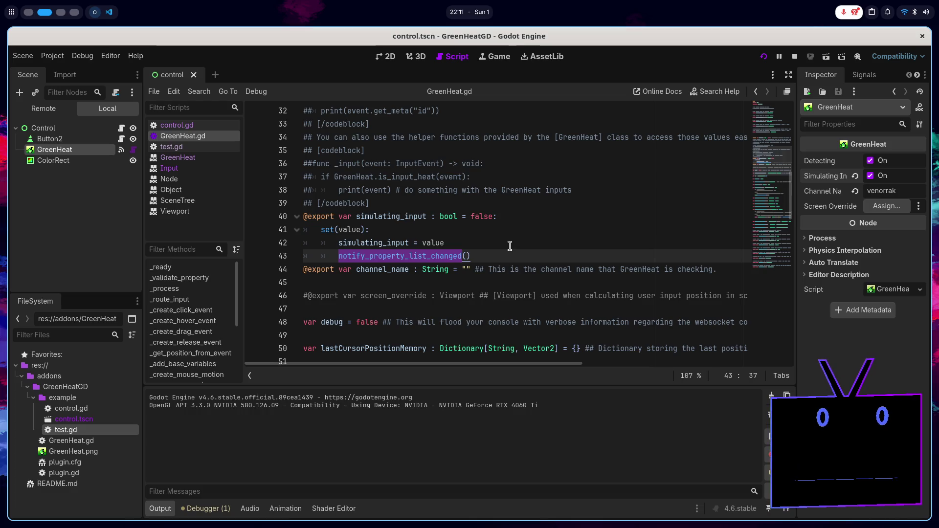
pyautogui.moveTo(503, 253); pyautogui.dragTo(324, 230)
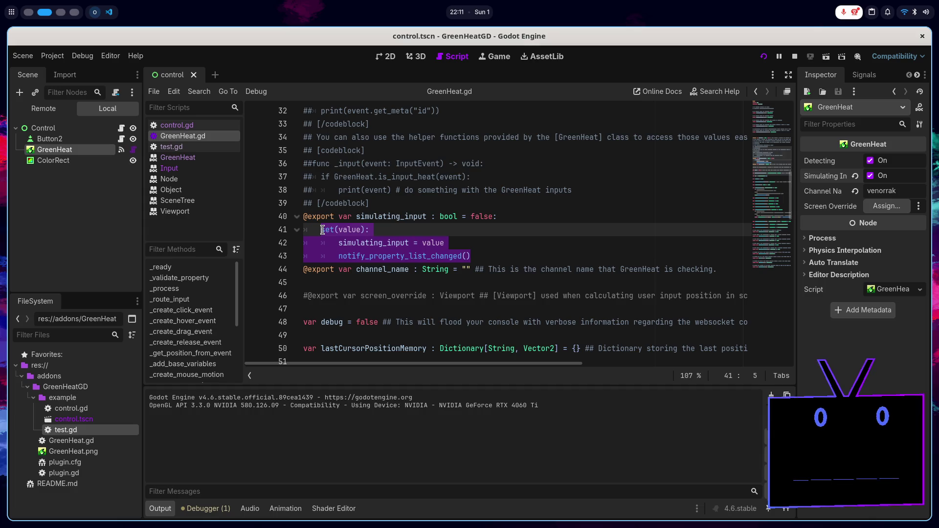
pyautogui.hotkey('ctrl', 'k')
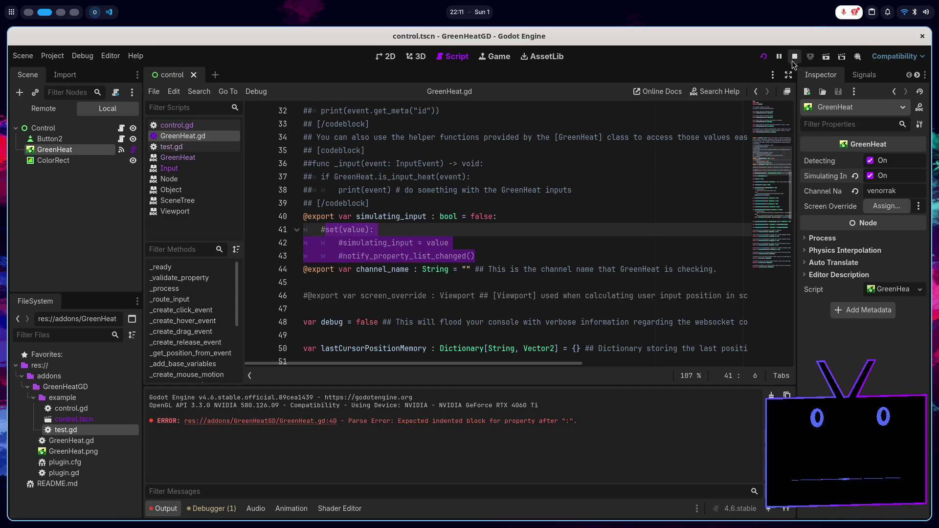
pyautogui.click(494, 217)
pyautogui.write('#')
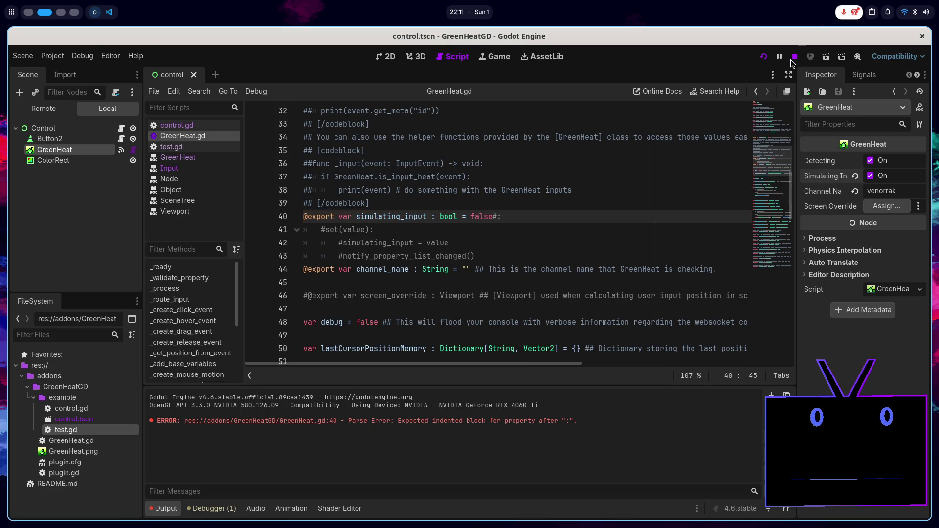
# Rerun the game, undo the setter comment-out, and restart it beside the heat-map browser.
pyautogui.press('F5')
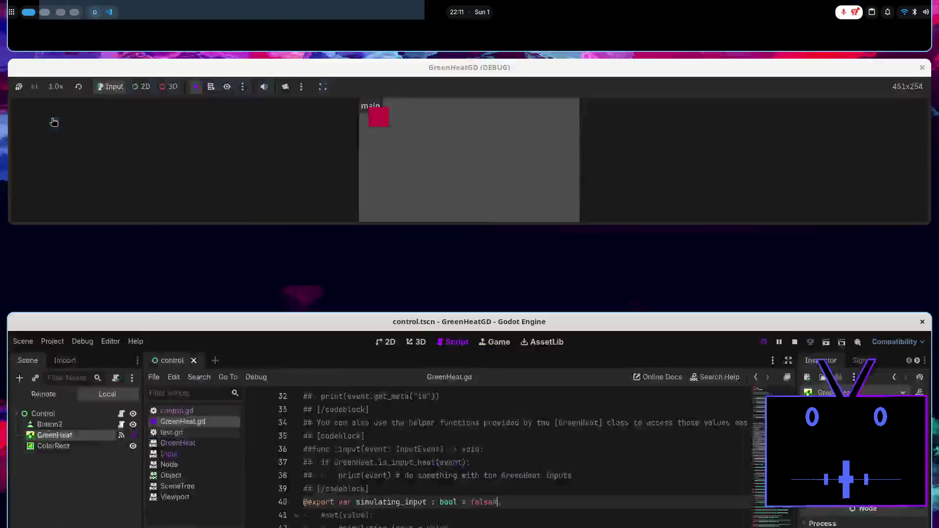
pyautogui.hotkey('ctrl', 'z')
pyautogui.hotkey('ctrl', 'z')
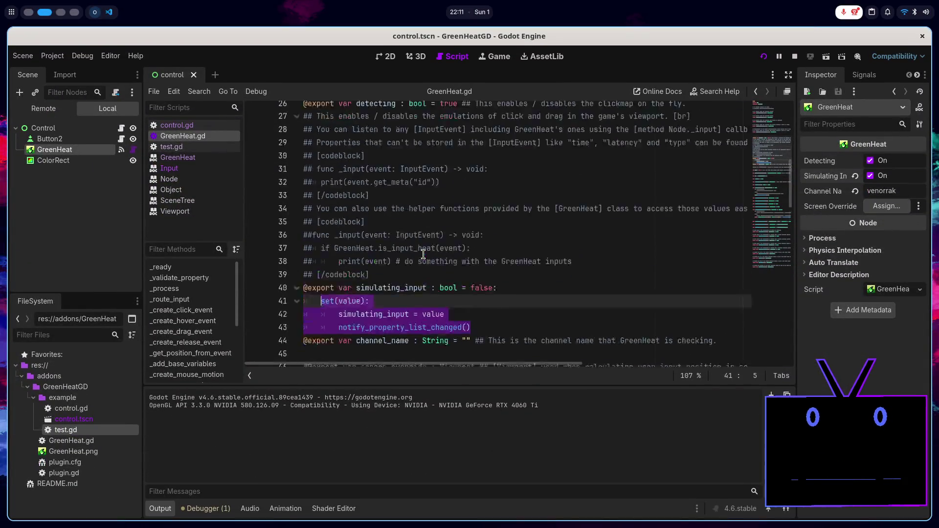
pyautogui.scroll(8, 423, 253)
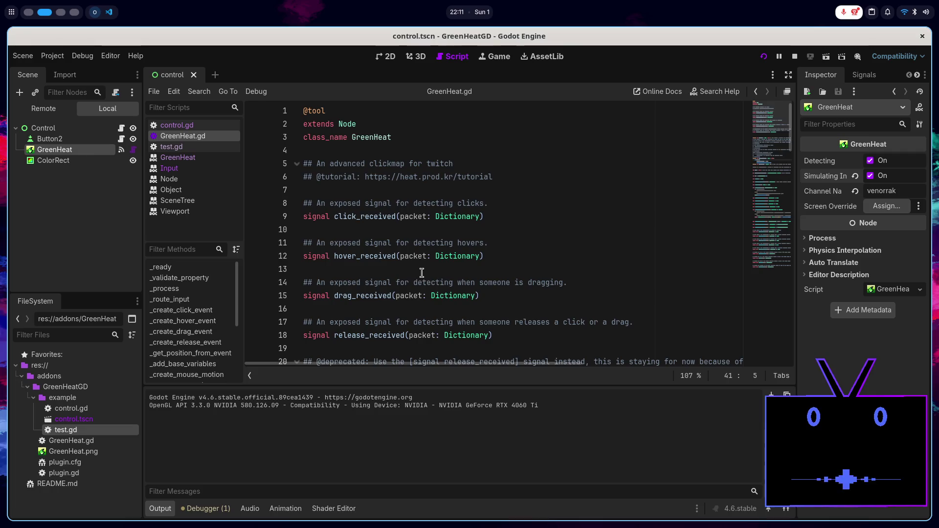
pyautogui.doubleClick(316, 111)
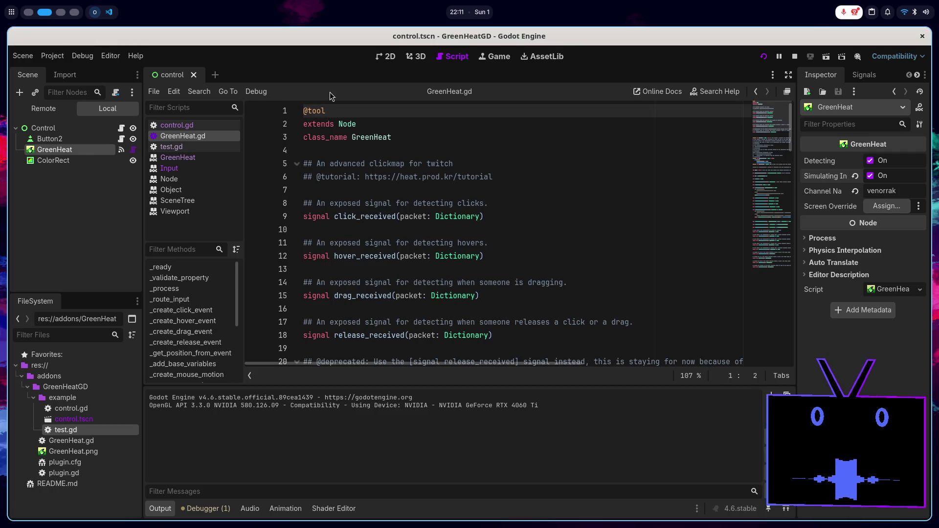
pyautogui.click(763, 56)
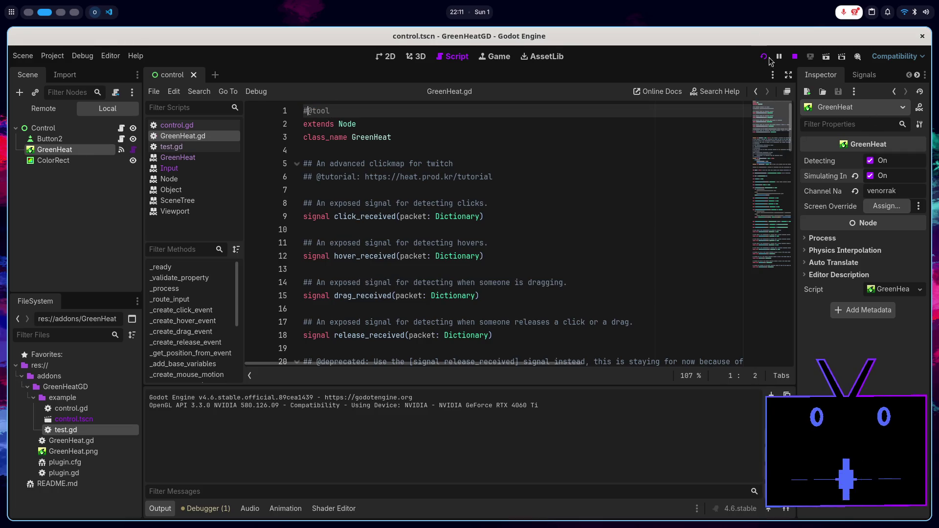
pyautogui.press('super+shift+1')
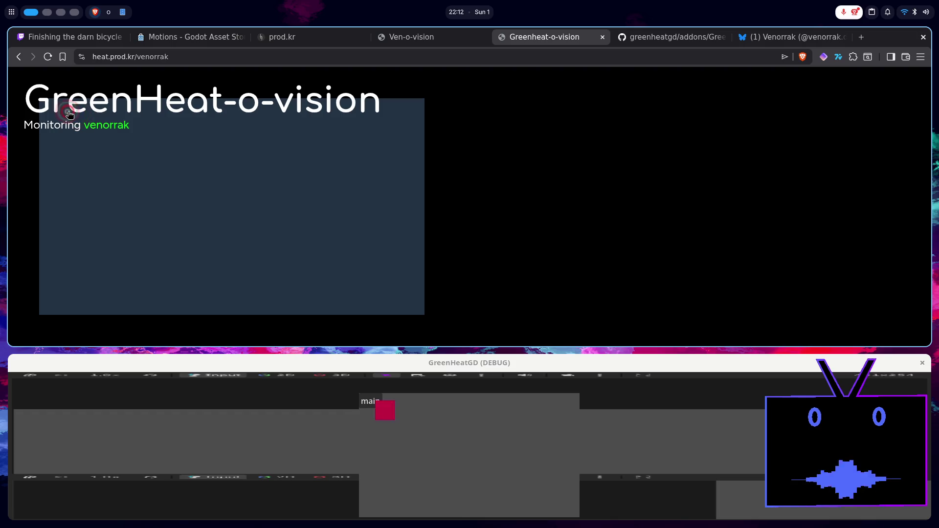
pyautogui.press('super+2')
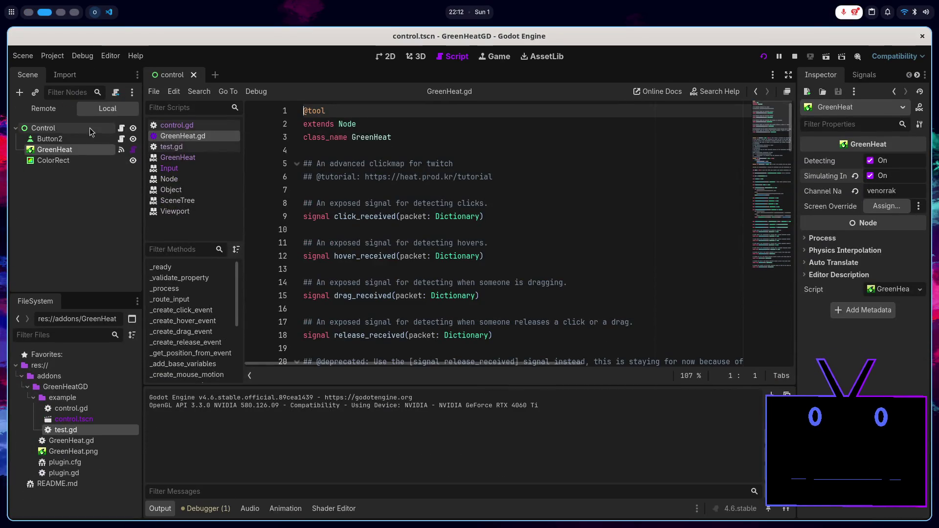
# Unfold _create_click_event in GreenHeat.gd to inspect the Input routing code.
pyautogui.scroll(-9, 377, 246)
pyautogui.scroll(-6, 377, 246)
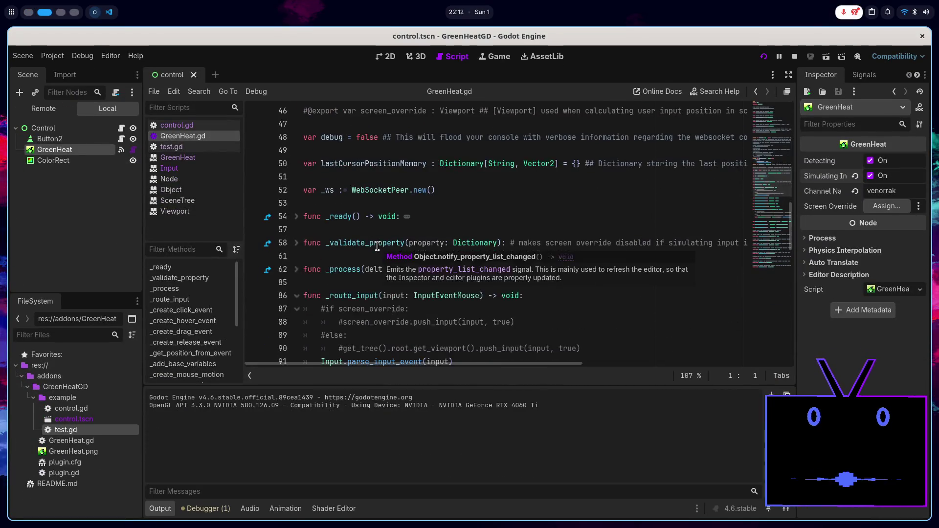
pyautogui.scroll(-3, 384, 275)
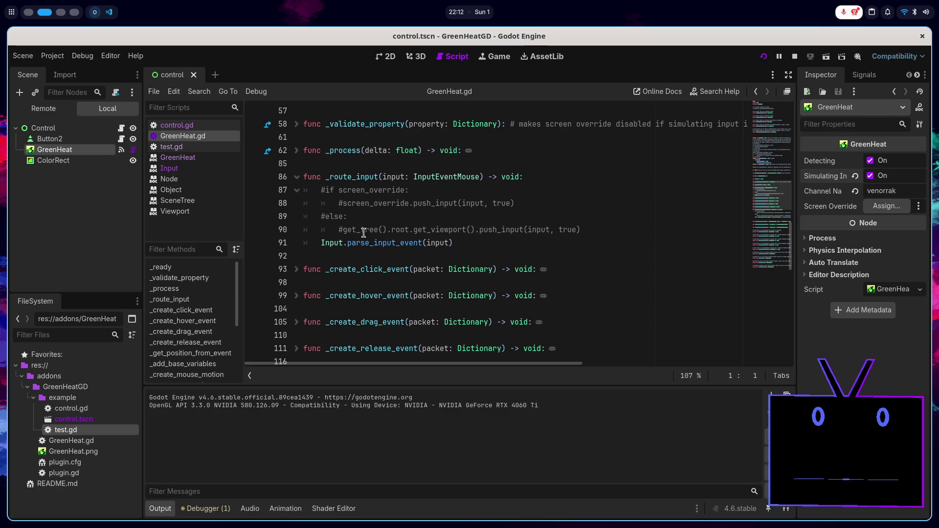
pyautogui.doubleClick(343, 241)
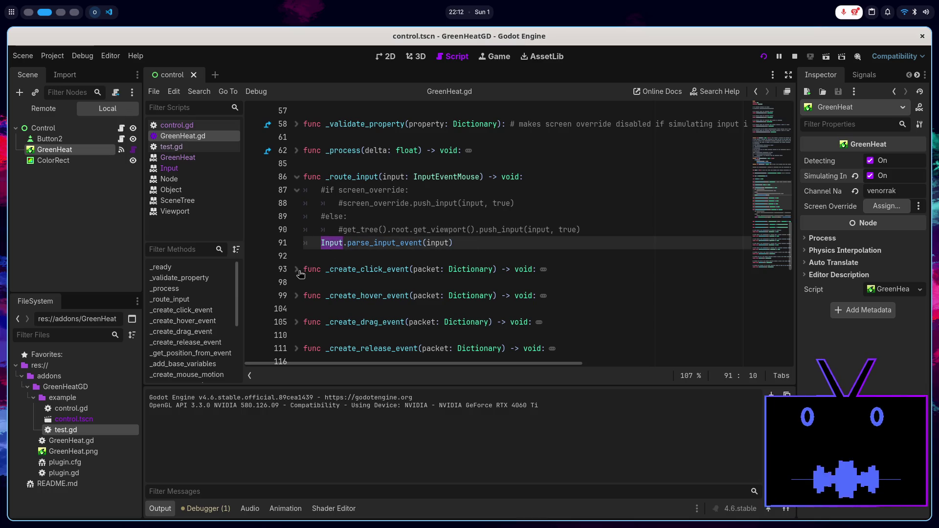
pyautogui.click(297, 269)
pyautogui.scroll(-1, 322, 269)
pyautogui.click(441, 284)
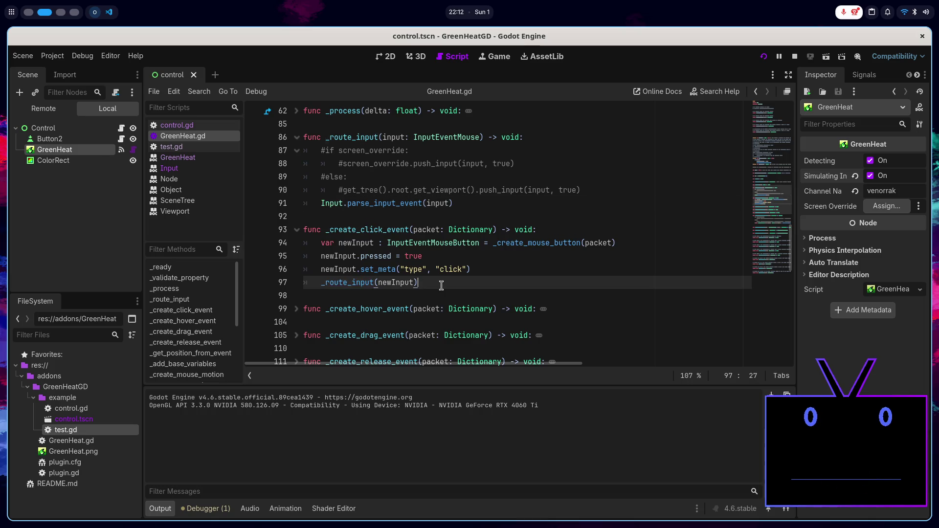
# Review the _create_click_event body and stop the running GreenHeatGD game.
pyautogui.scroll(-8, 361, 284)
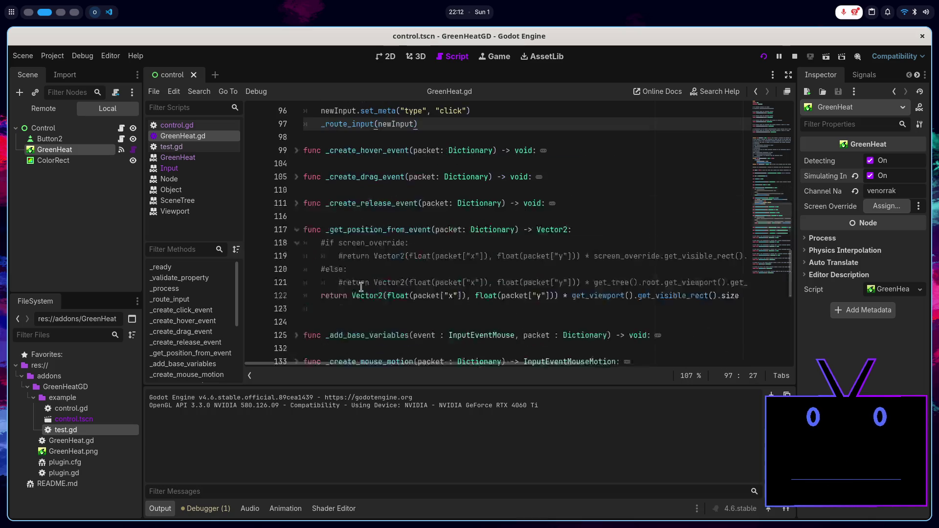
pyautogui.scroll(4, 362, 286)
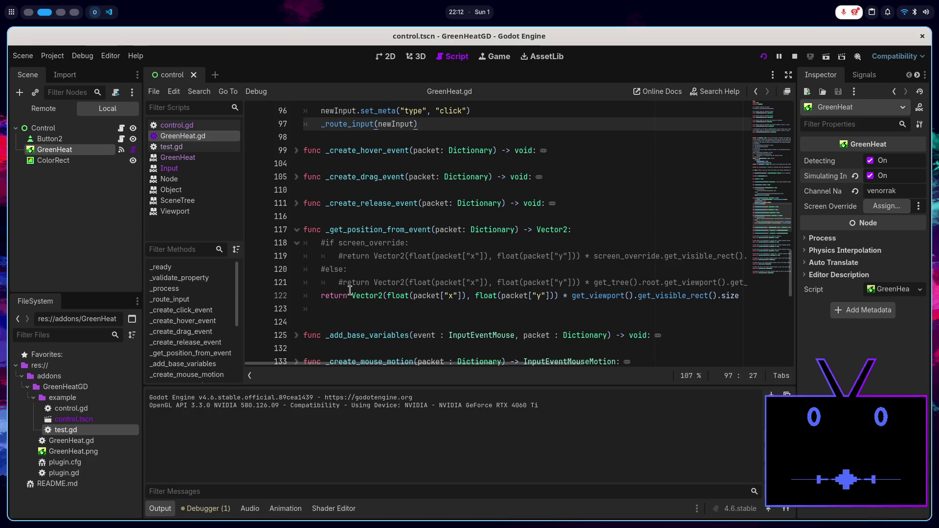
pyautogui.hscroll(4, 450, 293)
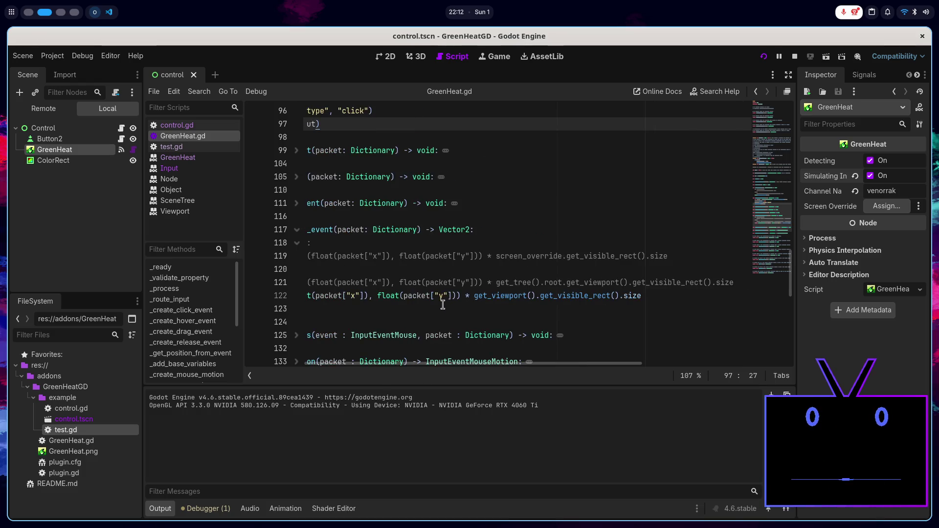
pyautogui.hscroll(-4, 449, 315)
pyautogui.scroll(-15, 450, 318)
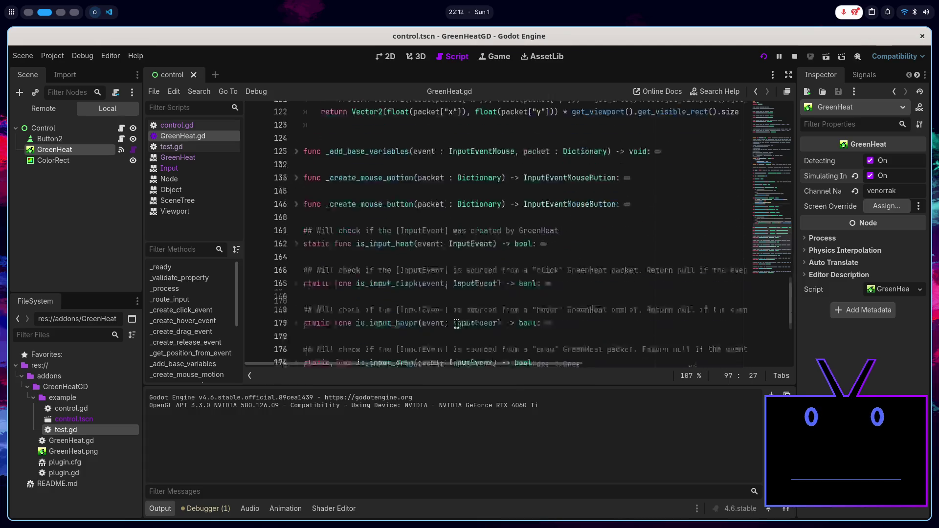
pyautogui.scroll(20, 455, 326)
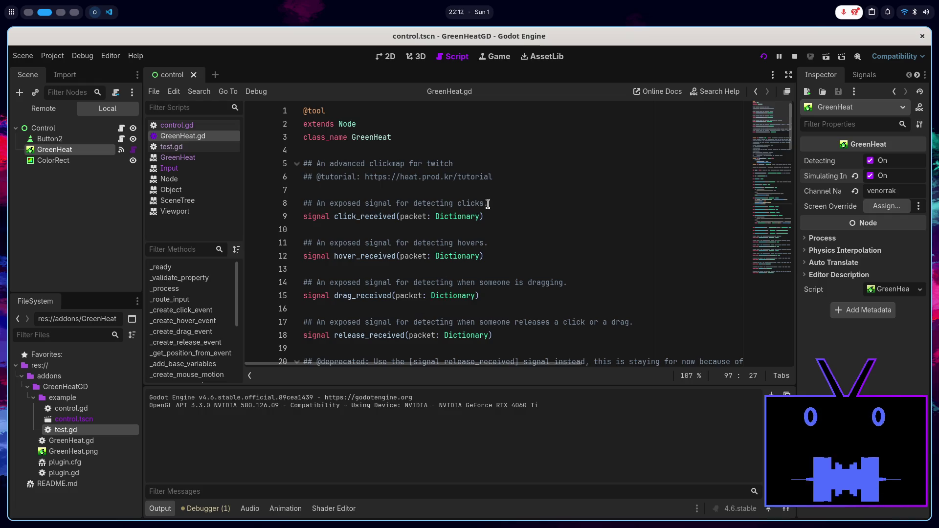
pyautogui.click(507, 179)
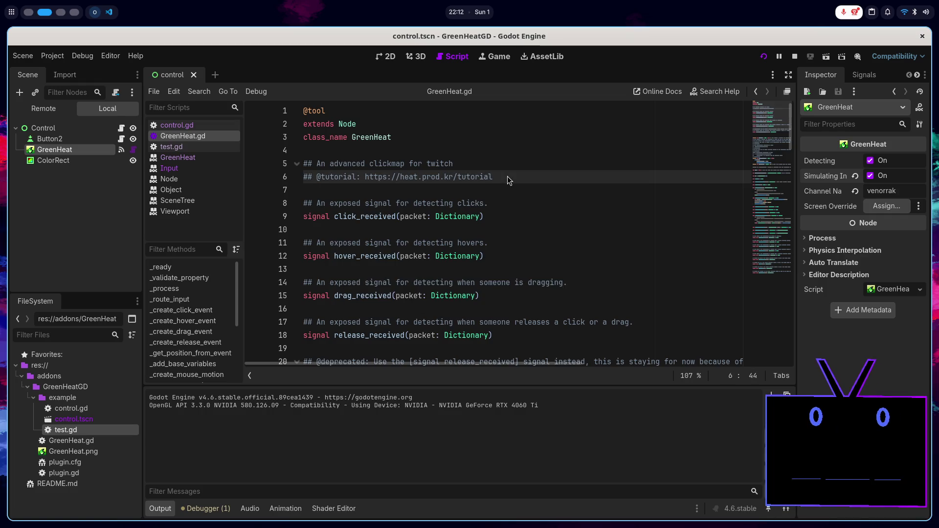
pyautogui.click(795, 56)
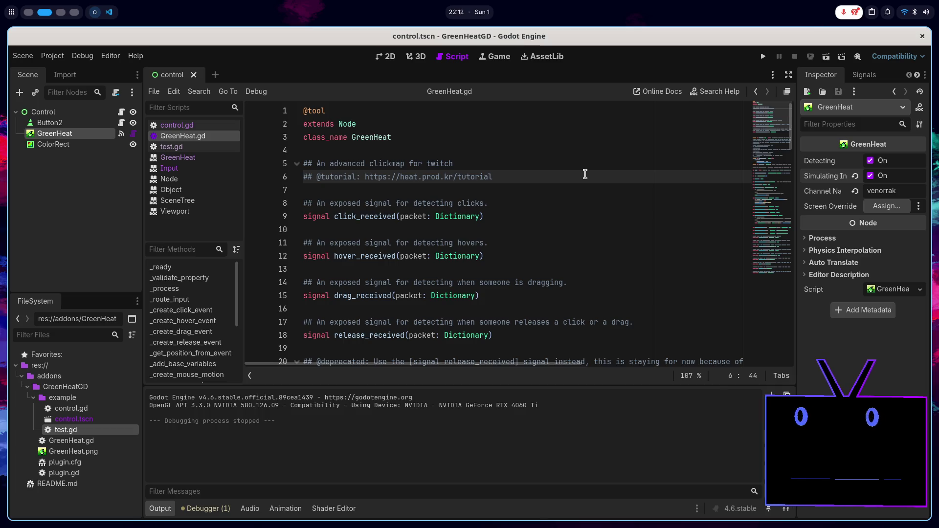
# Launch Godot Launcher and place it beside VS Code's source-control changes.
pyautogui.scroll(-10, 582, 181)
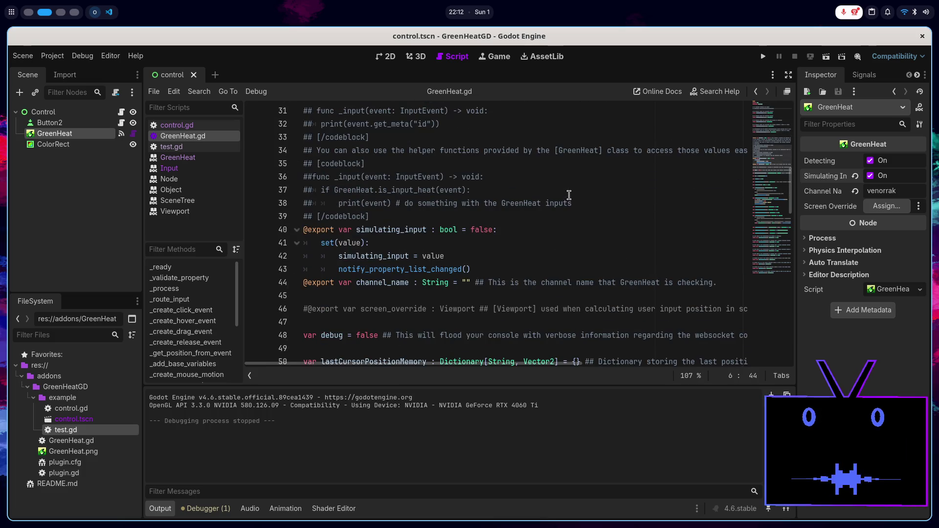
pyautogui.hotkey('alt', 'Tab')
pyautogui.press('super')
pyautogui.press('Return')
pyautogui.press('super+shift+Left')
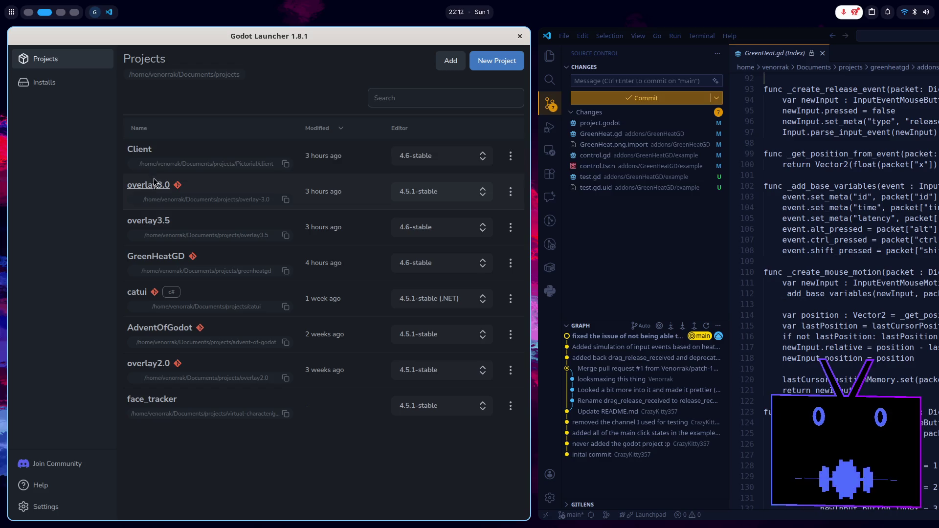
# Switch GreenHeatGD to the 4.5.1-stable editor, open the project and run it.
pyautogui.click(417, 269)
pyautogui.click(116, 152)
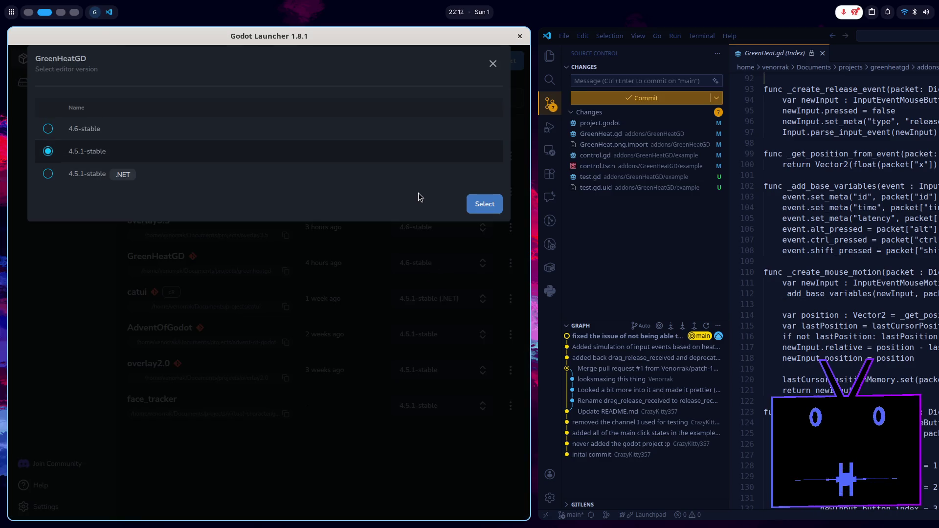
pyautogui.click(481, 206)
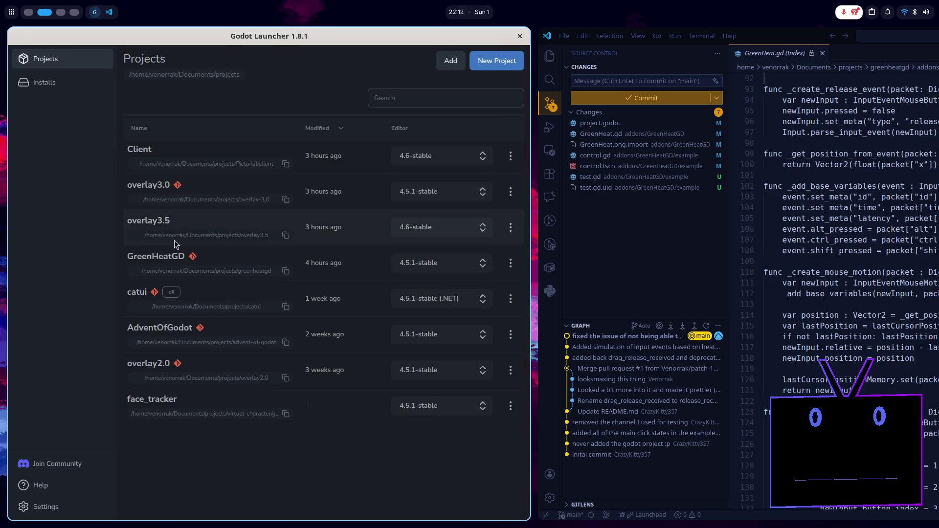
pyautogui.click(165, 254)
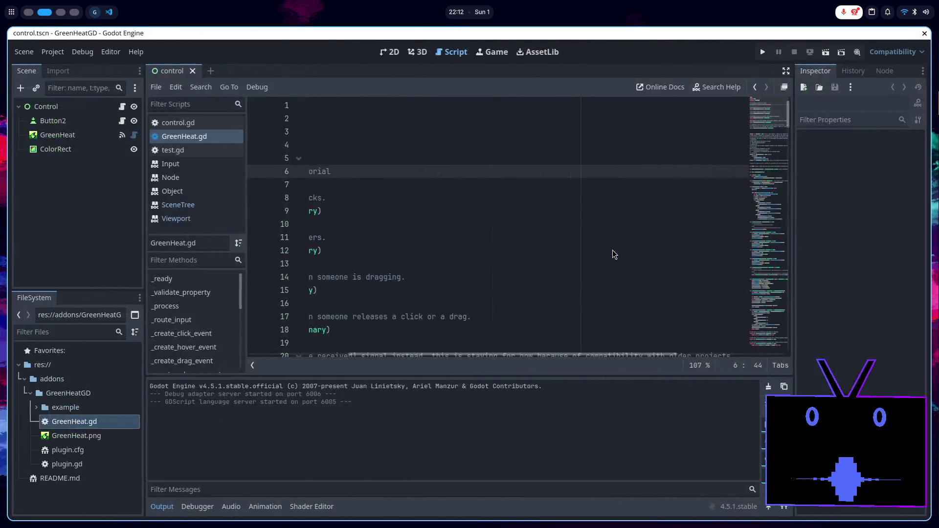
pyautogui.click(593, 211)
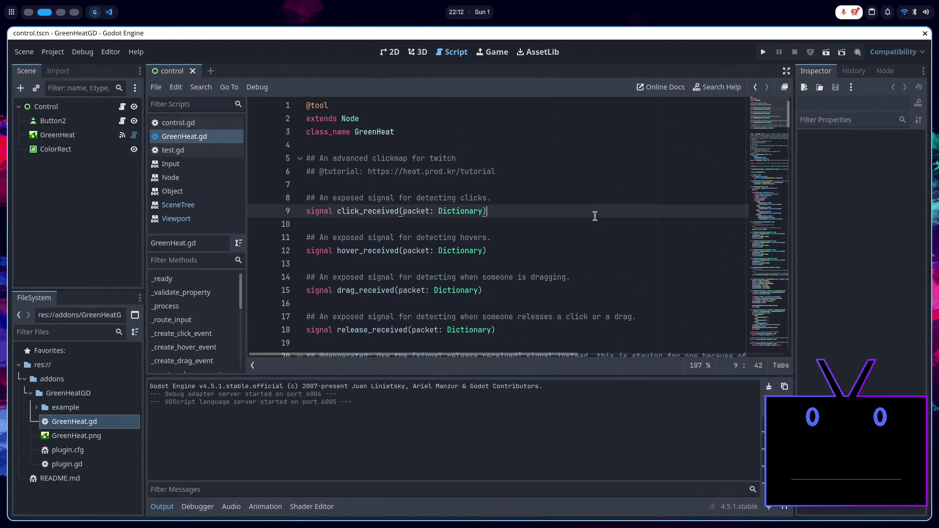
pyautogui.click(763, 56)
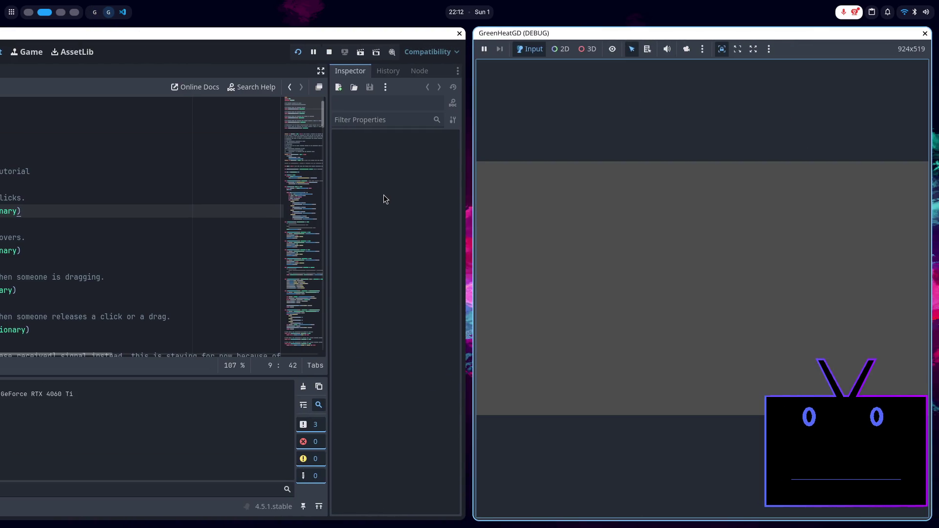
# Reload the game under 4.5.1 and send three heat-map clicks from GreenHeat-o-vision.
pyautogui.press('super+Page_Up')
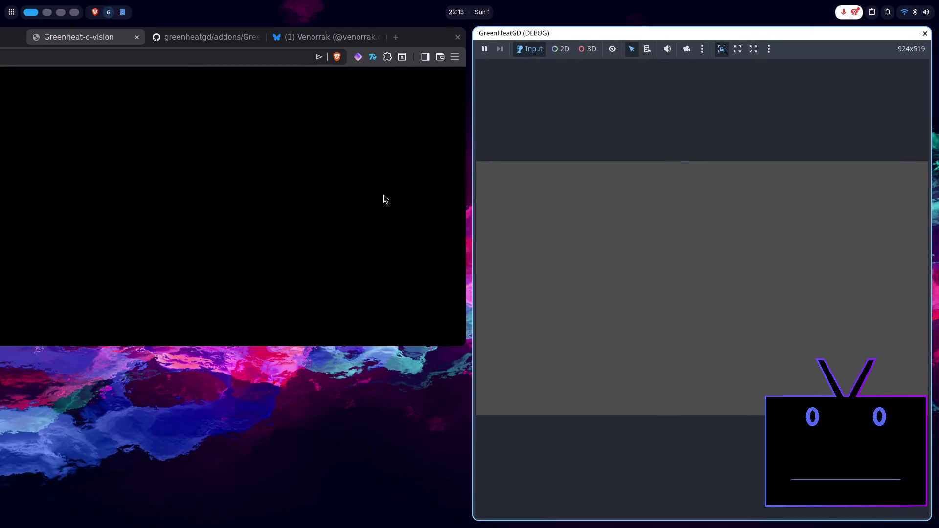
pyautogui.press('super+Page_Down')
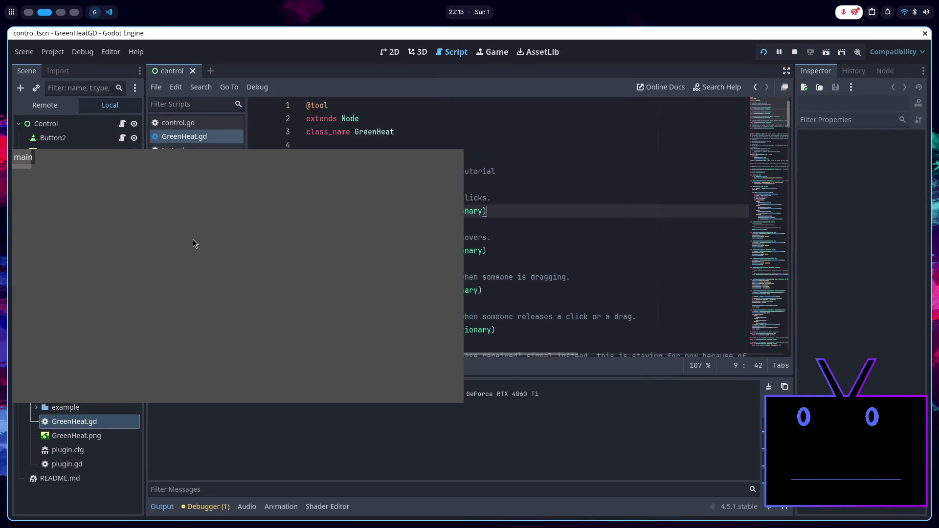
pyautogui.click(764, 52)
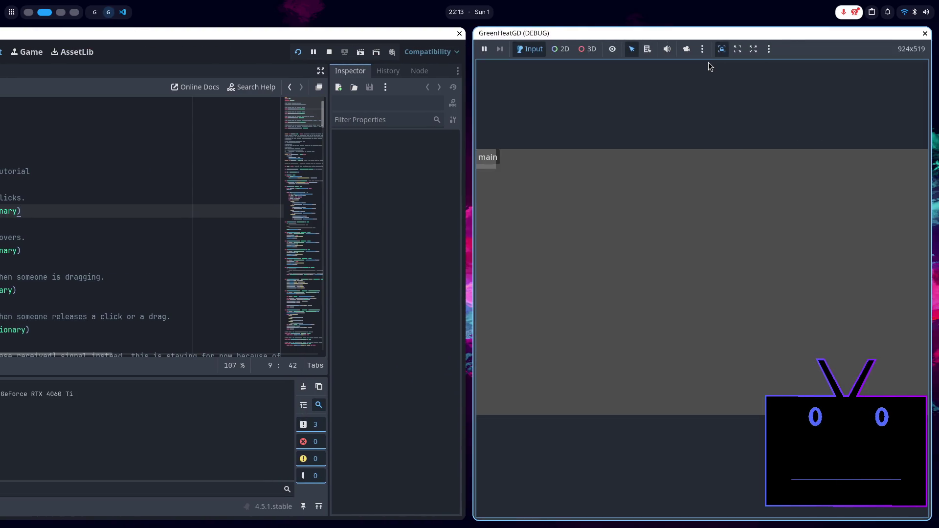
pyautogui.press('super+Page_Up')
pyautogui.press('super+o')
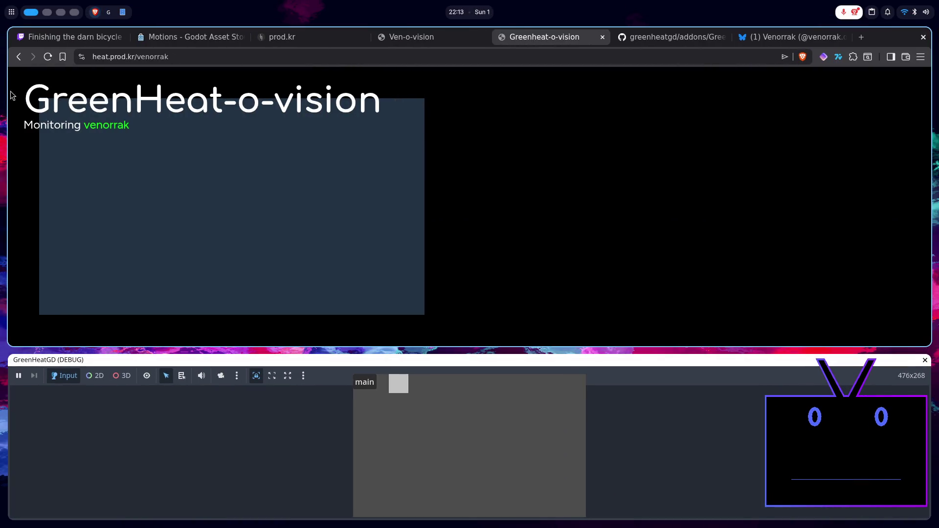
pyautogui.click(63, 106)
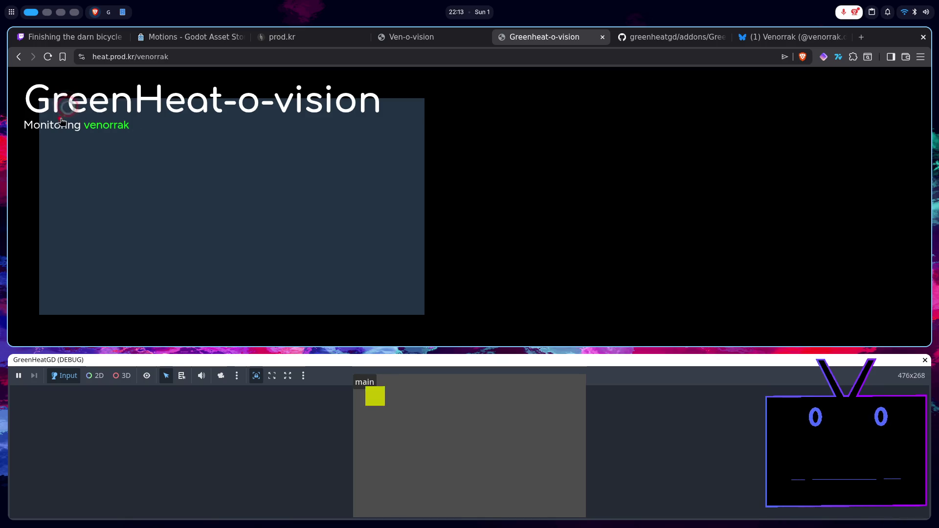
pyautogui.click(39, 103)
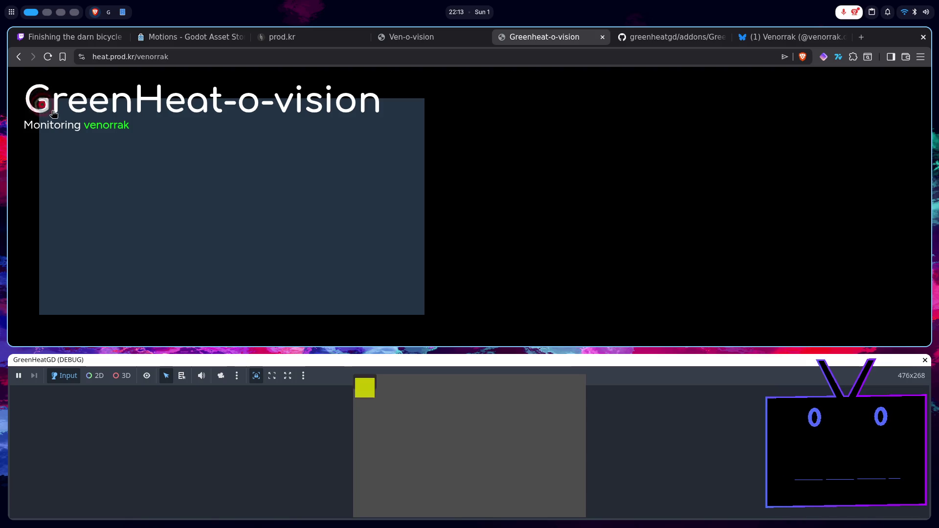
pyautogui.click(57, 117)
pyautogui.press('super+2')
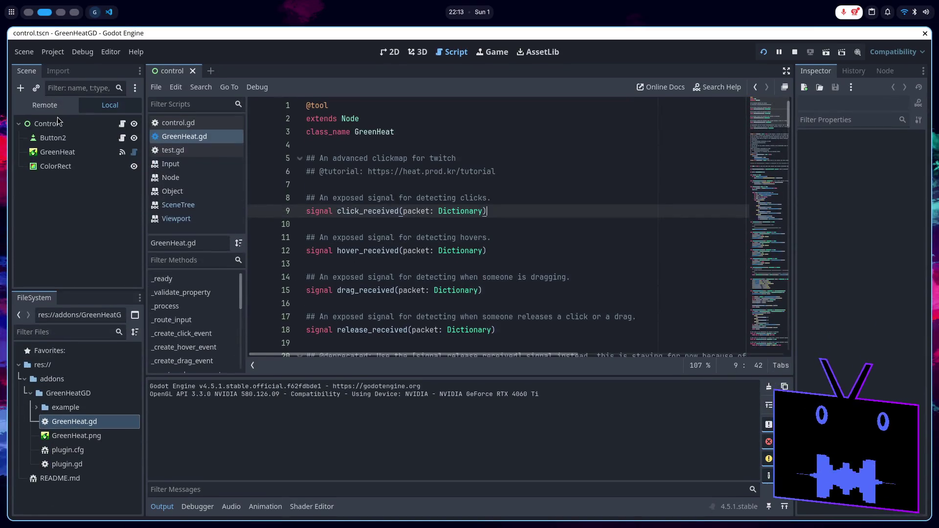
# Stop the running game and relaunch Godot Launcher via the 'god' app search.
pyautogui.click(663, 156)
pyautogui.click(793, 54)
pyautogui.click(510, 196)
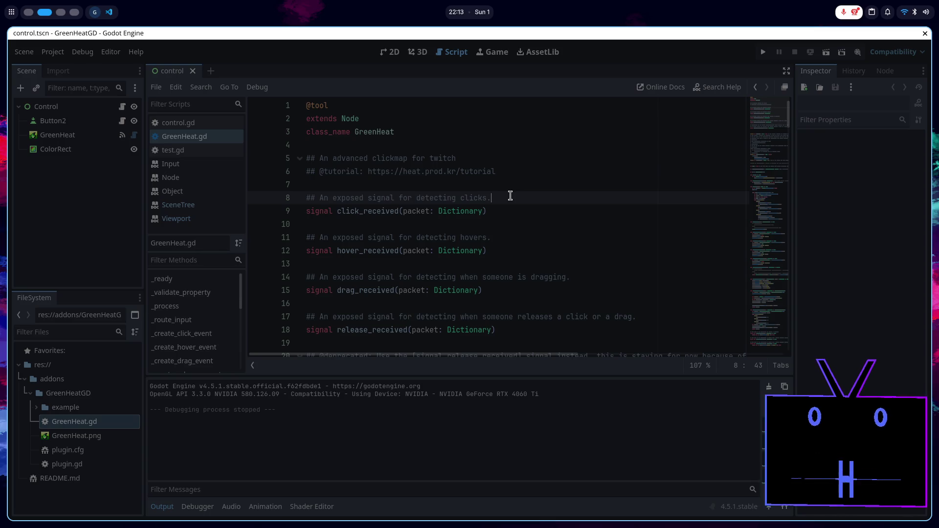
pyautogui.press('super+Right')
pyautogui.press('super')
pyautogui.write('godo')
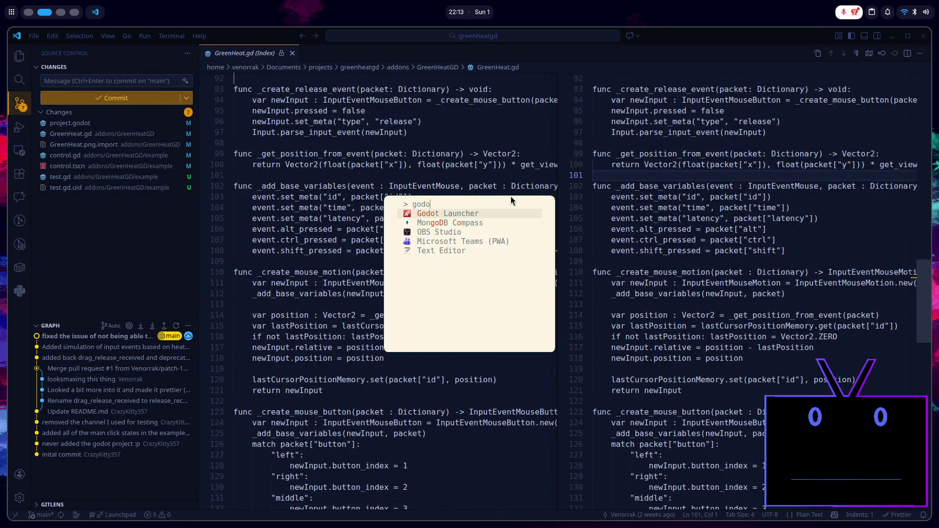
pyautogui.press('Return')
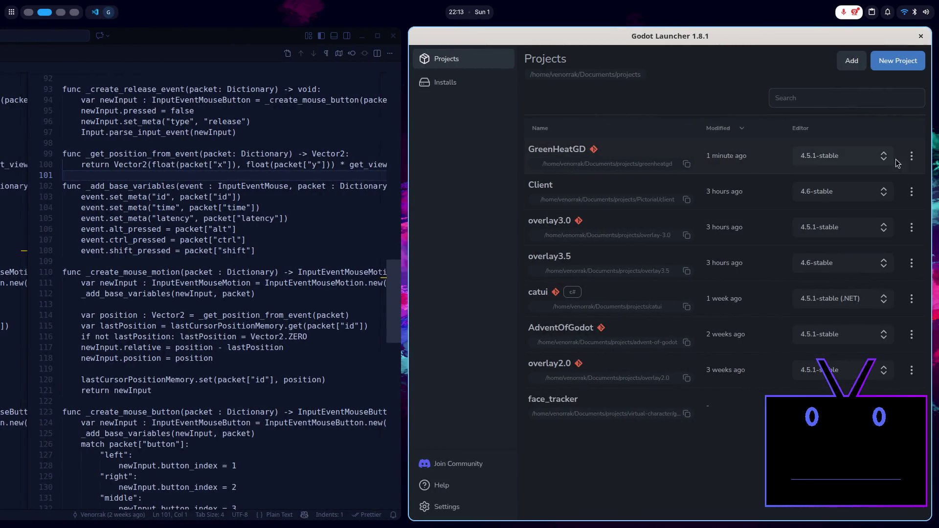
# Pick 4.6-stable as GreenHeatGD's editor and open the project.
pyautogui.click(854, 157)
pyautogui.click(616, 129)
pyautogui.click(895, 201)
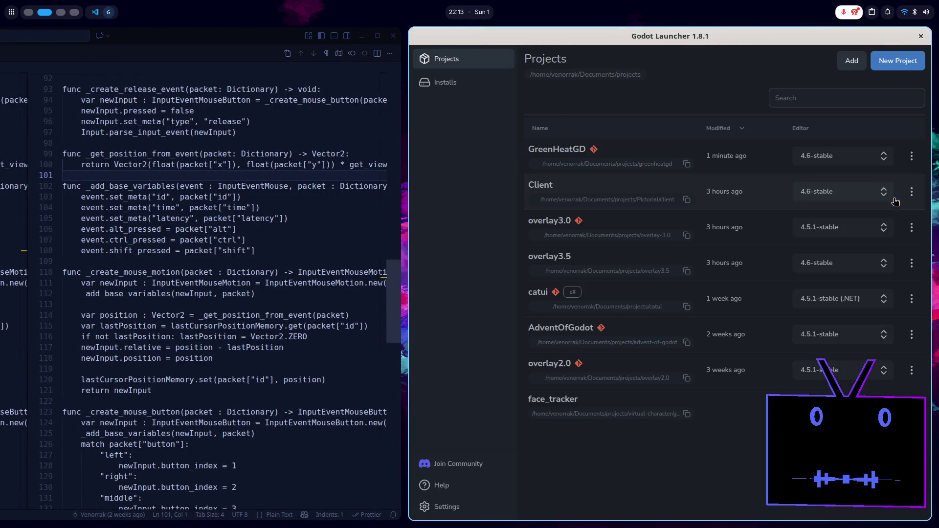
pyautogui.doubleClick(590, 158)
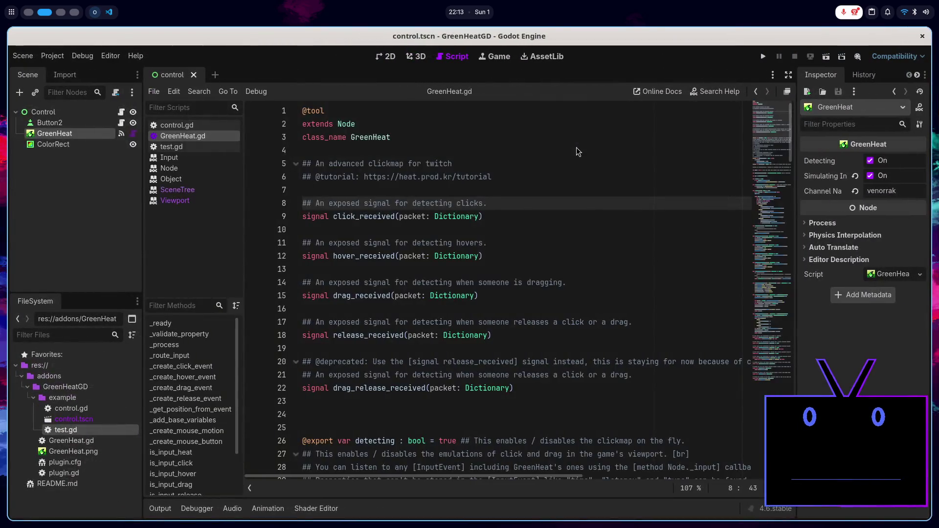
# Scroll GreenHeat.gd, then cycle desktop workspaces to reach the overlay3.5 Godot window.
pyautogui.scroll(-14, 427, 231)
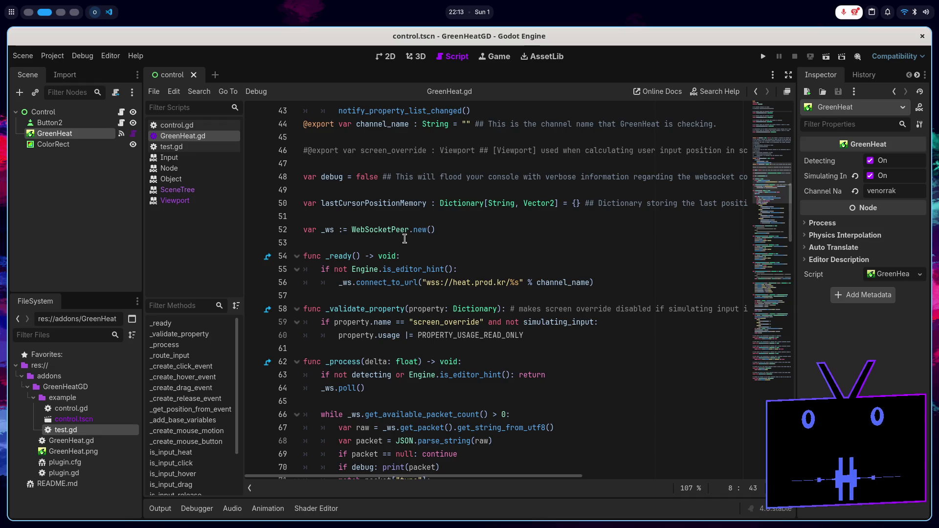
pyautogui.press('super+Page_Down')
pyautogui.press('super+Page_Up')
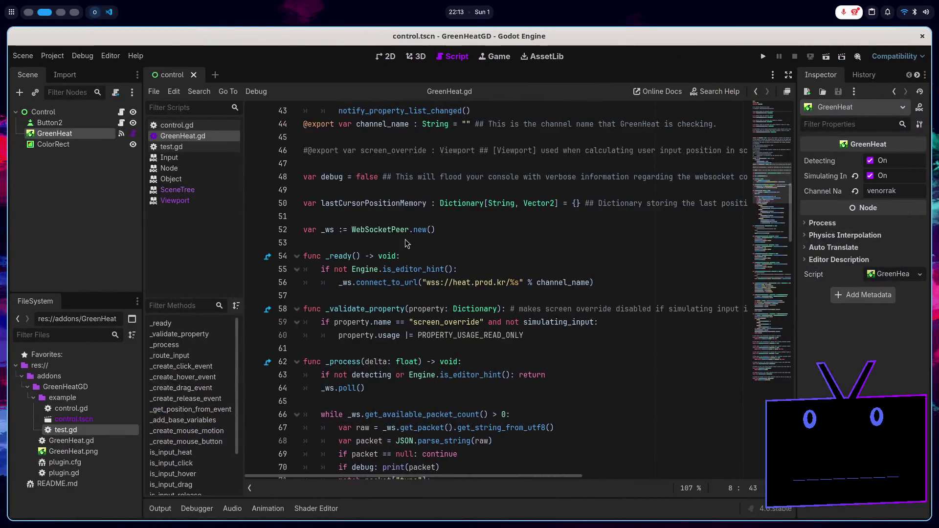
pyautogui.press('super+Page_Up')
pyautogui.press('super+Page_Down')
pyautogui.press('super+Page_Down')
pyautogui.press('super+Page_Down')
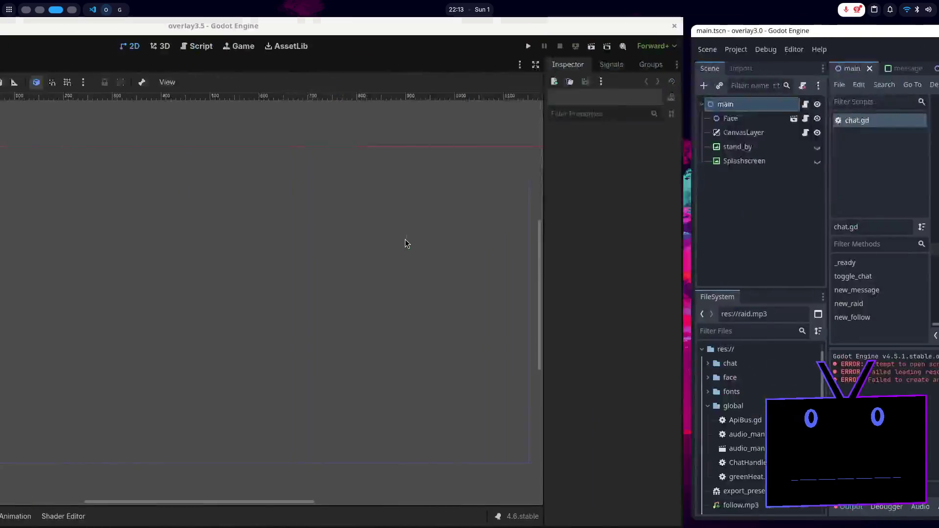
# Expand addons/GreenHeatGD in overlay3.5 and open GreenHeat.gd in the script editor.
pyautogui.press('super+Page_Up')
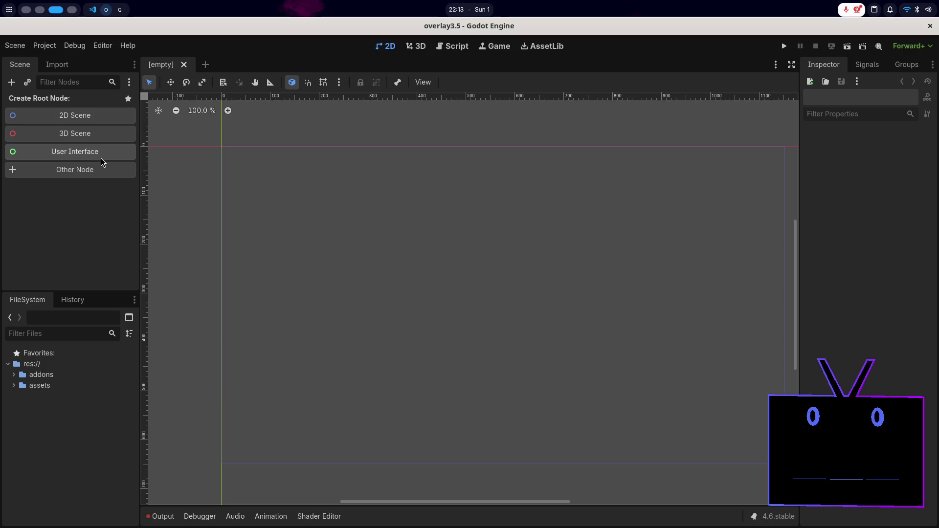
pyautogui.click(13, 375)
pyautogui.click(20, 386)
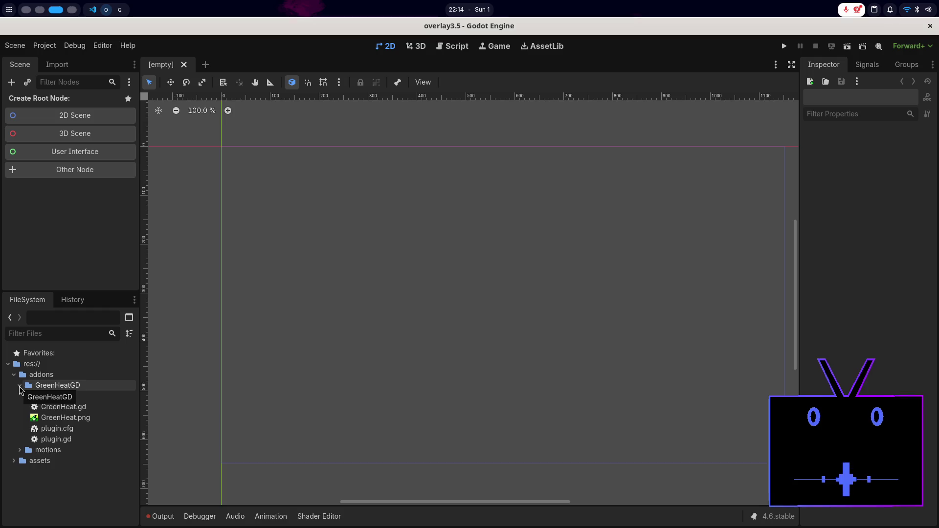
pyautogui.doubleClick(32, 408)
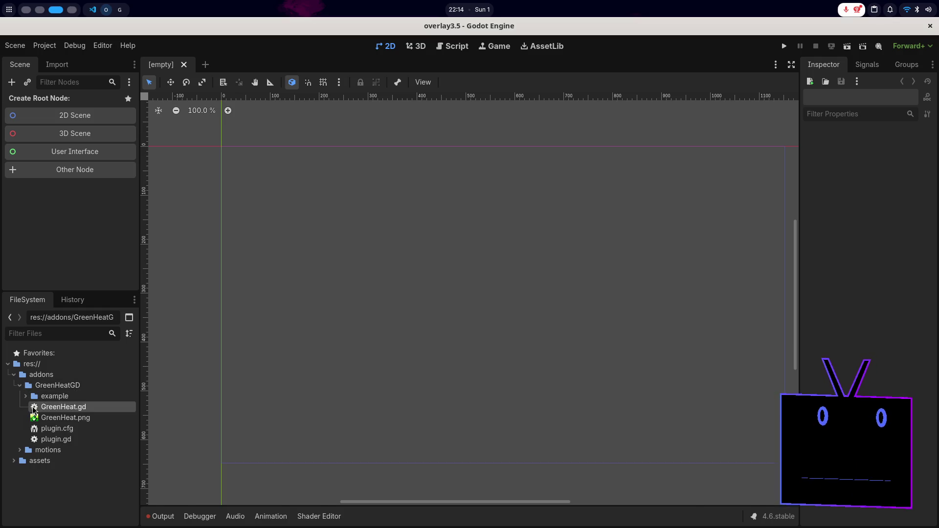
pyautogui.scroll(-9, 375, 341)
pyautogui.scroll(9, 374, 342)
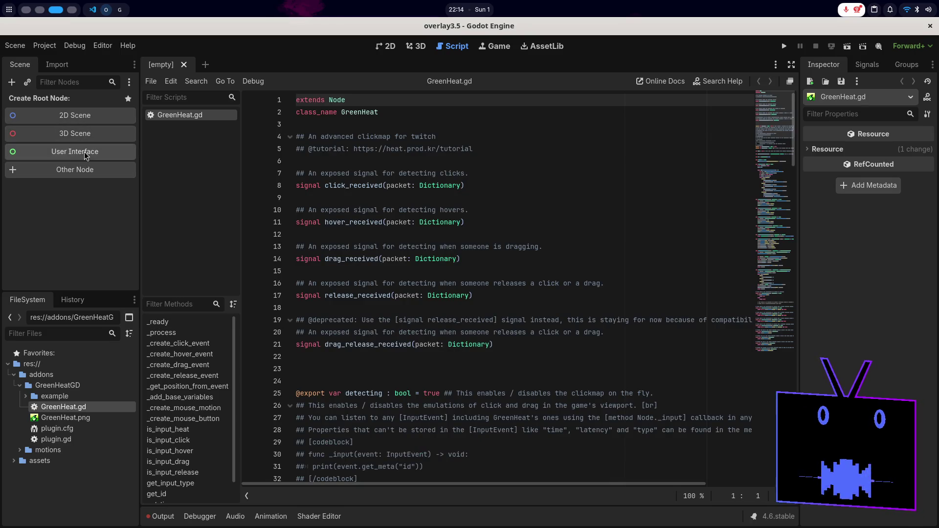
# Create a User Interface Control root node and start adding a child node.
pyautogui.click(86, 155)
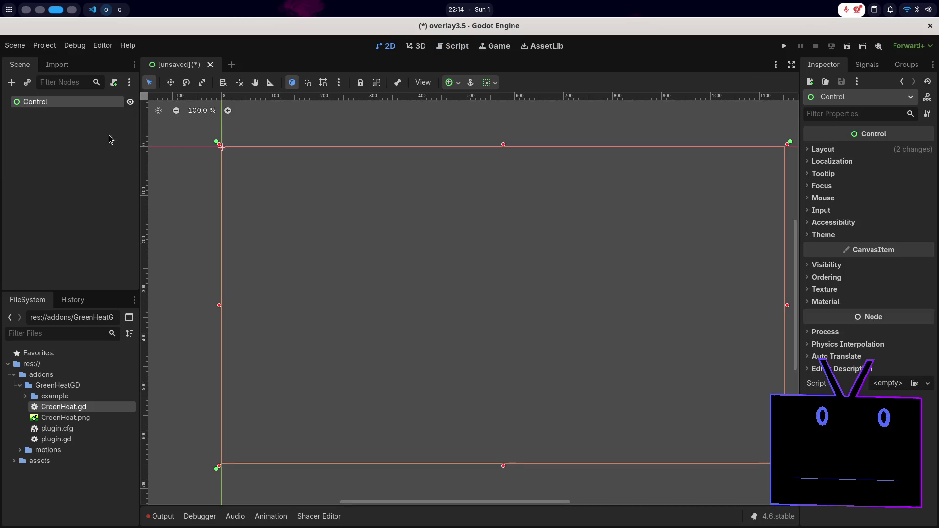
pyautogui.moveTo(80, 407)
pyautogui.mouseDown()
pyautogui.moveTo(87, 155)
pyautogui.moveTo(73, 127)
pyautogui.mouseUp()
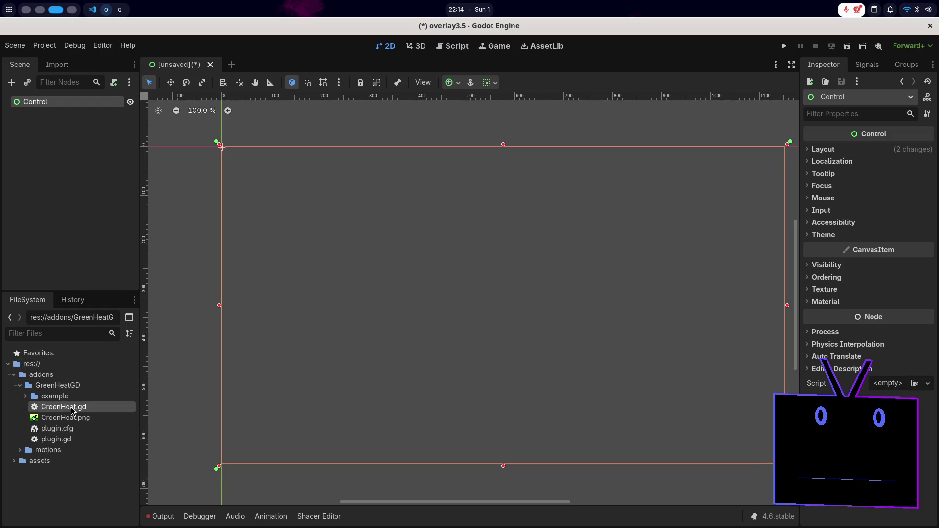
pyautogui.click(15, 83)
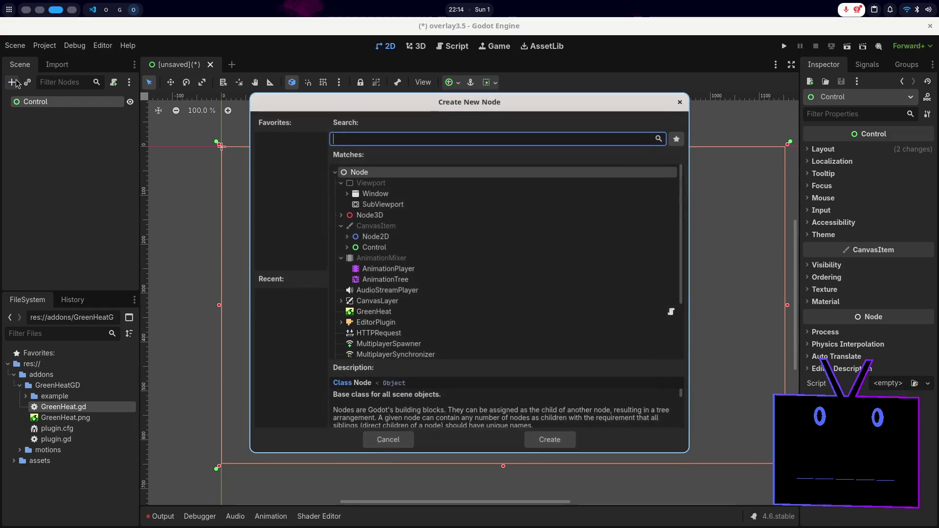
# Add a GreenHeat node under Control with Simulating Input enabled.
pyautogui.write('green')
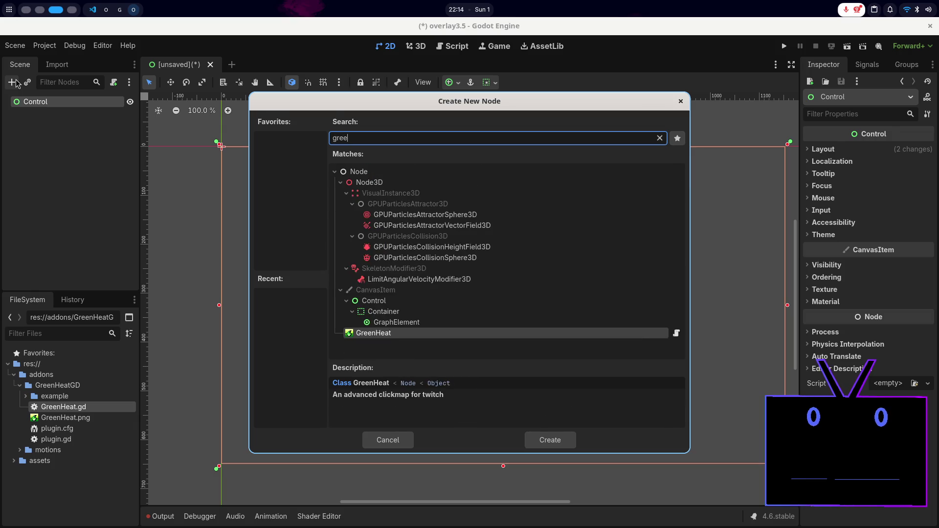
pyautogui.press('Return')
pyautogui.click(875, 169)
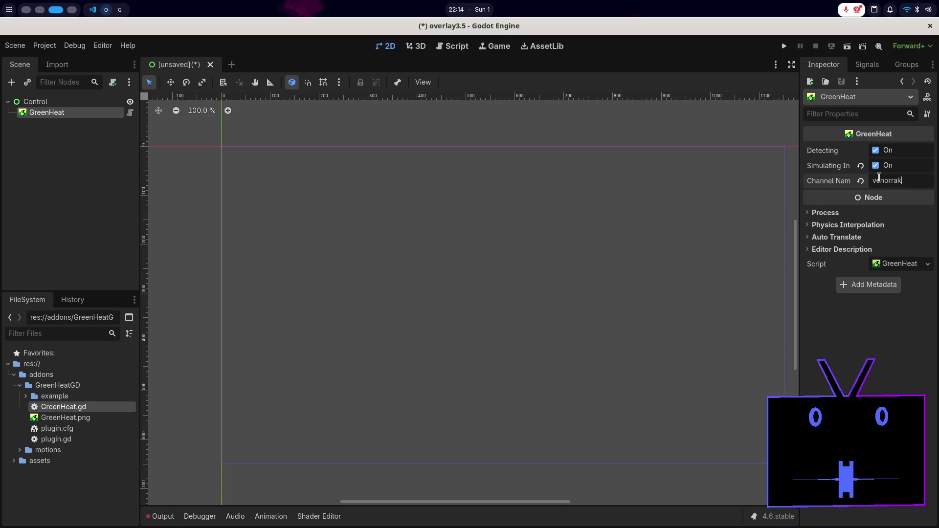
# Add a Button labelled 'test' under Control, reposition it, and save as test.tscn.
pyautogui.click(36, 102)
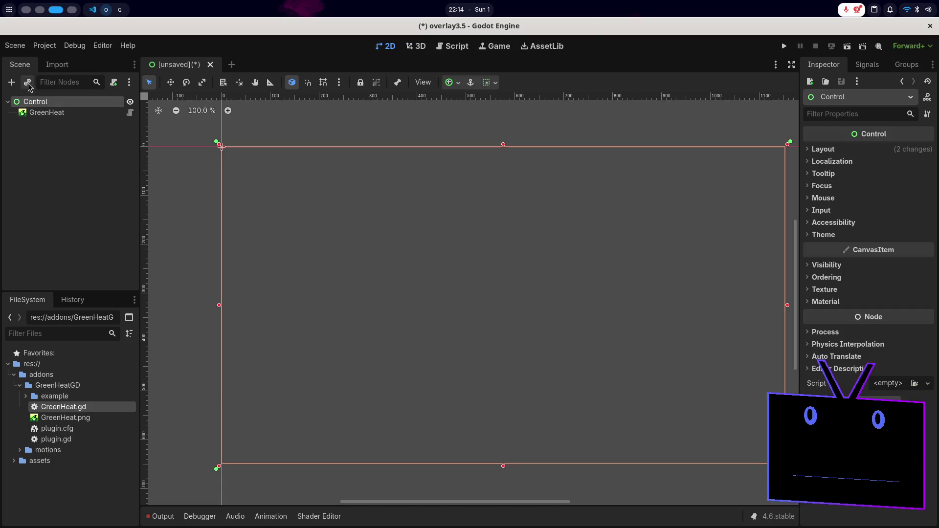
pyautogui.click(12, 83)
pyautogui.write('but')
pyautogui.press('Return')
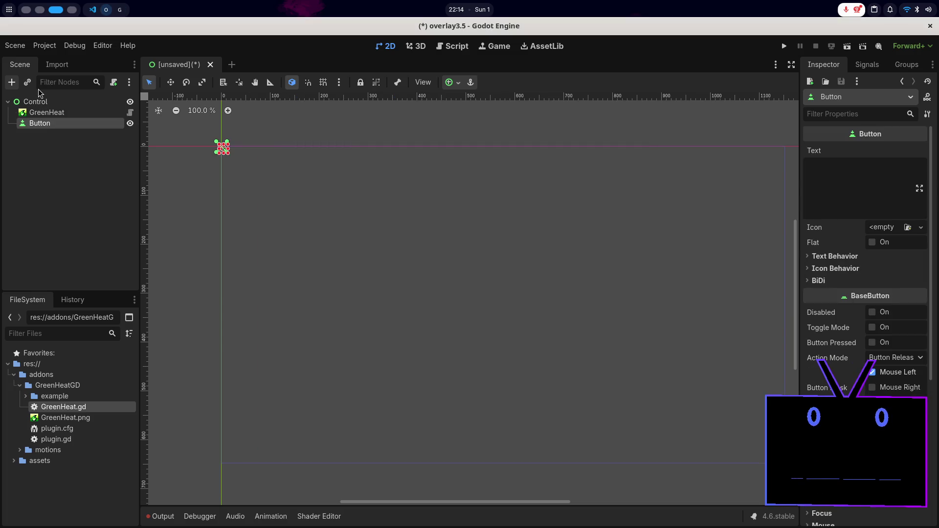
pyautogui.write('test')
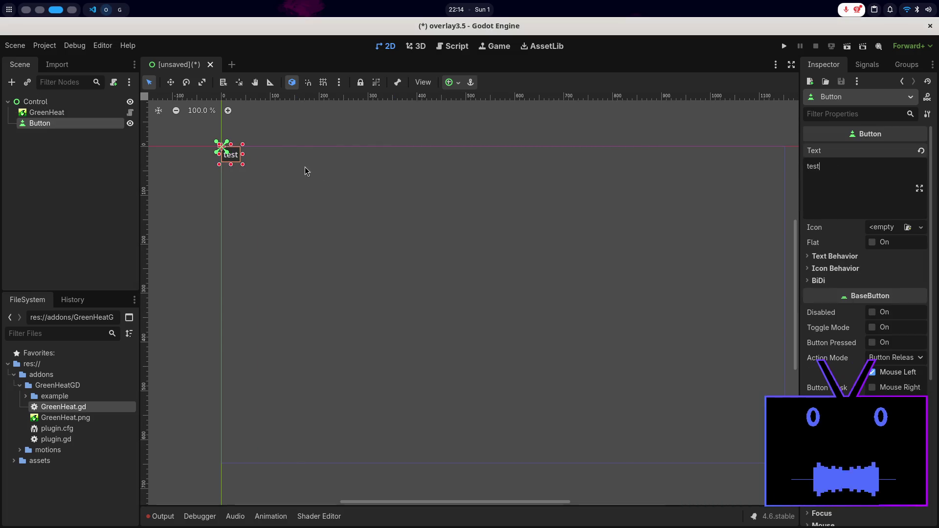
pyautogui.moveTo(231, 149)
pyautogui.mouseDown()
pyautogui.moveTo(320, 170)
pyautogui.moveTo(357, 195)
pyautogui.mouseUp()
pyautogui.click(103, 171)
pyautogui.hotkey('ctrl', 's')
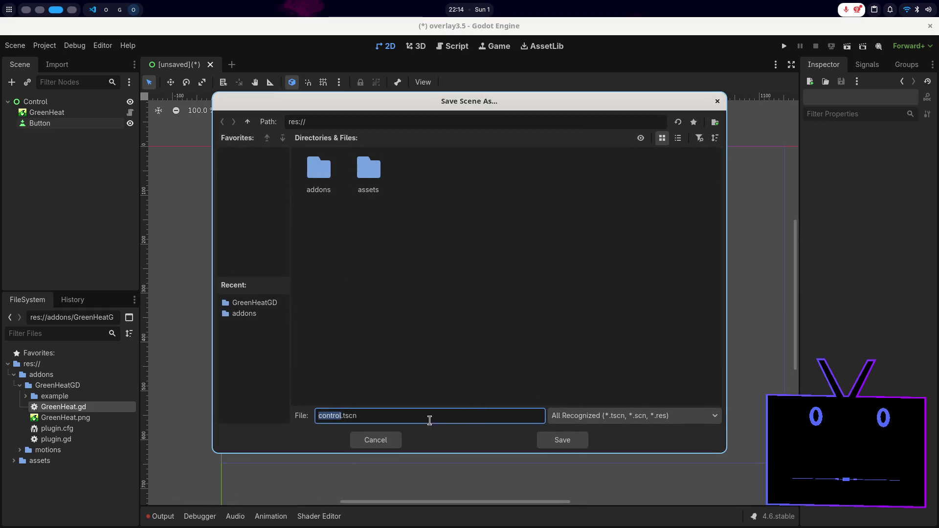
pyautogui.click(577, 449)
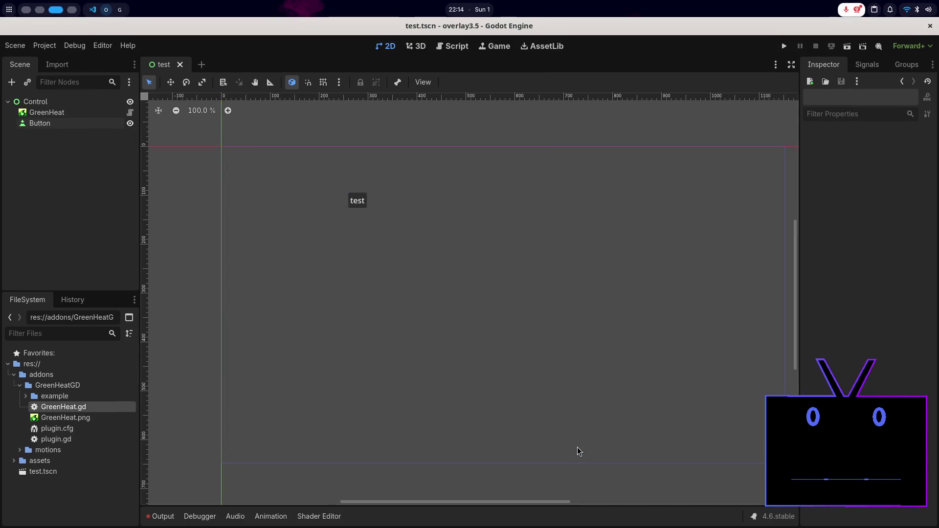
# Run test.tscn as the main scene and tile the browser above the debug window.
pyautogui.click(784, 46)
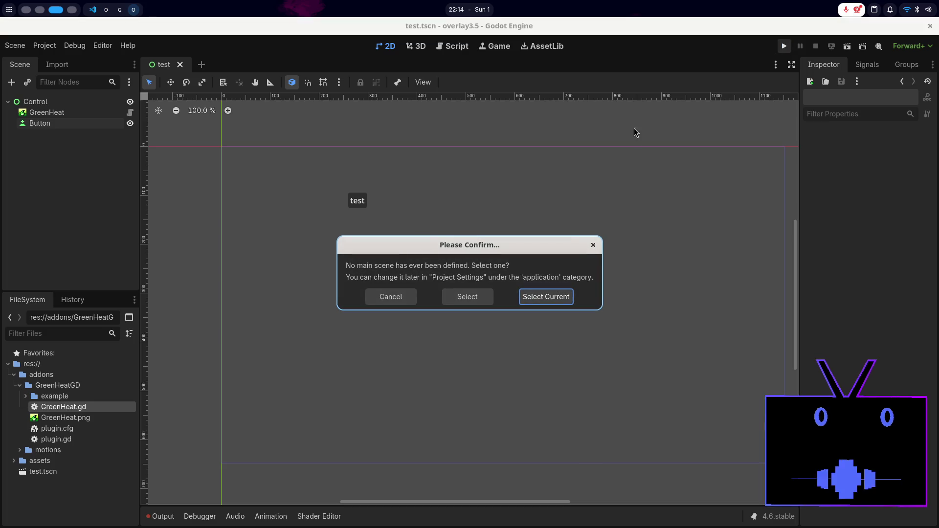
pyautogui.click(565, 292)
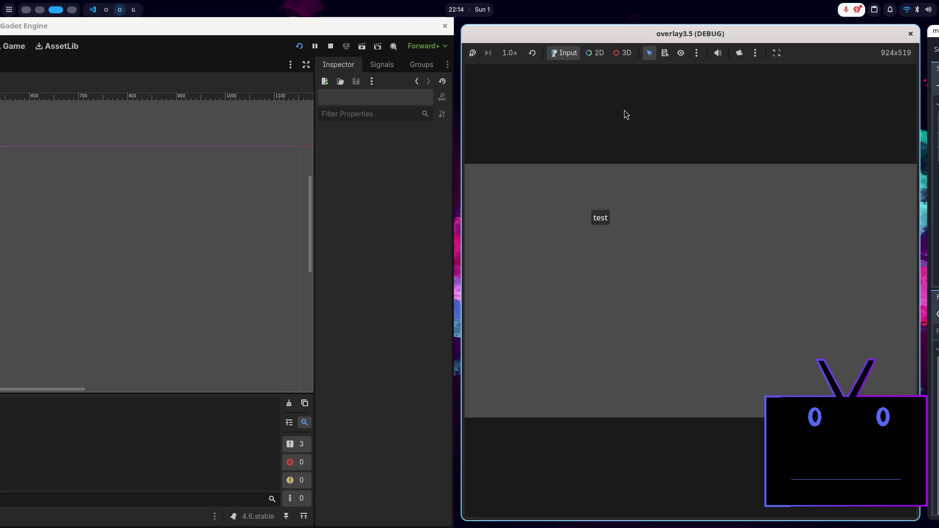
pyautogui.press('super+1')
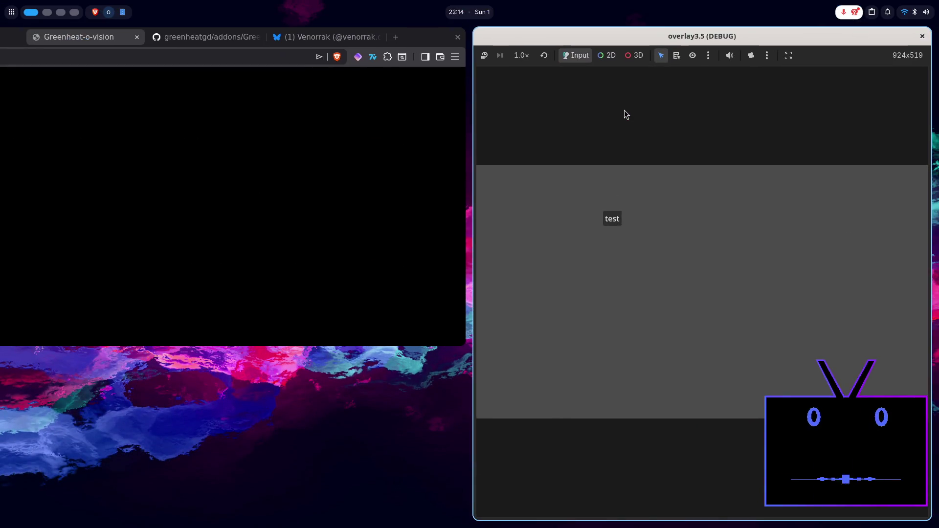
pyautogui.press('super+bracketleft')
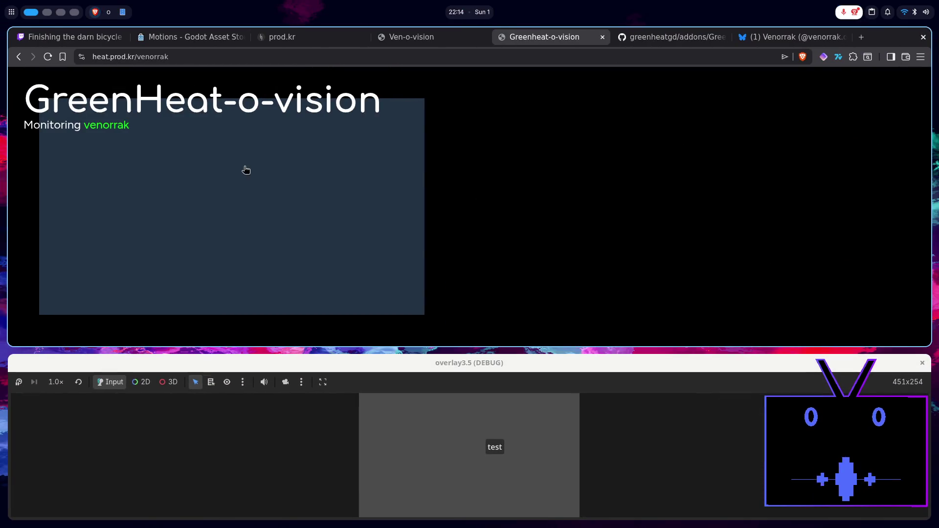
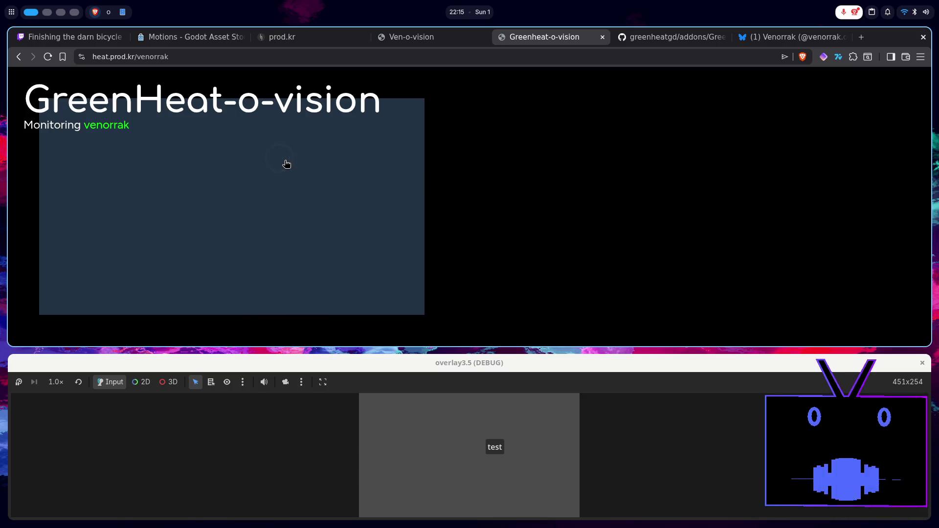
# Look over the GreenHeat.gd diff, then check the overlay3.5 editor's Debugger Errors list.
pyautogui.press('super+2')
pyautogui.press('super+3')
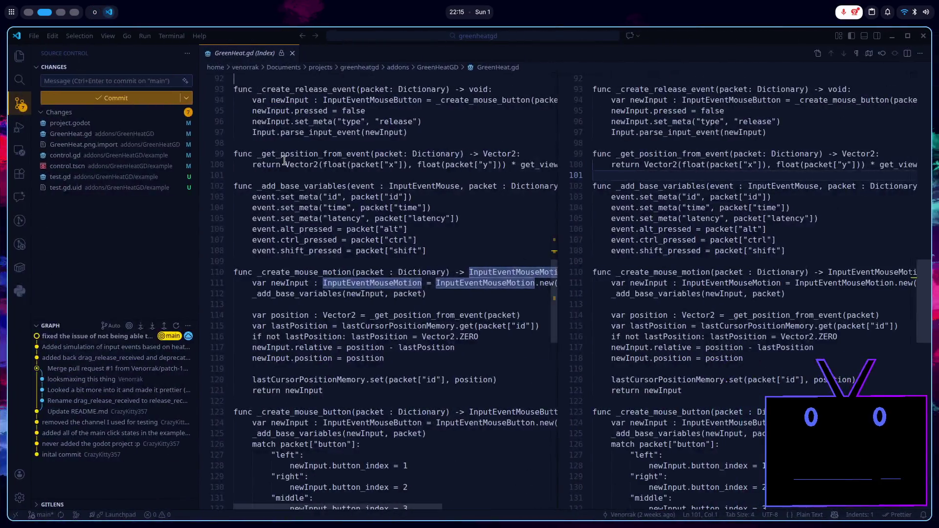
pyautogui.press('super+2')
pyautogui.press('super+3')
pyautogui.press('super+1')
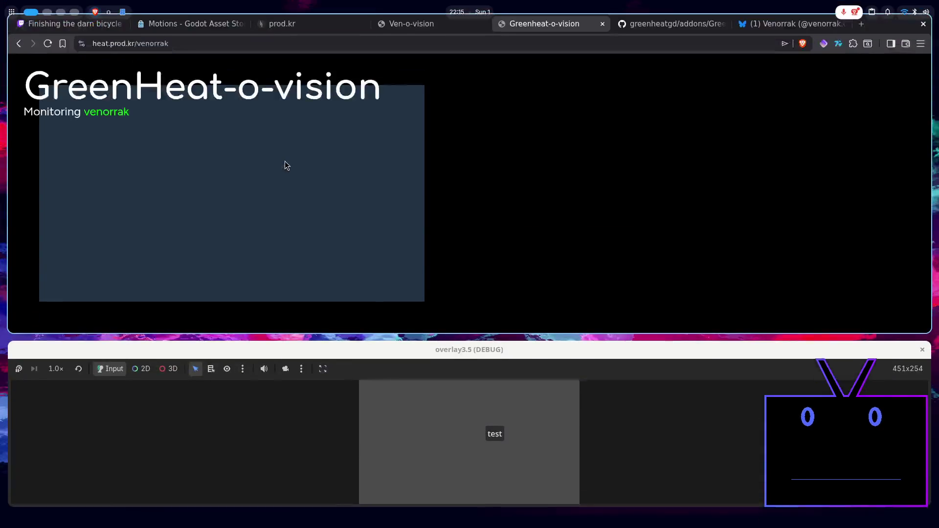
pyautogui.press('super+3')
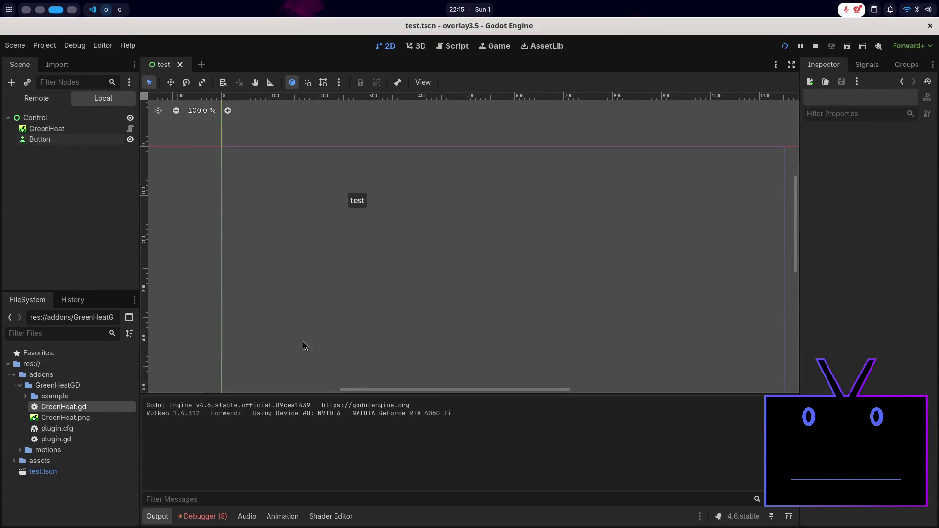
pyautogui.click(227, 517)
pyautogui.click(231, 395)
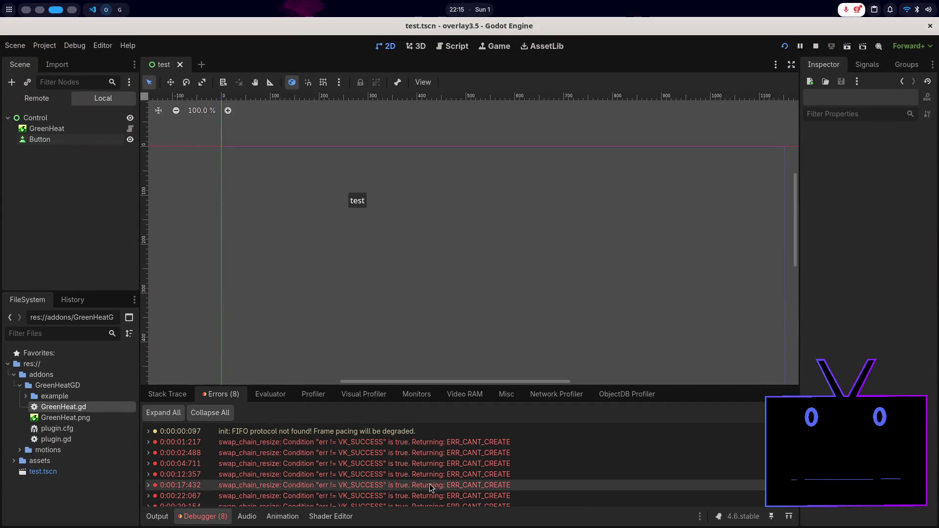
# Send two test clicks onto the GreenHeat-o-vision heat canvas in the browser.
pyautogui.press('super+1')
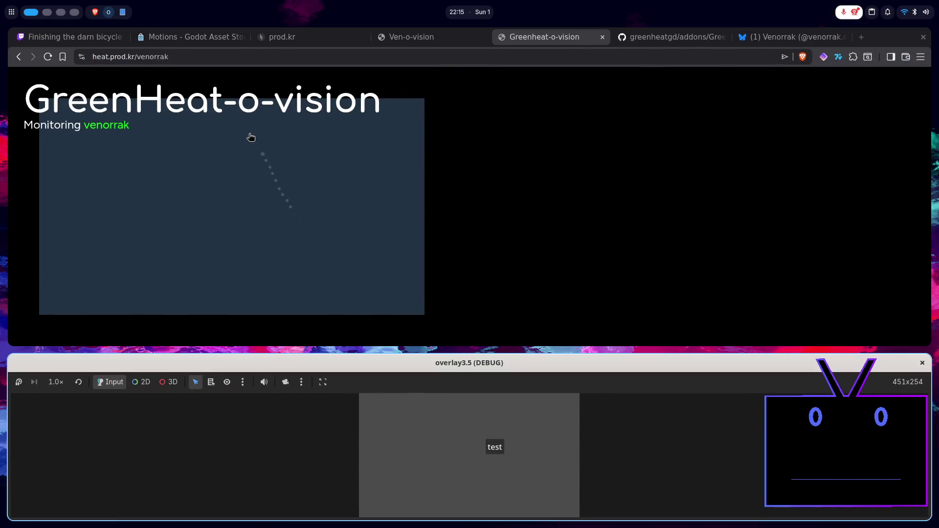
pyautogui.click(292, 184)
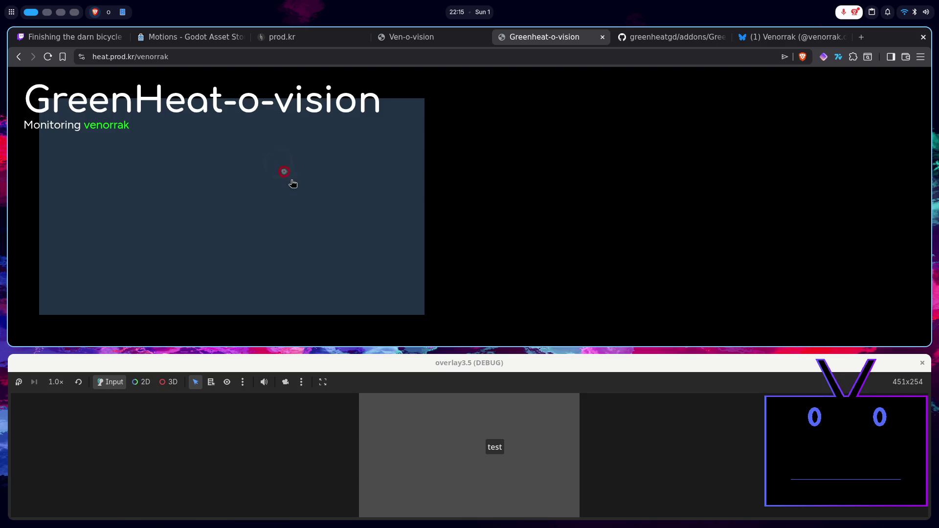
pyautogui.click(296, 190)
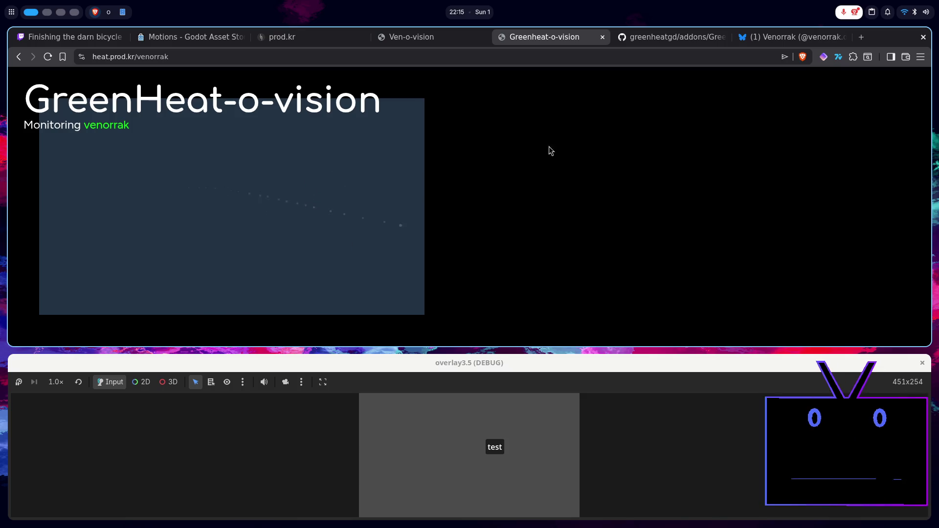
pyautogui.press('super+Page_Down')
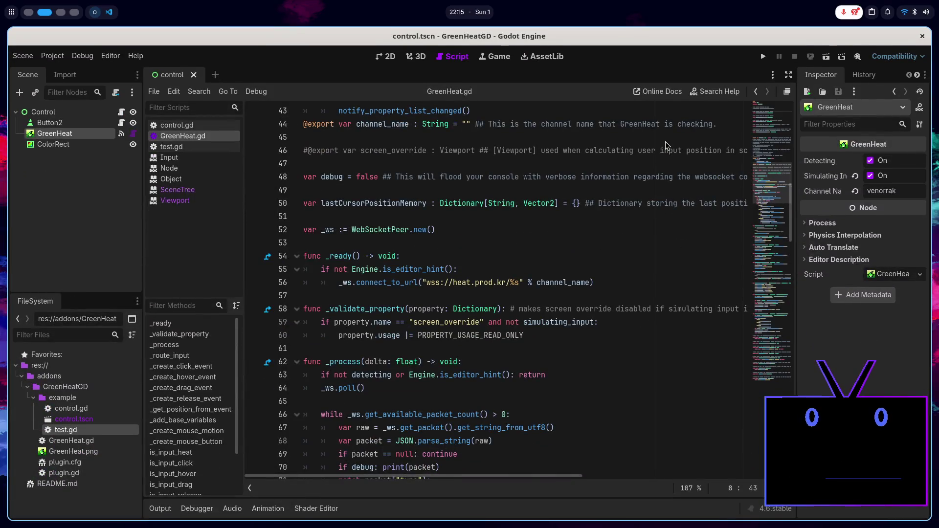
# Stop the running overlay3.5 test and return to the GreenHeat.gd script.
pyautogui.hotkey('alt', 'Tab')
pyautogui.press('super+Page_Down')
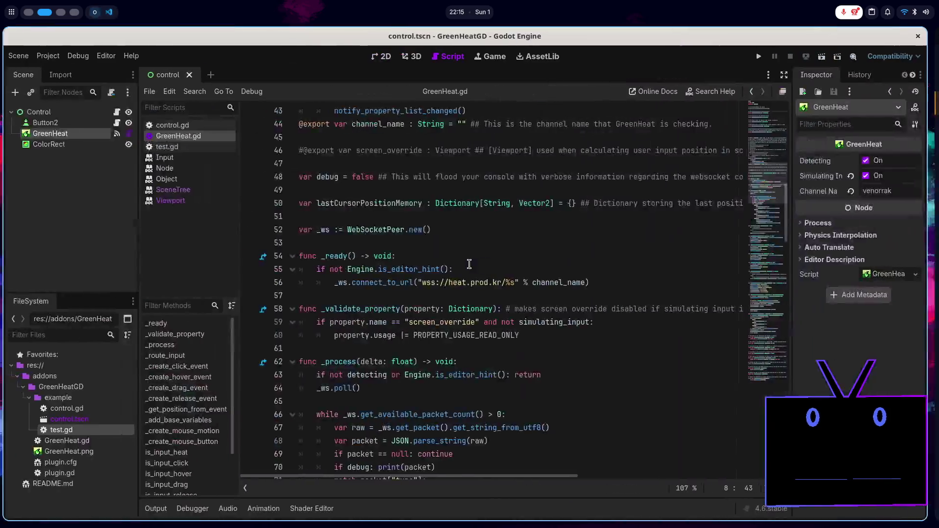
pyautogui.click(816, 47)
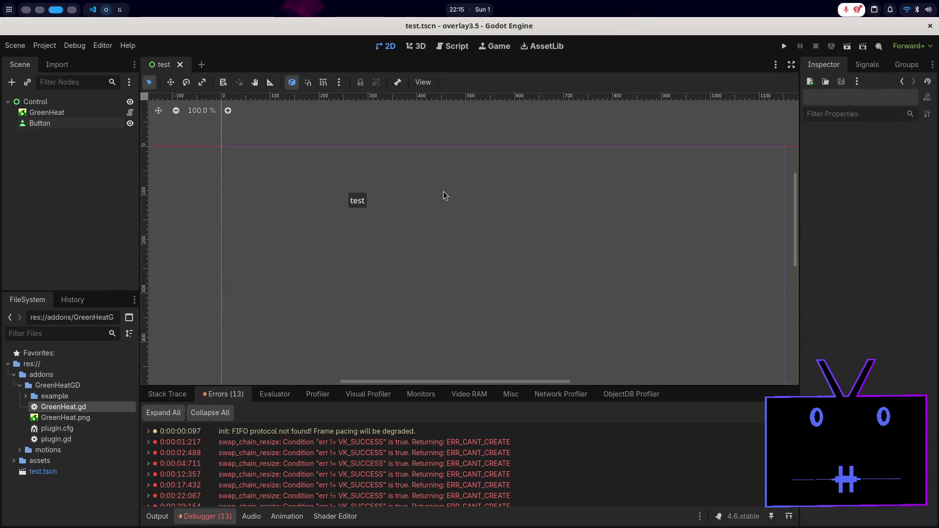
pyautogui.press('super+Page_Up')
pyautogui.click(478, 347)
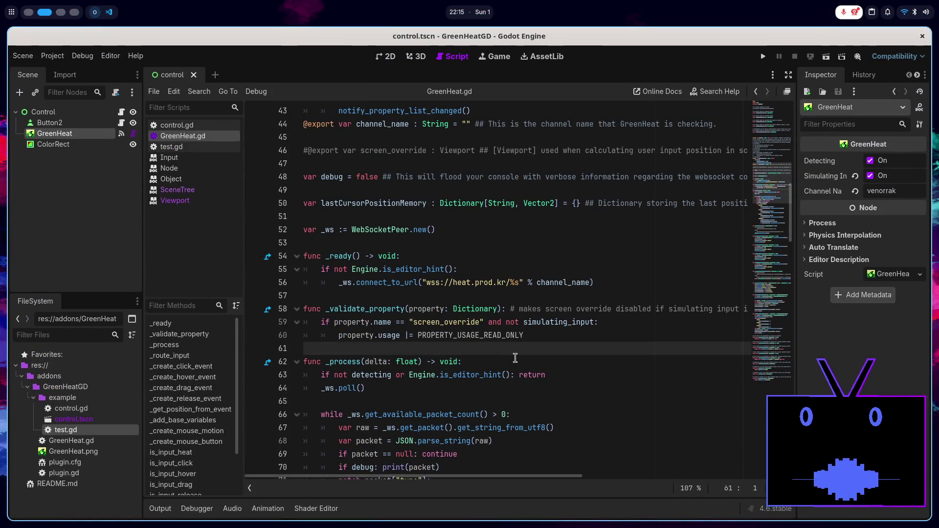
pyautogui.scroll(-5, 517, 354)
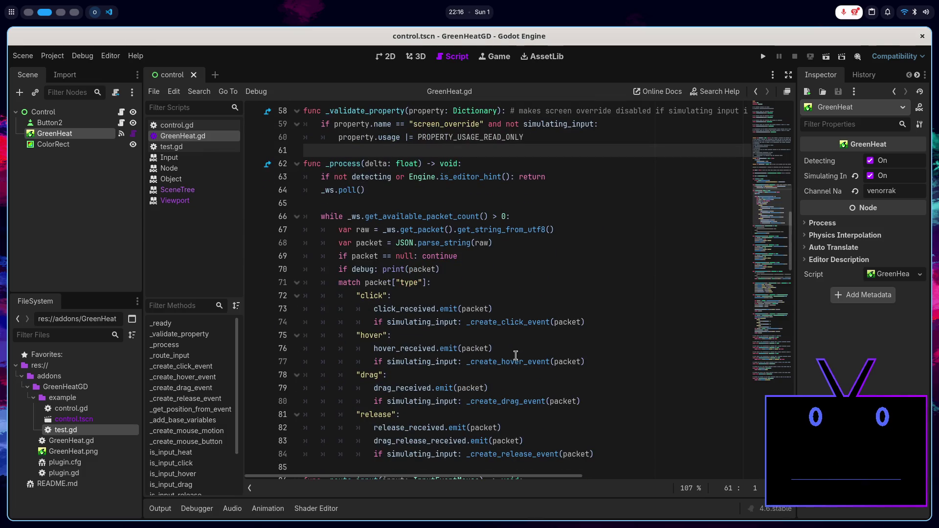
pyautogui.scroll(-6, 514, 354)
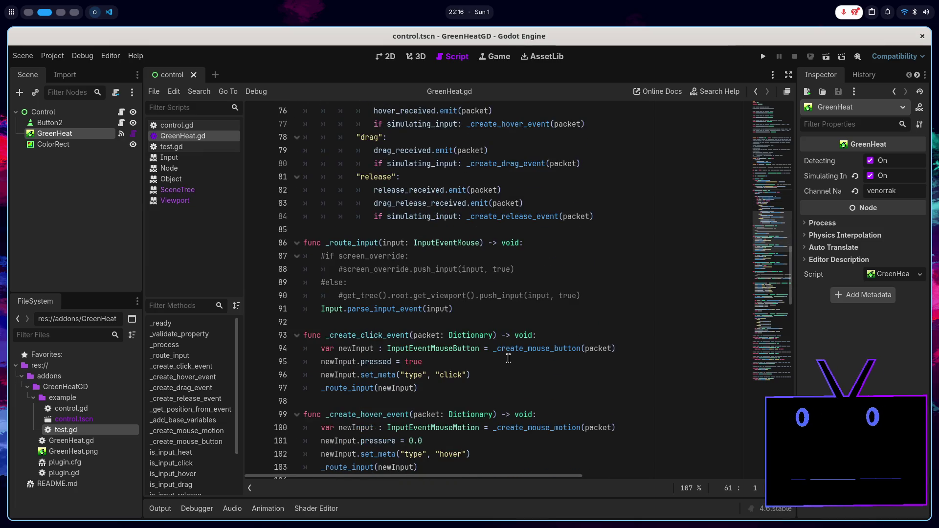
pyautogui.scroll(12, 511, 358)
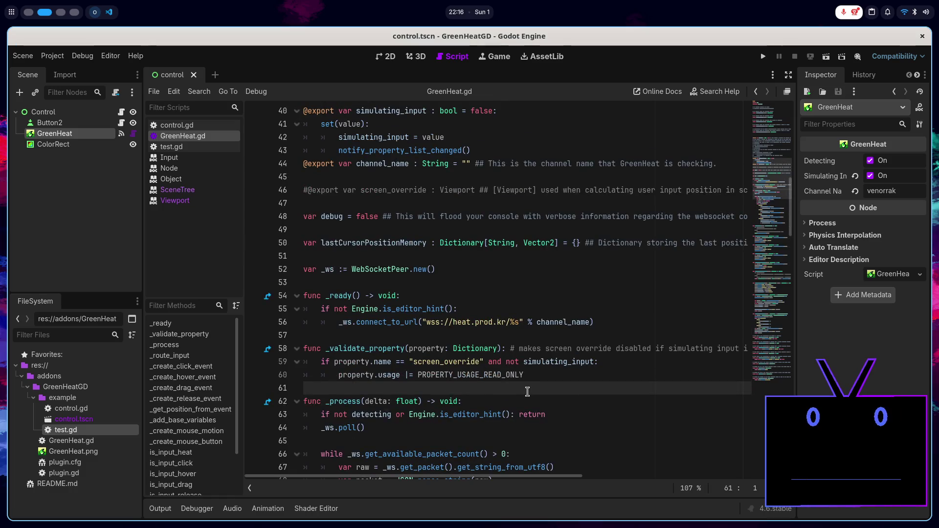
pyautogui.moveTo(577, 372); pyautogui.dragTo(275, 345)
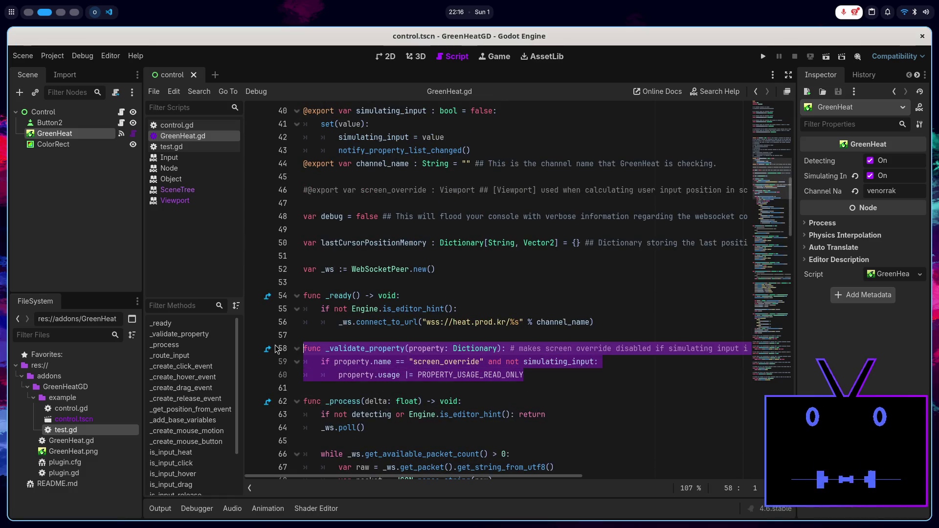
pyautogui.hotkey('ctrl', 'k')
pyautogui.click(471, 304)
pyautogui.hotkey('ctrl', 'k')
pyautogui.press('Down')
pyautogui.click(444, 322)
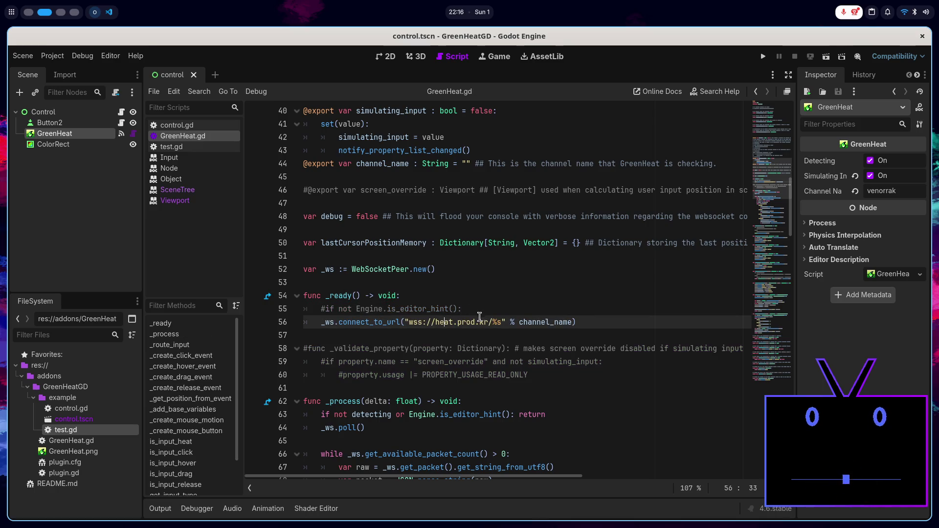
pyautogui.scroll(4, 424, 296)
pyautogui.scroll(9, 424, 296)
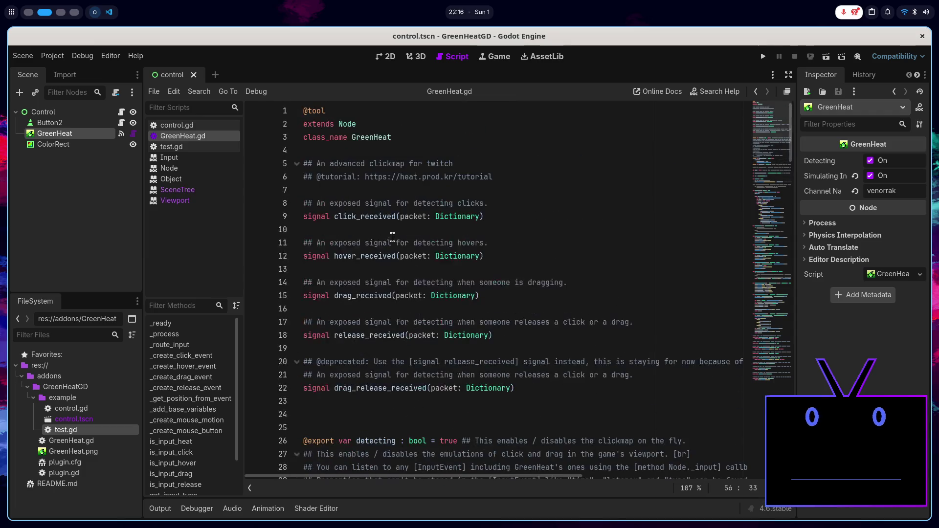
pyautogui.click(364, 112)
pyautogui.hotkey('ctrl', 's')
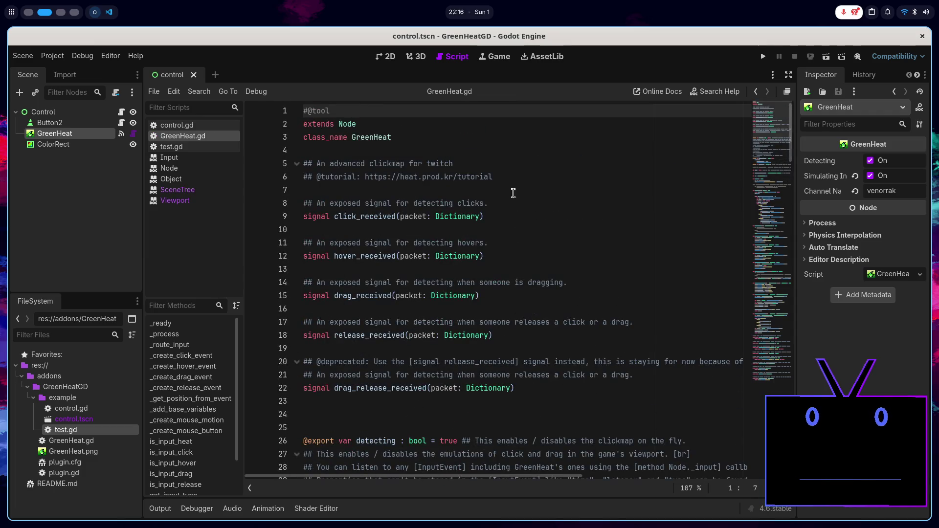
# Move line 63's editor-hint condition into a '# or Engine.is_editor_hint()' comment line.
pyautogui.scroll(-1, 442, 213)
pyautogui.scroll(-3, 442, 214)
pyautogui.scroll(-12, 438, 217)
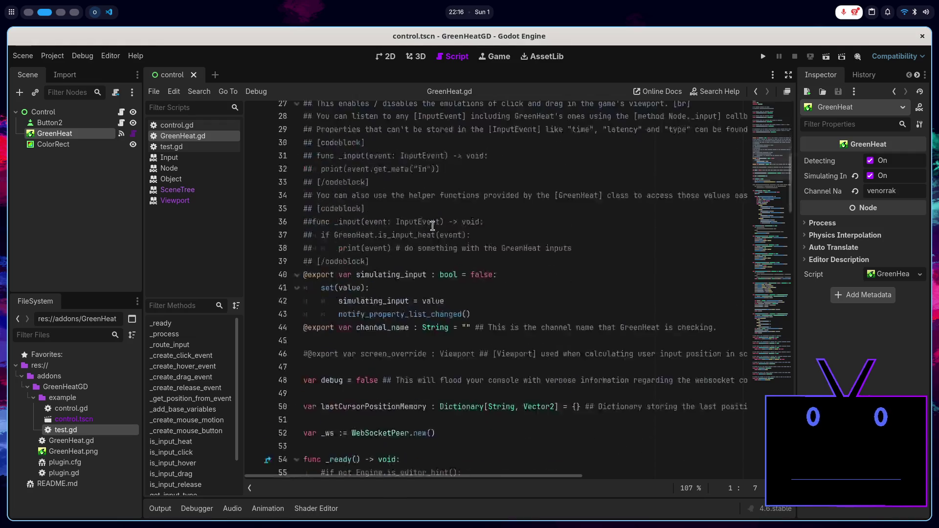
pyautogui.scroll(-10, 432, 230)
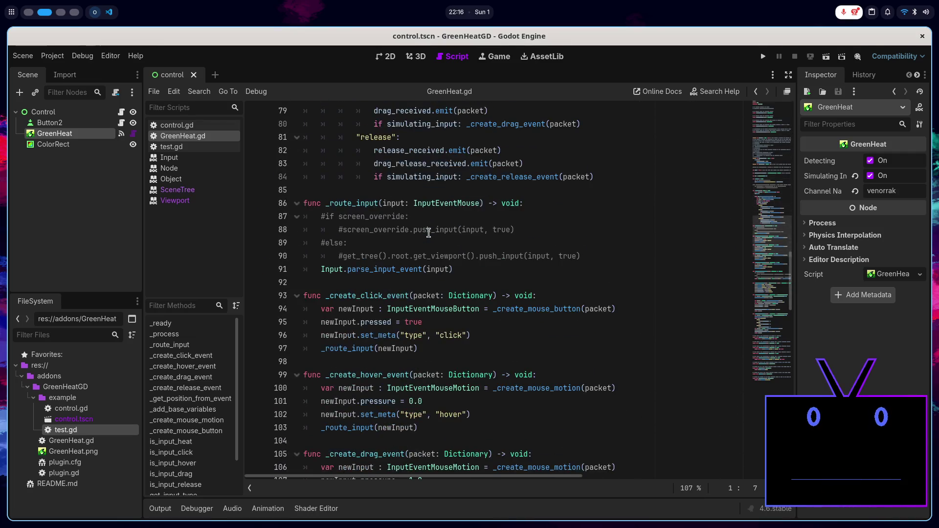
pyautogui.scroll(3, 297, 274)
pyautogui.scroll(3, 313, 272)
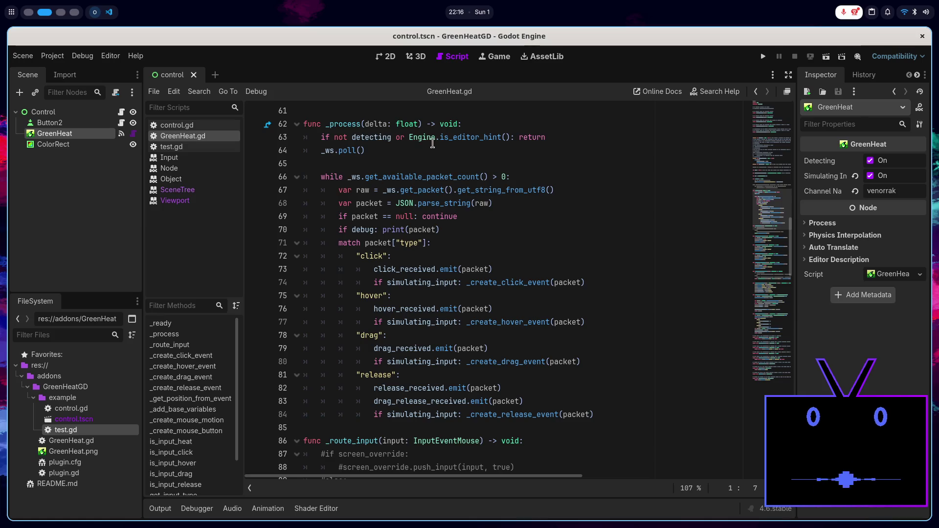
pyautogui.moveTo(511, 138); pyautogui.dragTo(395, 141)
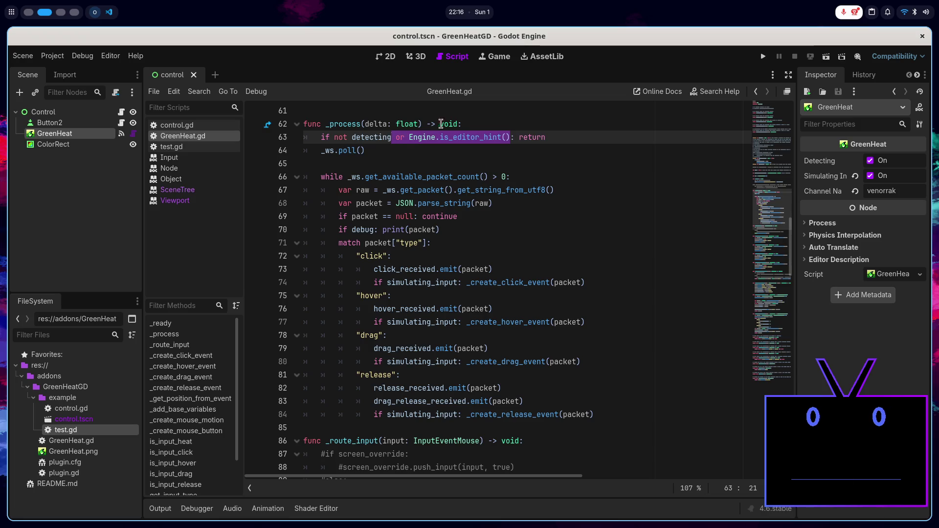
pyautogui.hotkey('ctrl', 'x')
pyautogui.press('Up')
pyautogui.press('End')
pyautogui.press('Return')
pyautogui.write('#')
pyautogui.hotkey('ctrl', 'v')
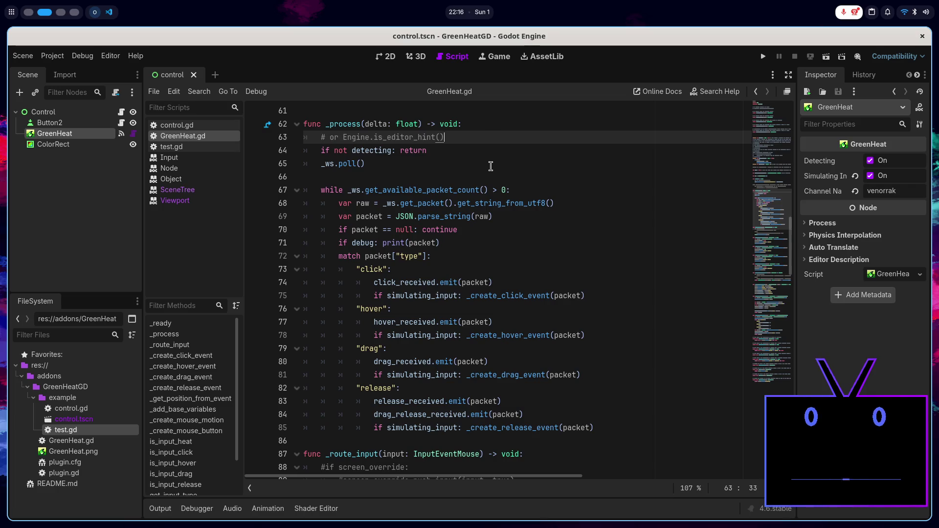
# Reload the current GreenHeatGD project from the Project menu.
pyautogui.scroll(-5, 491, 166)
pyautogui.scroll(-1, 491, 220)
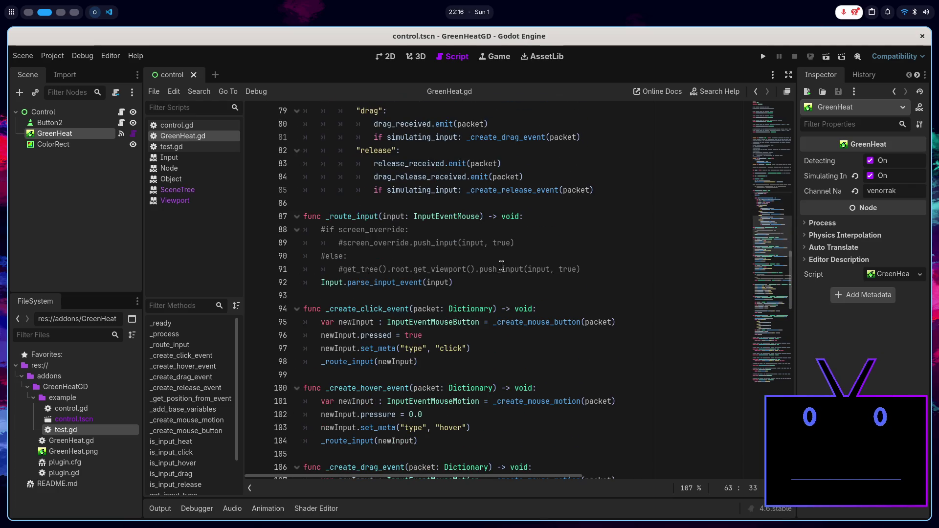
pyautogui.scroll(20, 503, 266)
pyautogui.click(52, 56)
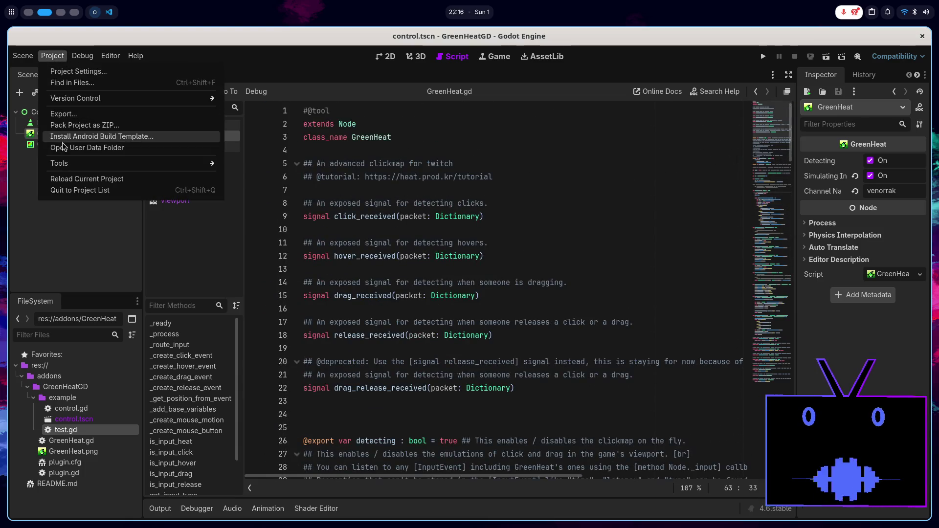
pyautogui.click(86, 179)
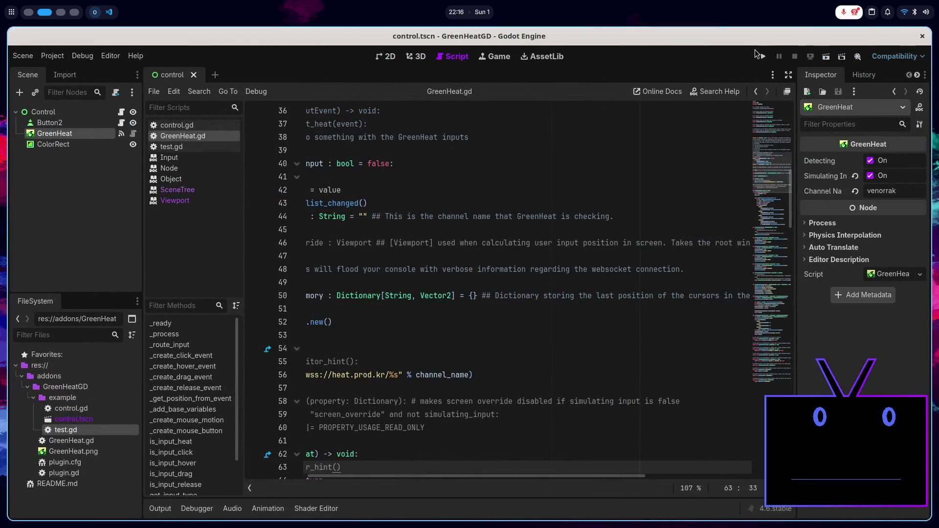
# Run GreenHeatGD with F5 and send two test clicks from the GreenHeat-o-vision page.
pyautogui.press('F5')
pyautogui.press('super+shift+1')
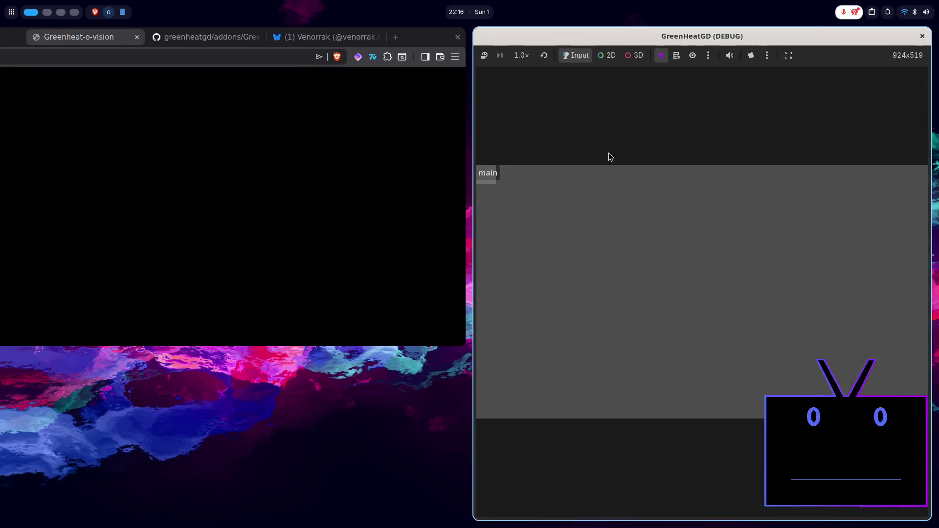
pyautogui.press('super+o')
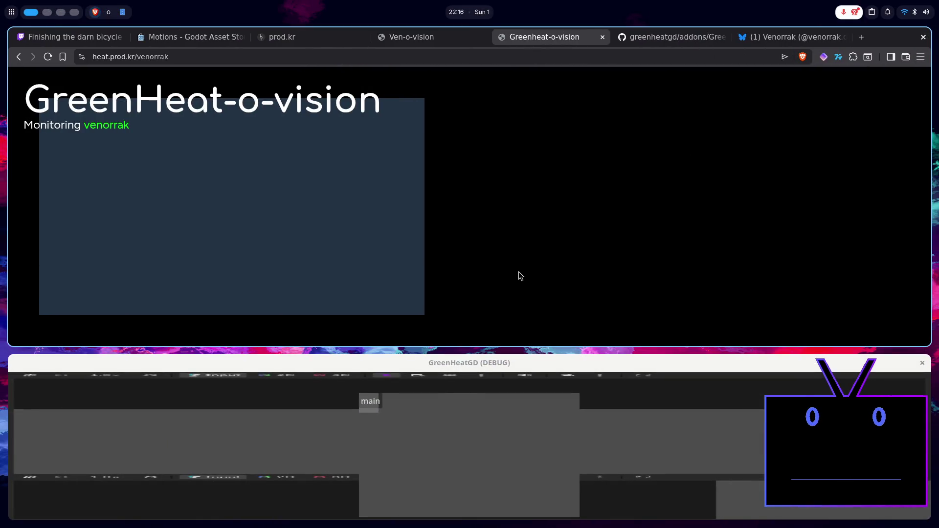
pyautogui.click(60, 116)
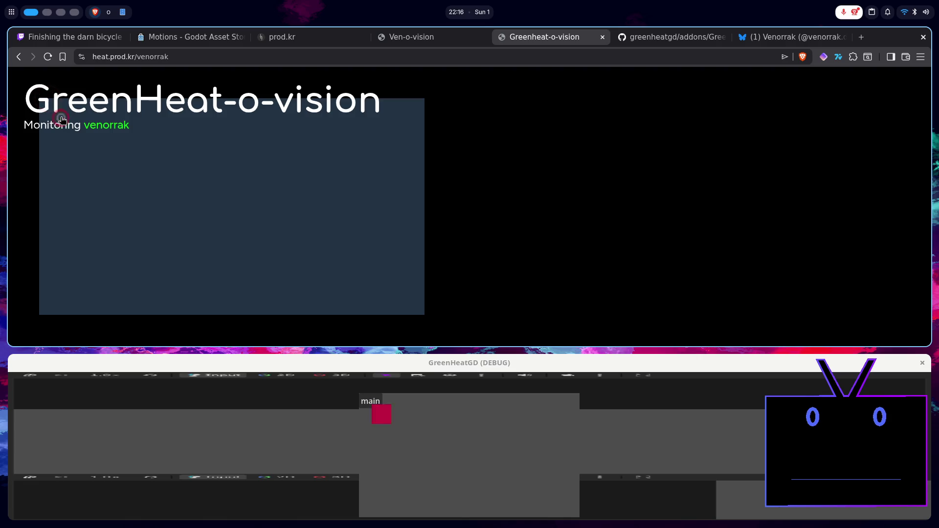
pyautogui.click(62, 118)
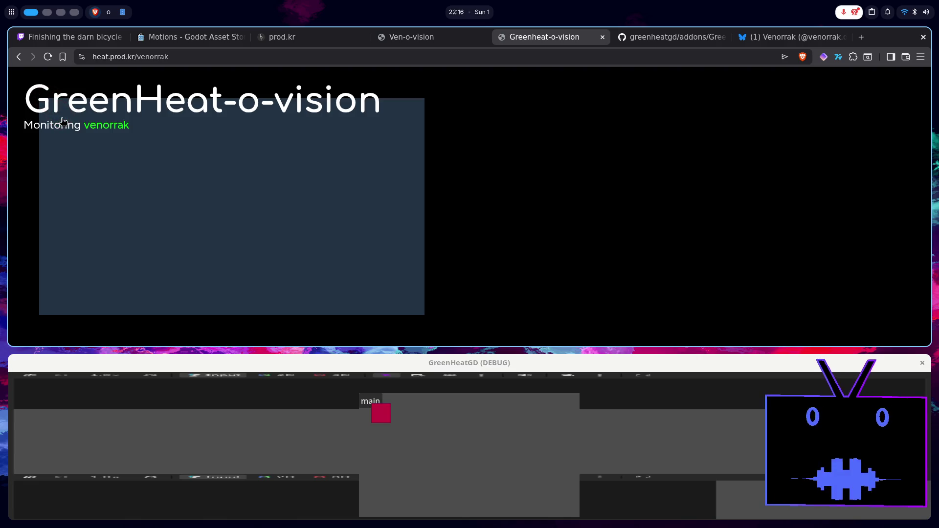
# Send more test clicks to the game, briefly switching to 2D node selection and back.
pyautogui.click(295, 375)
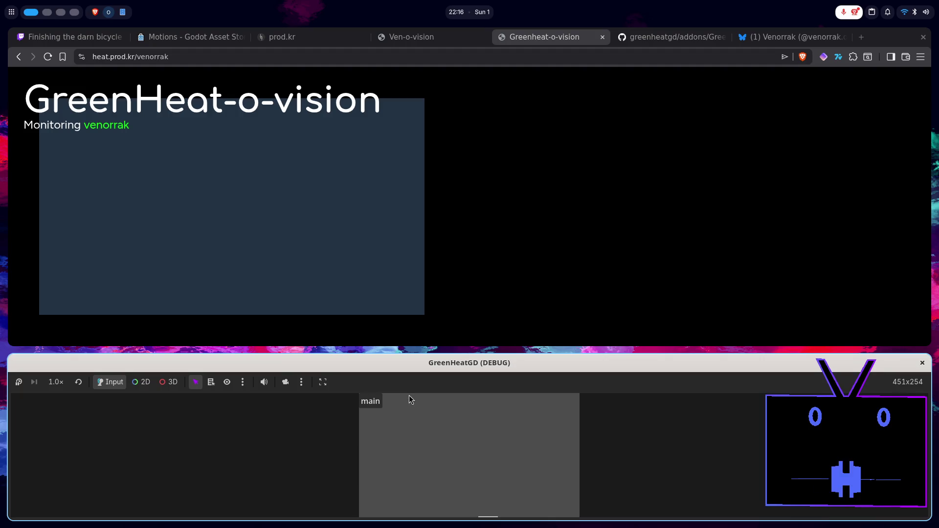
pyautogui.click(153, 199)
pyautogui.click(57, 113)
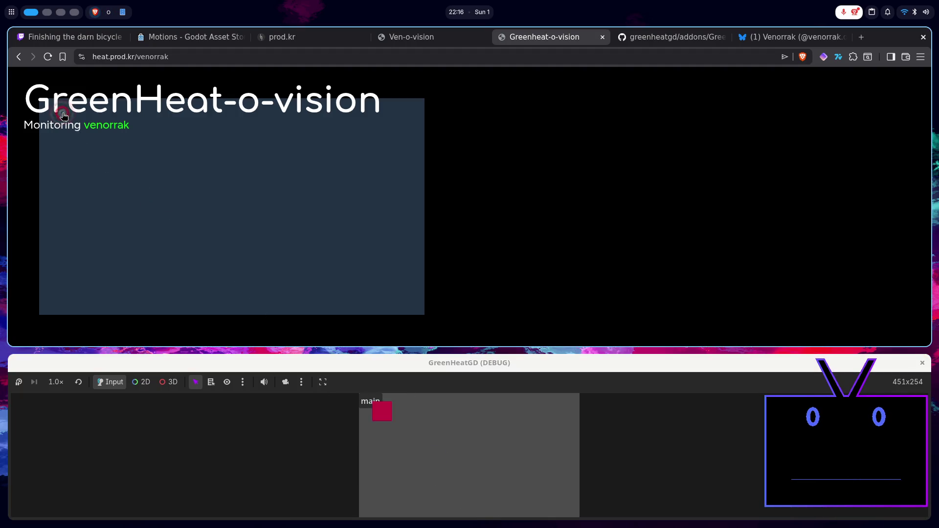
pyautogui.click(64, 122)
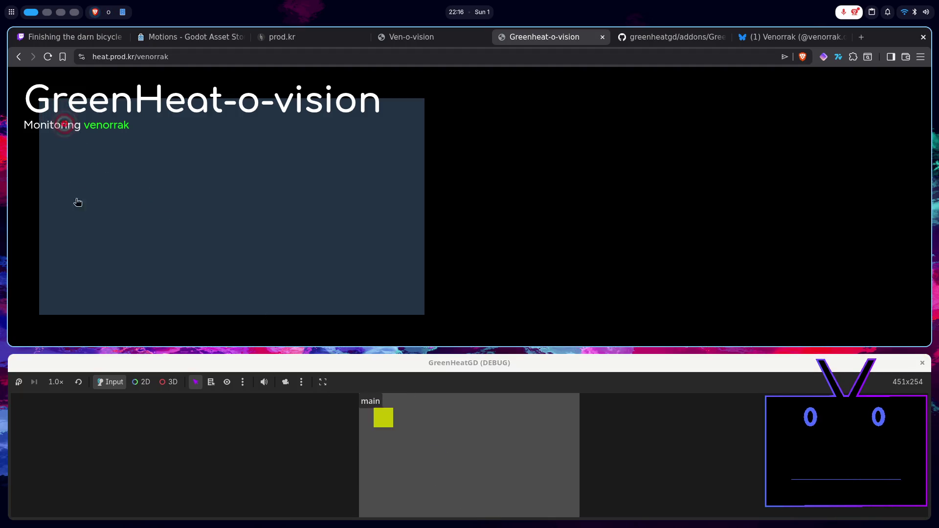
pyautogui.click(144, 383)
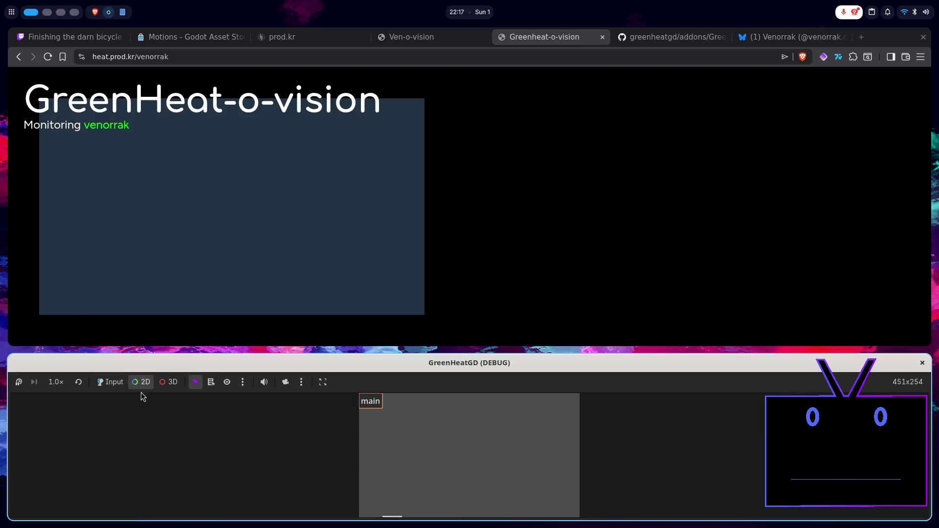
pyautogui.click(110, 382)
pyautogui.click(65, 125)
pyautogui.click(65, 123)
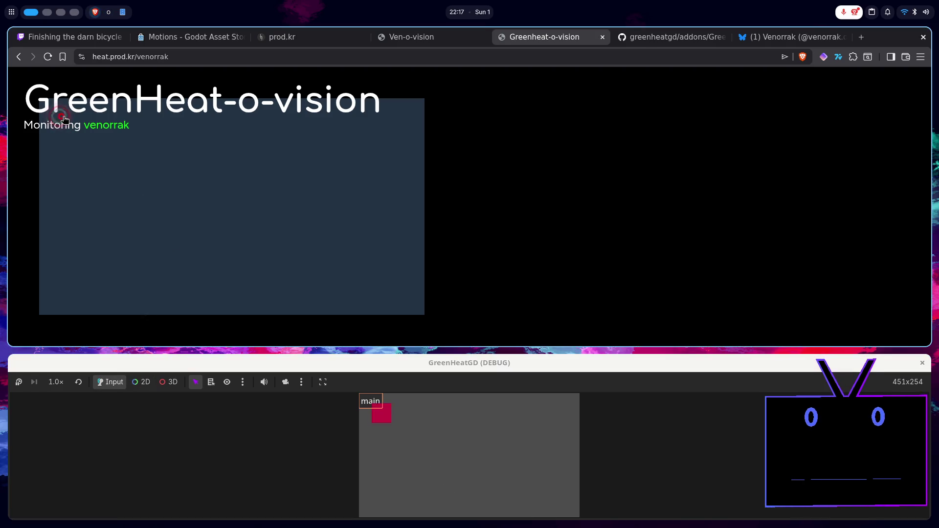
# Open and close the game camera options, then stop the debug game with F8.
pyautogui.click(302, 382)
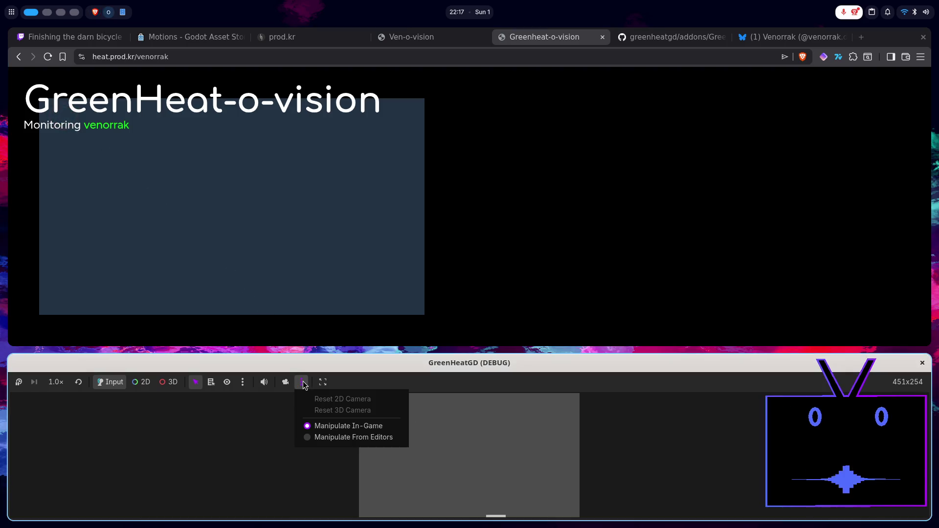
pyautogui.click(303, 383)
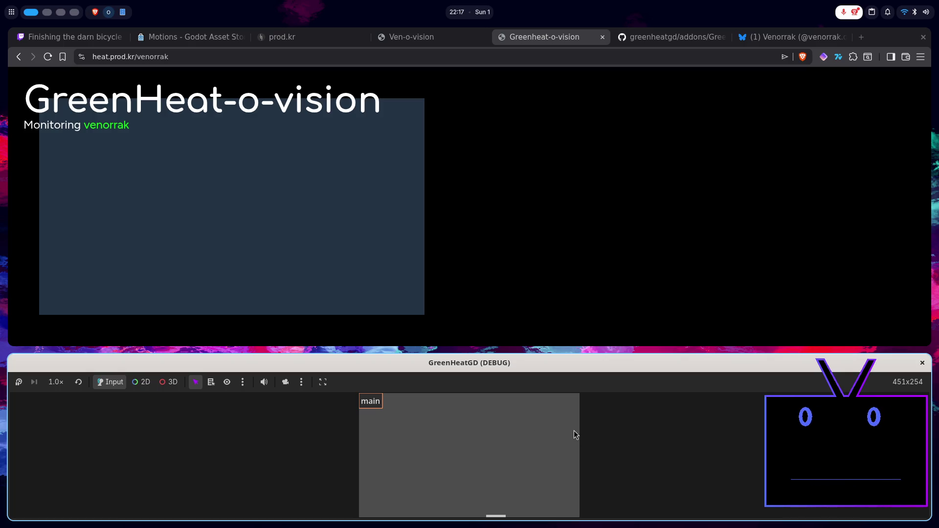
pyautogui.press('F8')
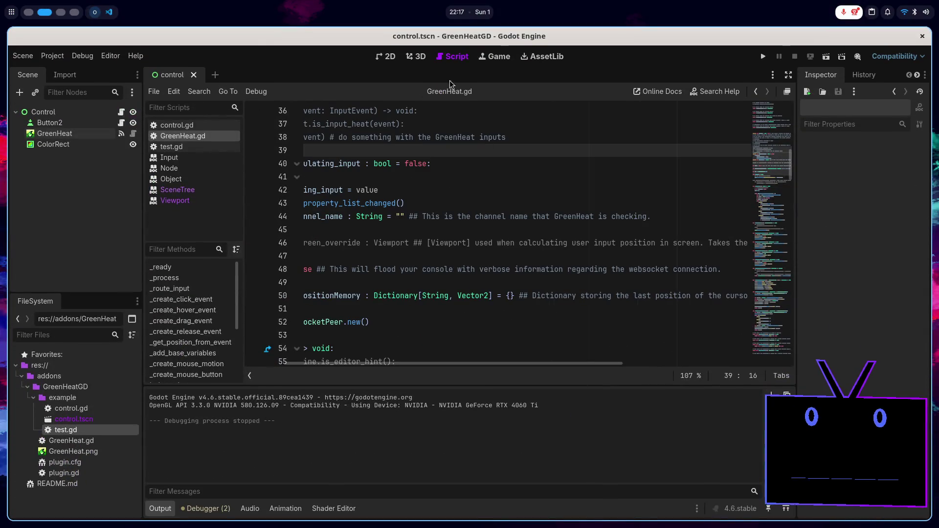
# In the Game workspace, try camera manipulation from editors, then switch back to in-game.
pyautogui.hotkey('ctrl', 'F4')
pyautogui.click(452, 96)
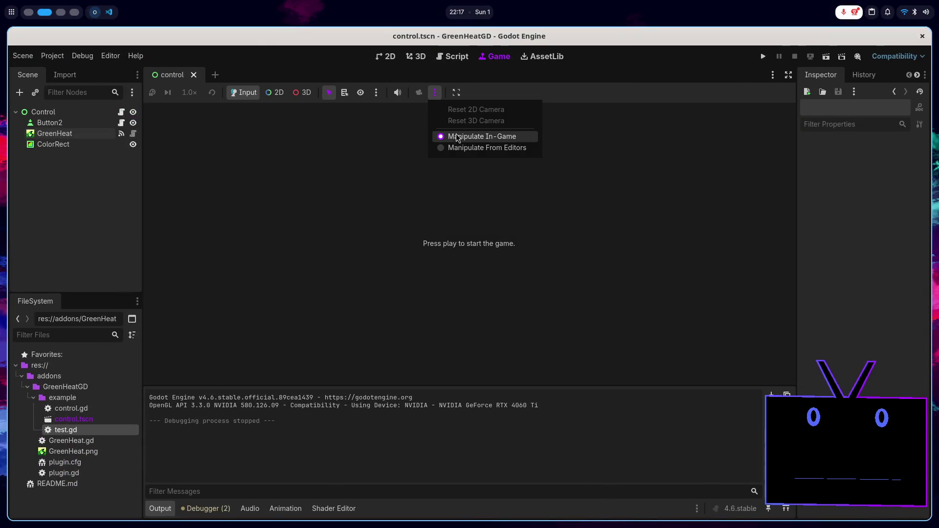
pyautogui.click(478, 94)
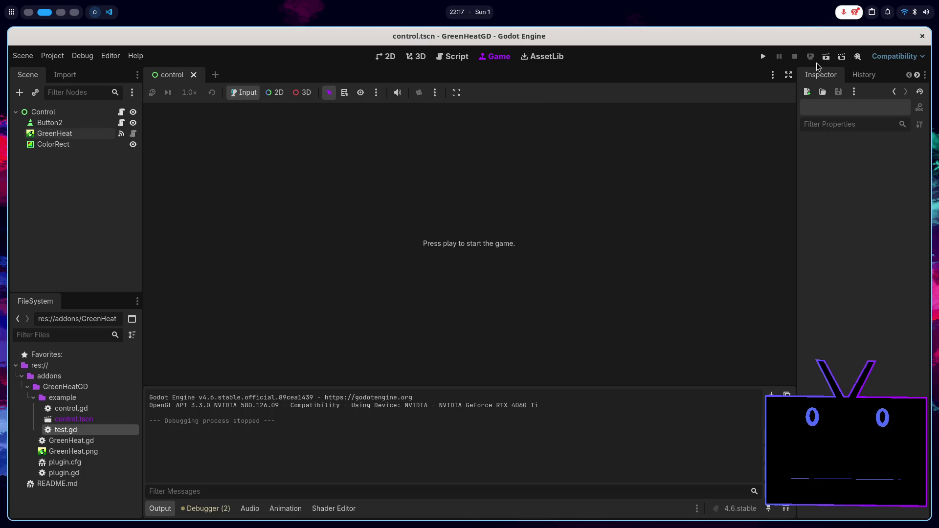
pyautogui.click(435, 93)
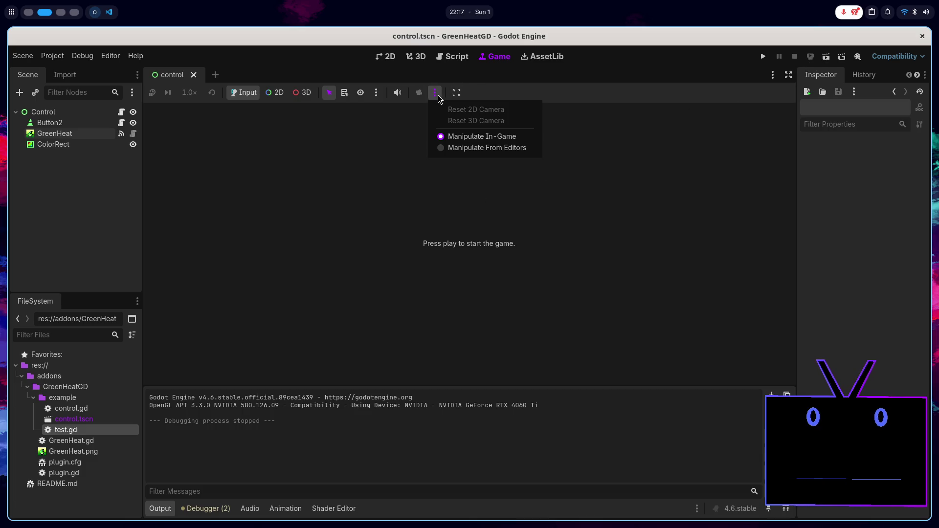
pyautogui.click(439, 97)
pyautogui.click(439, 97)
pyautogui.click(461, 148)
pyautogui.click(435, 92)
pyautogui.click(455, 136)
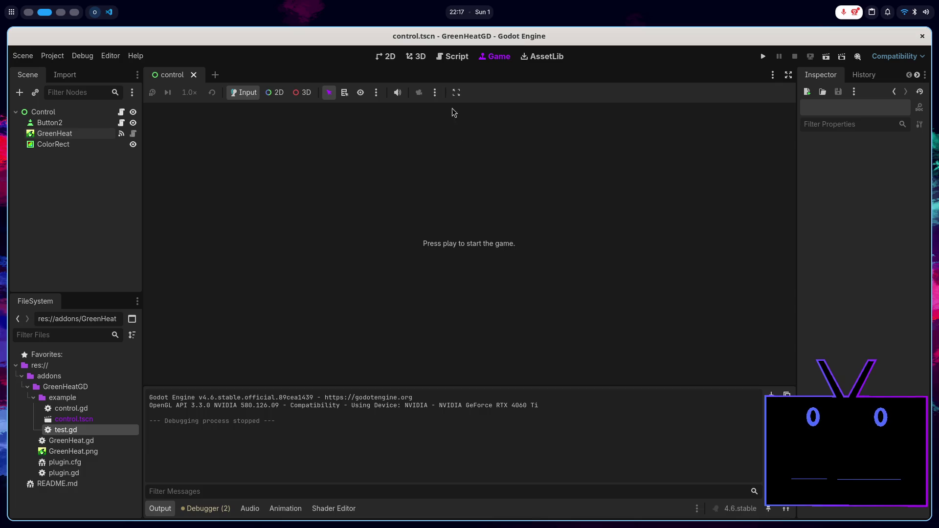
pyautogui.click(375, 93)
pyautogui.click(375, 94)
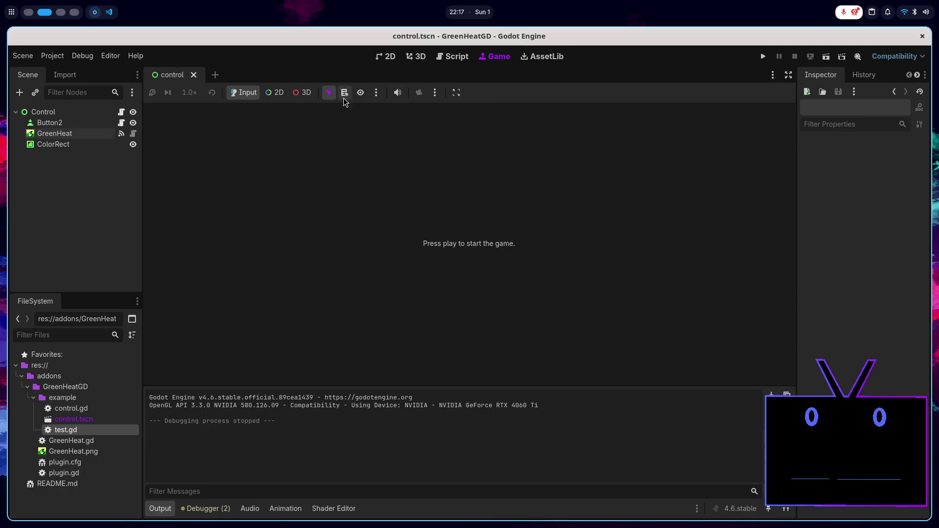
# Turn off Embed Game on Next Play and run the project in its own window.
pyautogui.click(456, 93)
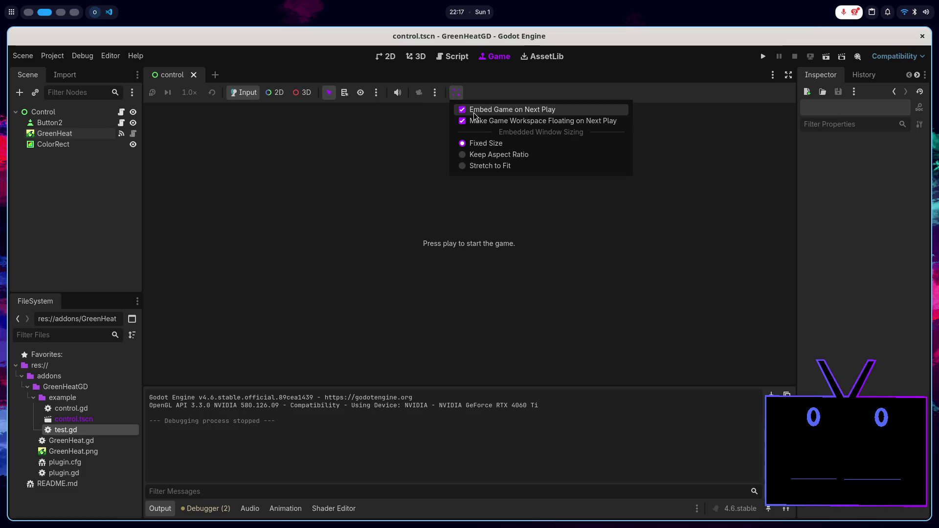
pyautogui.click(474, 109)
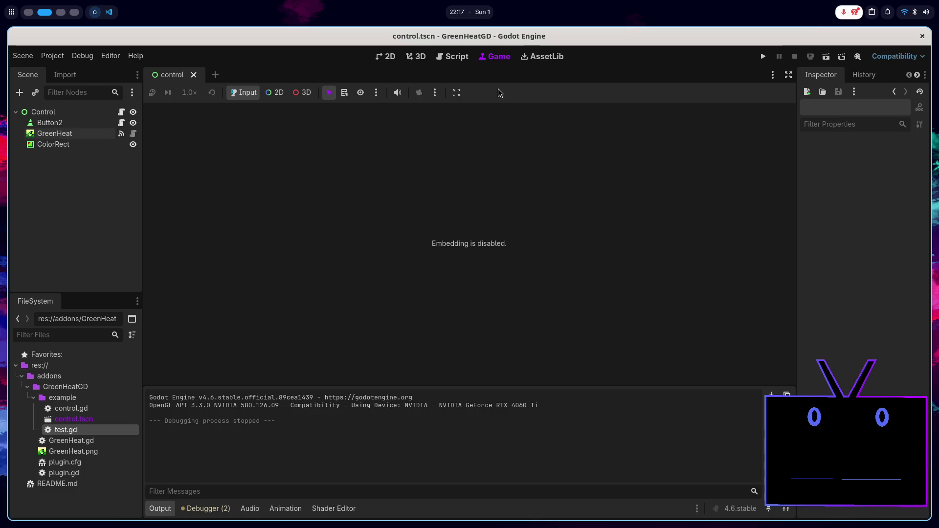
pyautogui.click(762, 58)
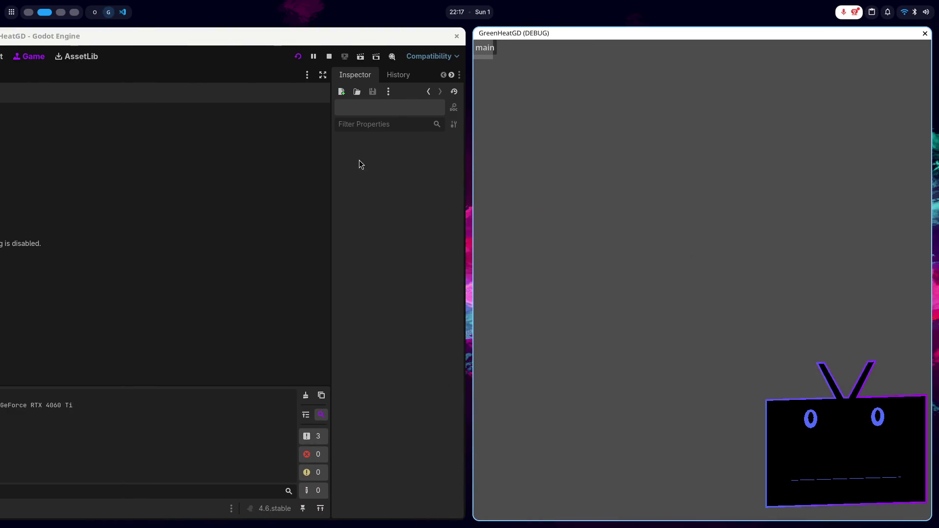
# Send four test clicks from the GreenHeat-o-vision page to move the game's square.
pyautogui.press('super+1')
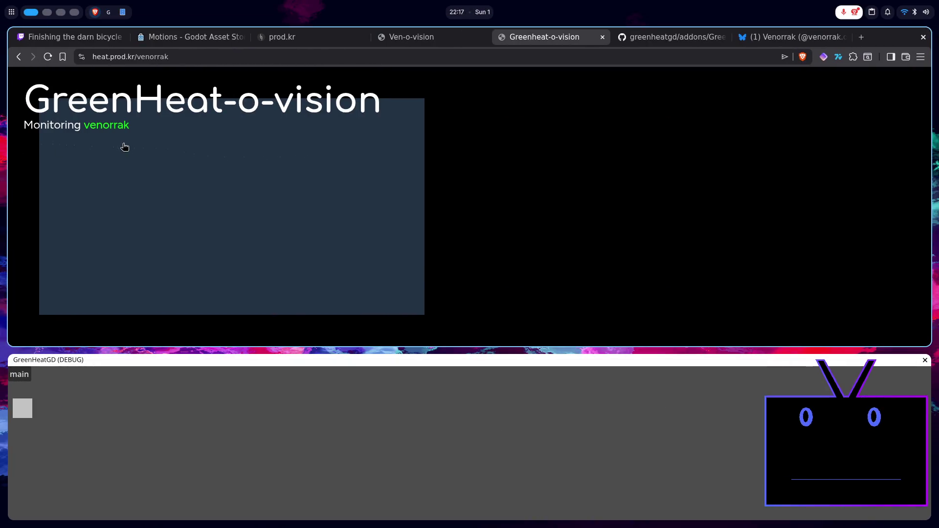
pyautogui.click(41, 111)
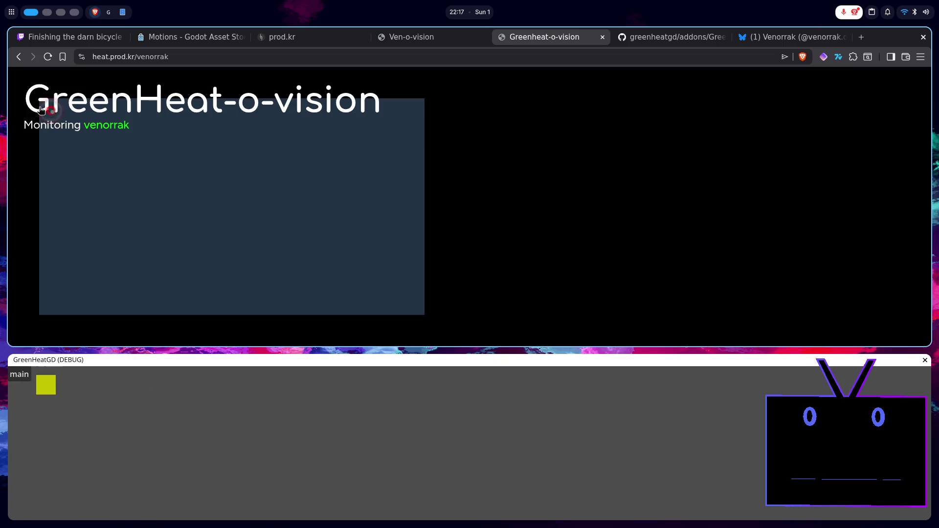
pyautogui.click(49, 112)
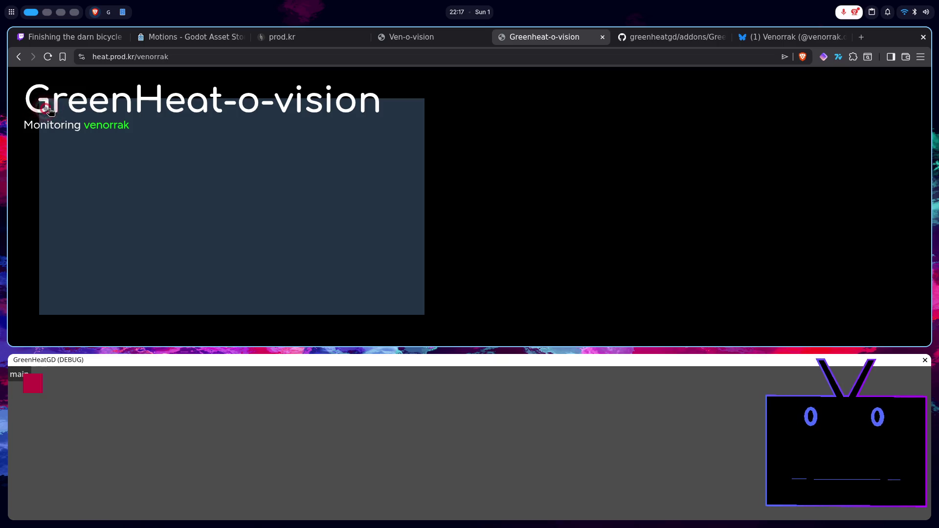
pyautogui.click(44, 109)
pyautogui.click(47, 107)
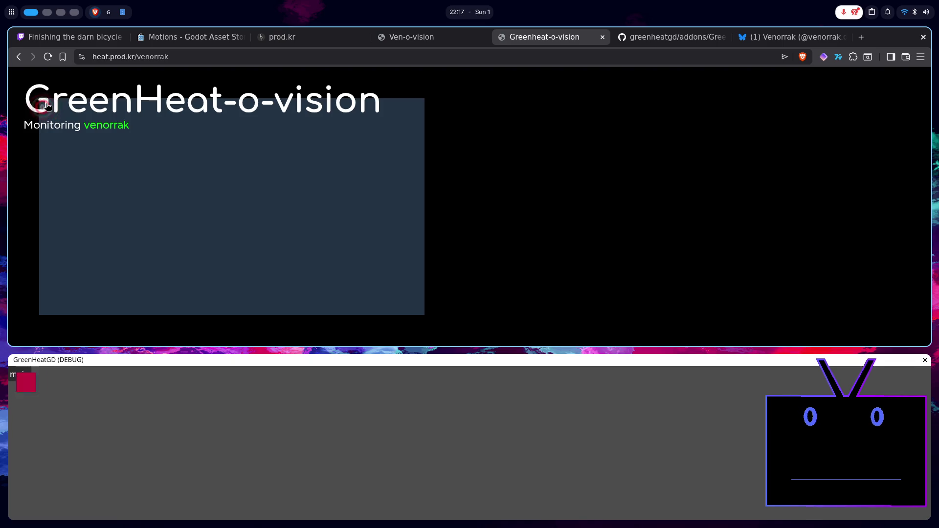
pyautogui.press('super+2')
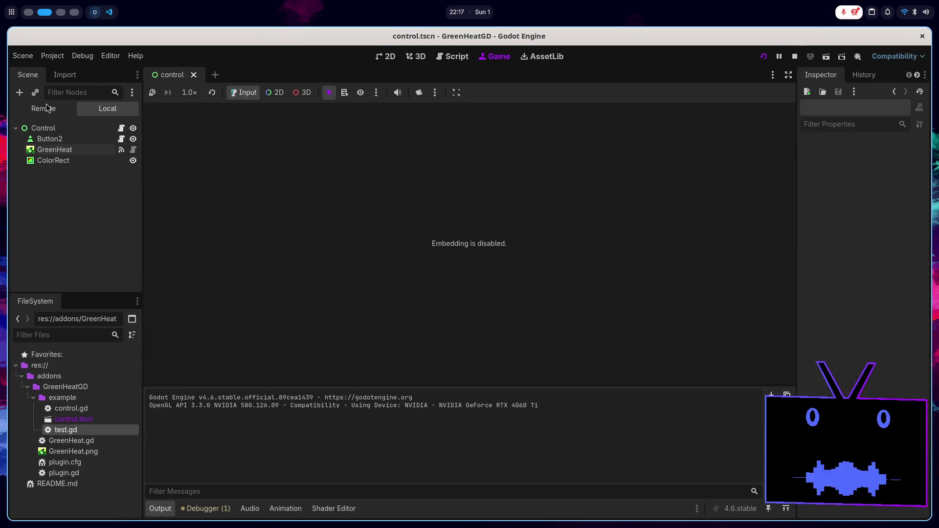
# Stop the running game and switch between the 3D and 2D editor views.
pyautogui.click(795, 57)
pyautogui.click(413, 56)
pyautogui.click(389, 56)
# Open GreenHeat.gd in the Script editor and scroll down to the _route_input function.
pyautogui.click(449, 59)
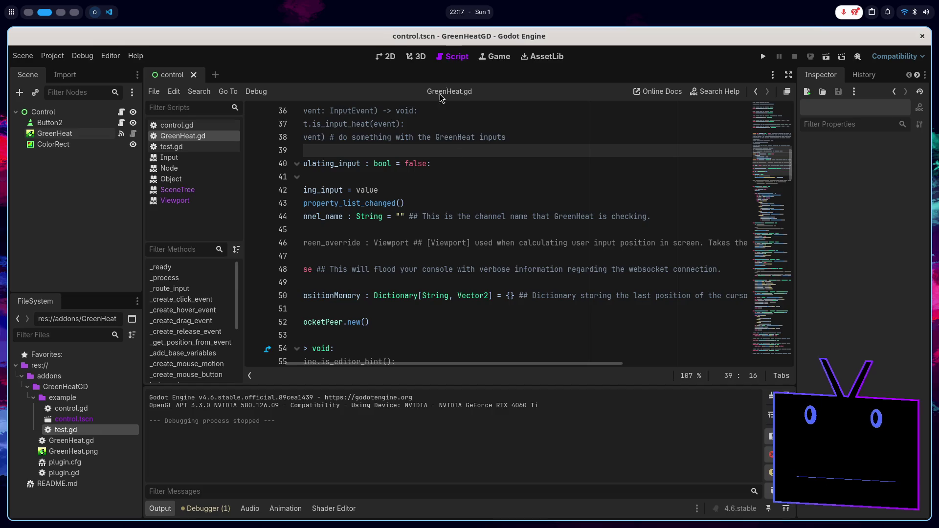
pyautogui.scroll(5, 391, 191)
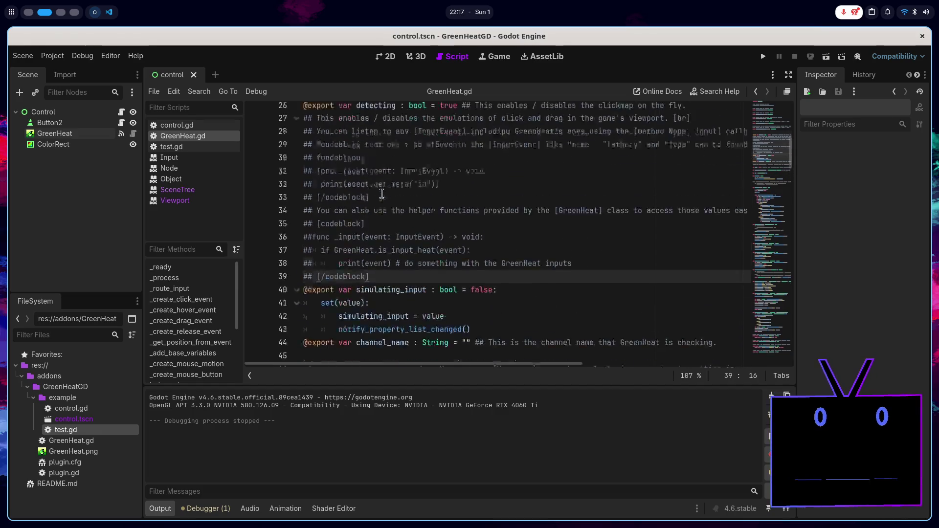
pyautogui.scroll(7, 391, 215)
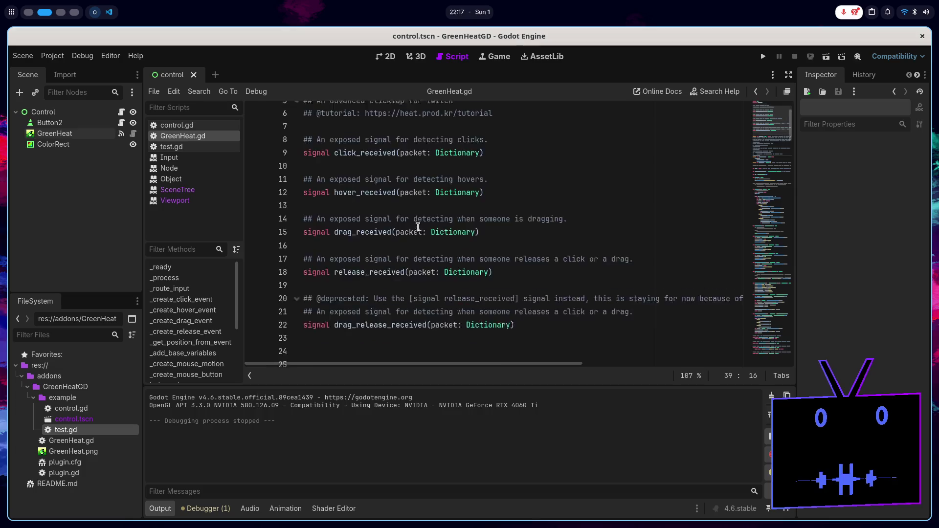
pyautogui.scroll(-9, 367, 163)
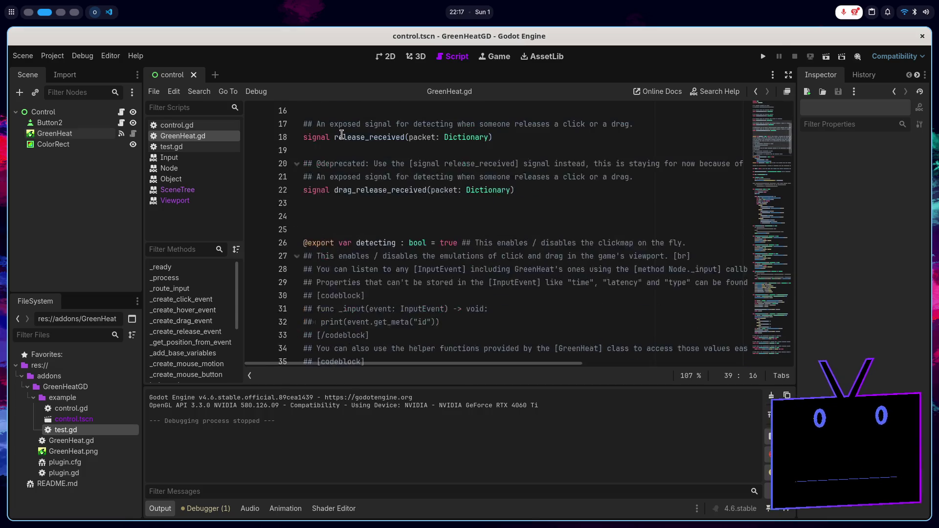
pyautogui.scroll(-2, 359, 166)
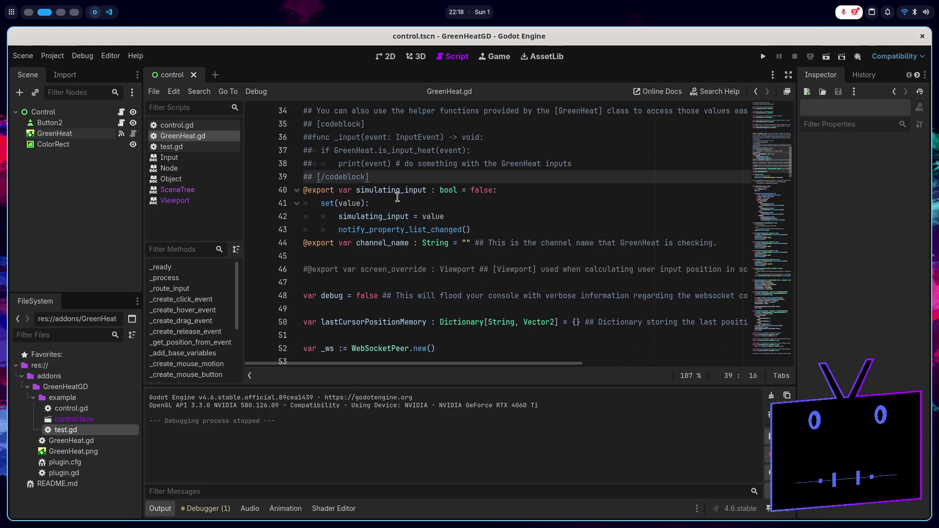
pyautogui.scroll(-2, 397, 197)
pyautogui.scroll(-1, 370, 181)
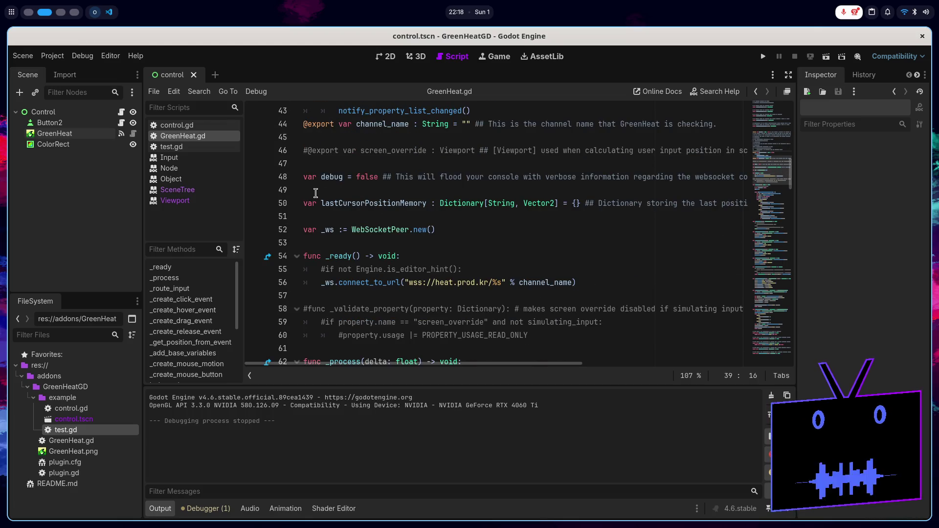
pyautogui.scroll(-1, 345, 202)
pyautogui.scroll(-3, 440, 179)
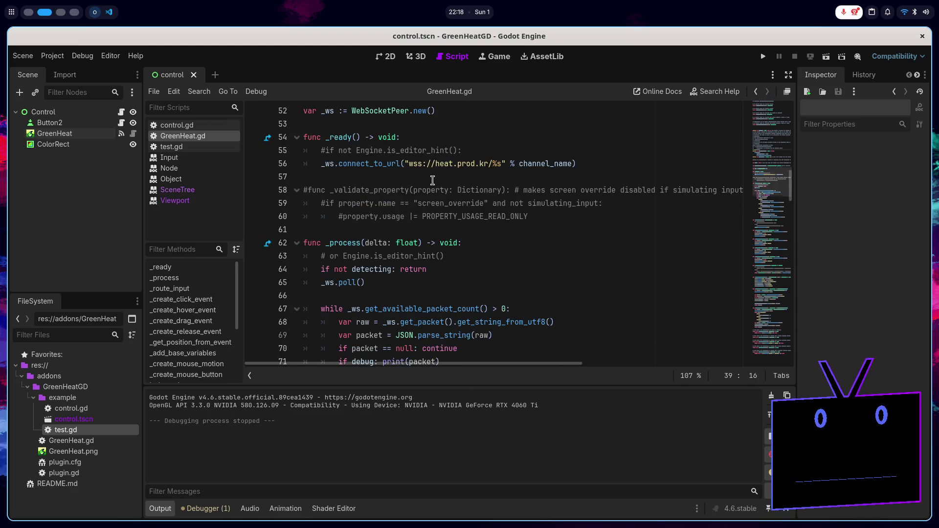
pyautogui.scroll(-2, 375, 195)
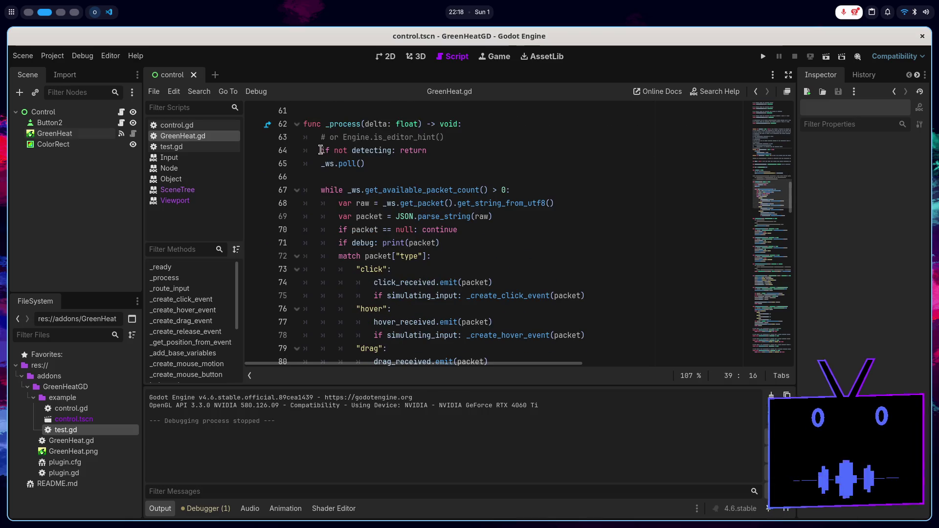
pyautogui.scroll(-7, 350, 186)
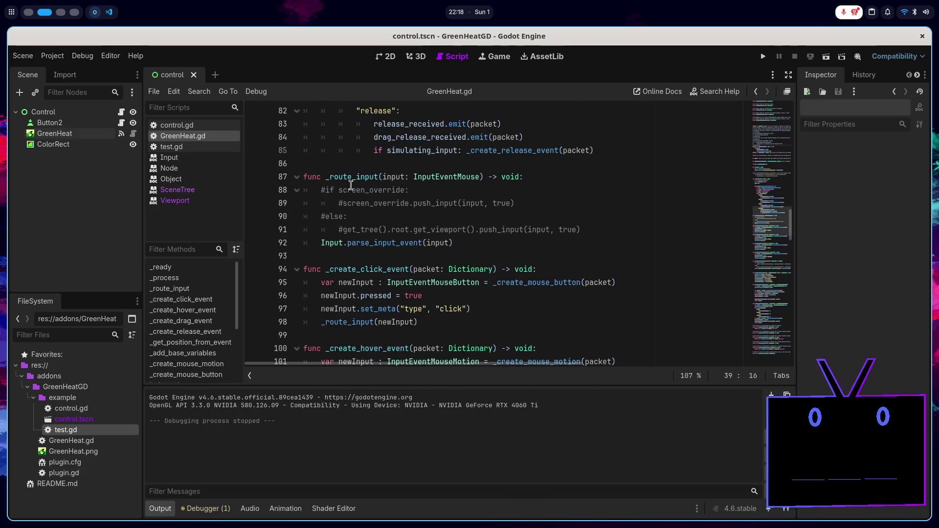
pyautogui.scroll(-2, 350, 185)
pyautogui.scroll(1, 403, 215)
# Replace the _route_input calls in the click, hover, drag and release functions with Input.parse_input_event.
pyautogui.moveTo(454, 203); pyautogui.dragTo(317, 200)
pyautogui.hotkey('ctrl', 'c')
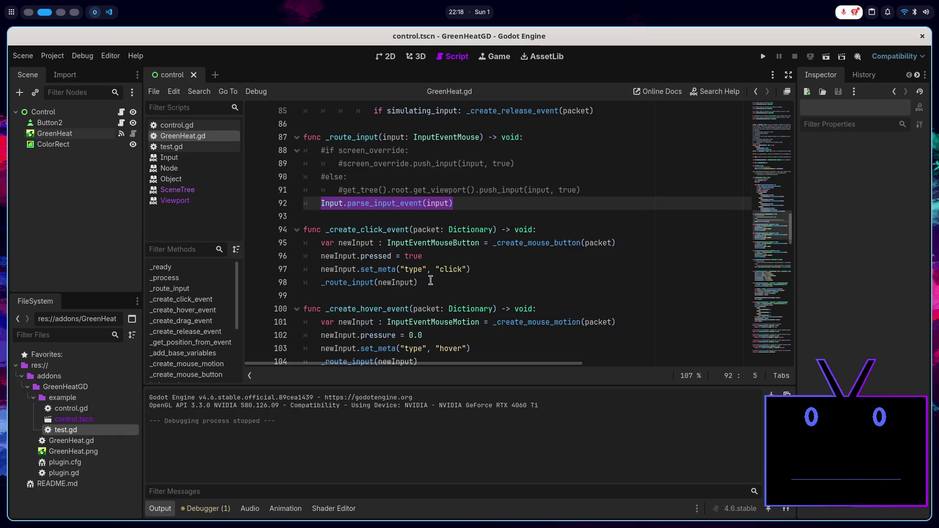
pyautogui.moveTo(430, 282); pyautogui.dragTo(321, 282)
pyautogui.scroll(-4, 342, 269)
pyautogui.hotkey('ctrl', 'v')
pyautogui.moveTo(418, 203); pyautogui.dragTo(321, 203)
pyautogui.hotkey('ctrl', 'v')
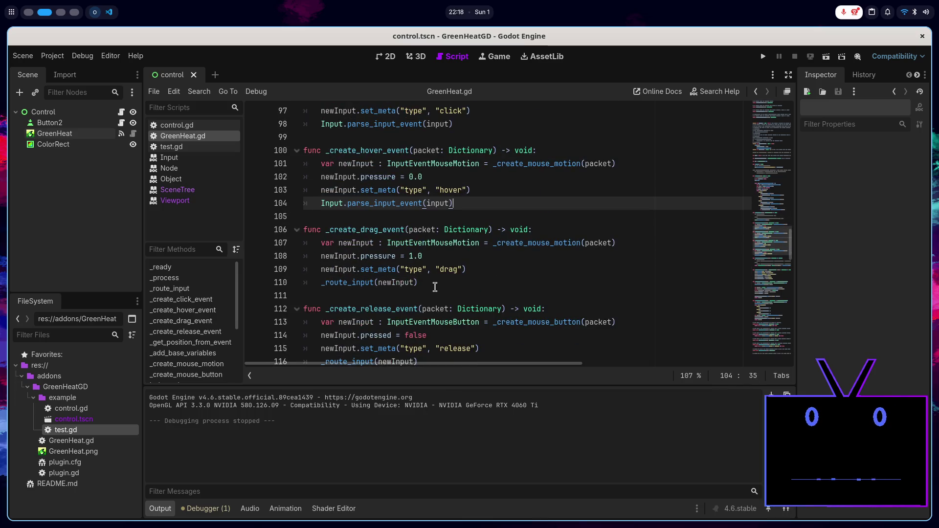
pyautogui.moveTo(418, 282); pyautogui.dragTo(311, 284)
pyautogui.hotkey('ctrl', 'v')
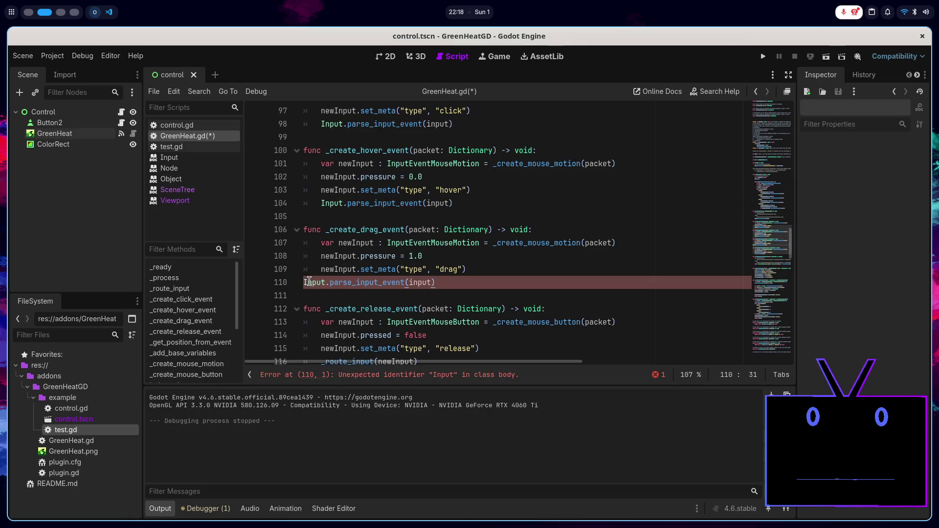
pyautogui.doubleClick(306, 283)
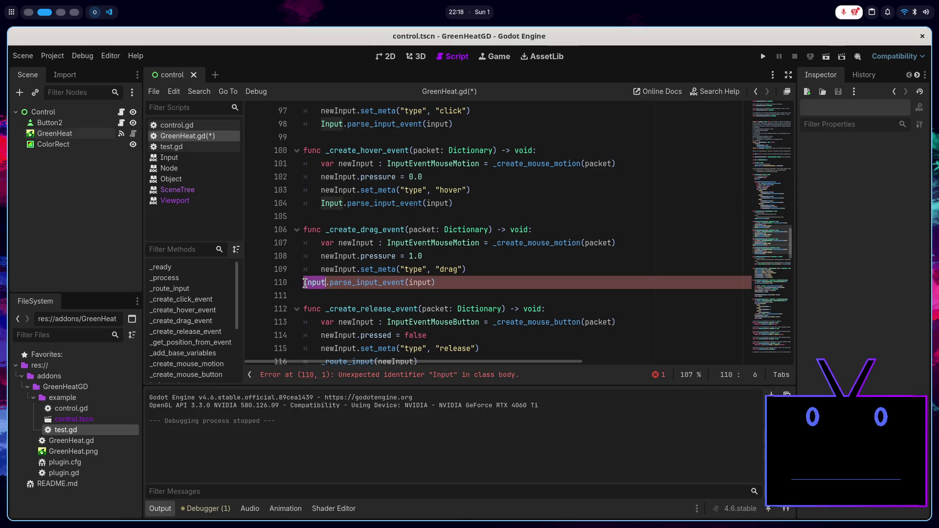
pyautogui.press('Home')
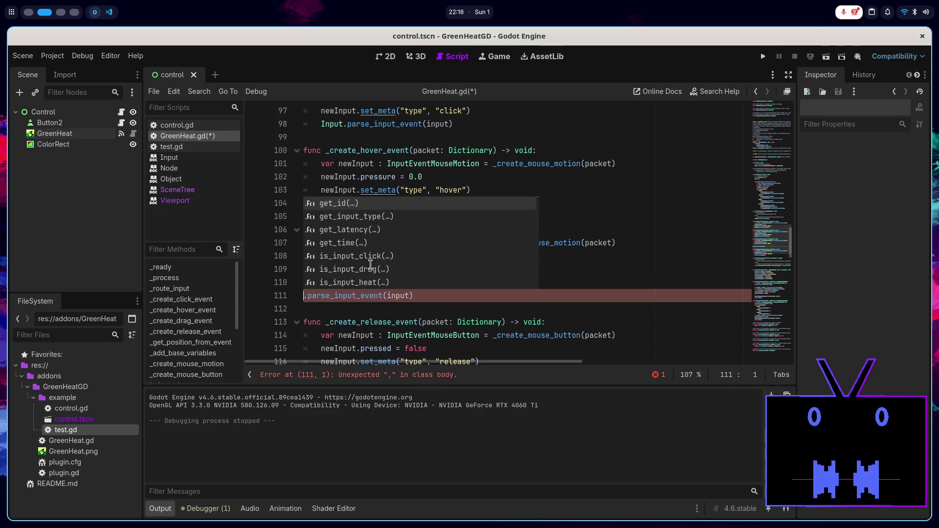
pyautogui.press('Tab')
pyautogui.scroll(-2, 370, 265)
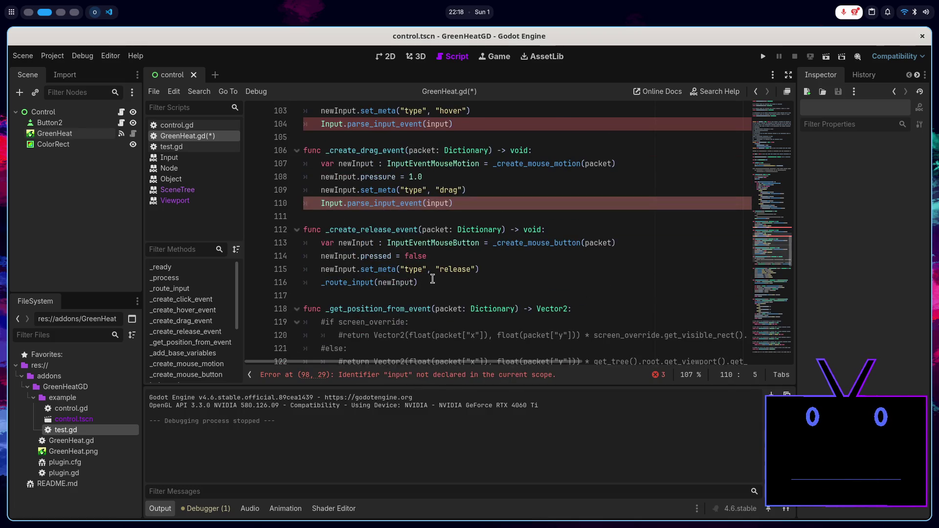
pyautogui.moveTo(419, 282); pyautogui.dragTo(305, 283)
pyautogui.hotkey('ctrl', 'v')
# Rename the argument to newInput on lines 98, 104, 110 and 116, save, and run the project.
pyautogui.doubleClick(440, 282)
pyautogui.write('newInput')
pyautogui.doubleClick(437, 203)
pyautogui.write('newInput')
pyautogui.scroll(3, 437, 203)
pyautogui.doubleClick(437, 243)
pyautogui.write('newInput')
pyautogui.doubleClick(437, 163)
pyautogui.write('newInput')
pyautogui.scroll(4, 473, 204)
pyautogui.hotkey('ctrl', 's')
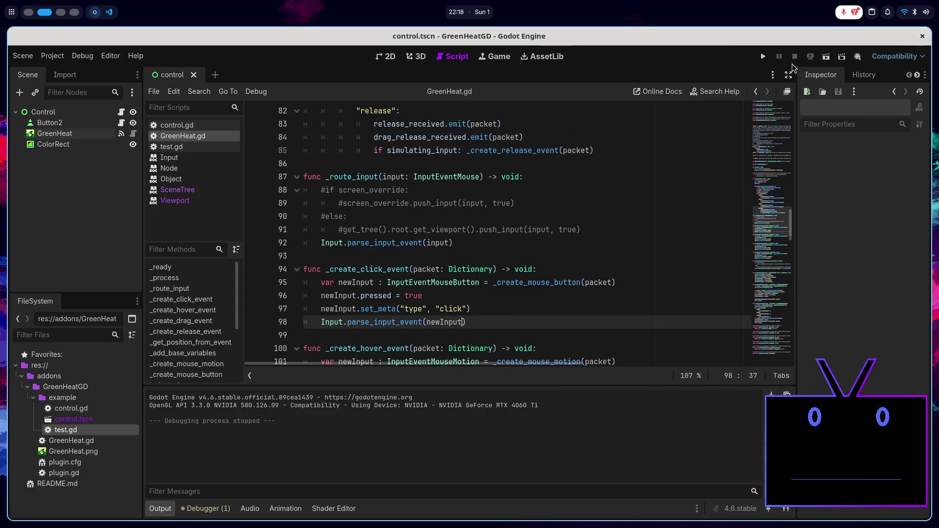
pyautogui.click(762, 57)
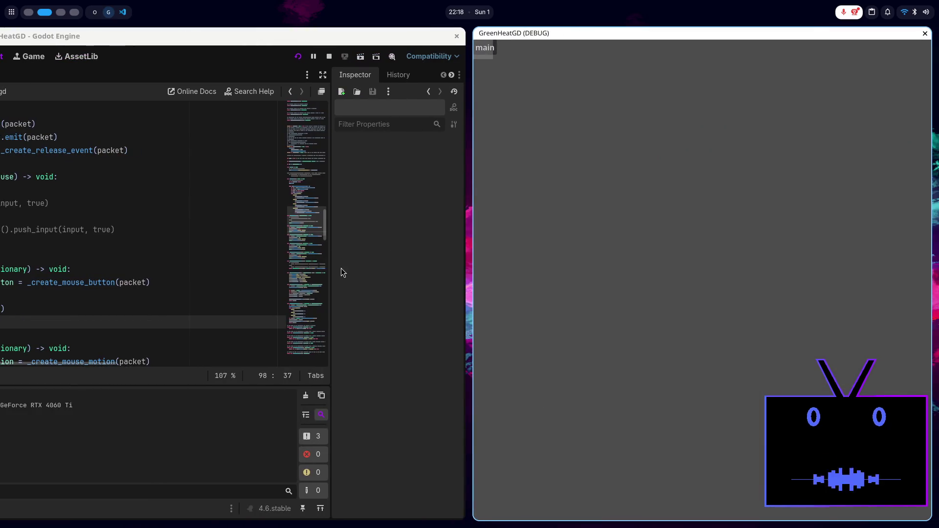
# Send two GreenHeat-o-vision test clicks to the game, then return to GreenHeat.gd's _create_click_event.
pyautogui.press('super+shift+Page_Up')
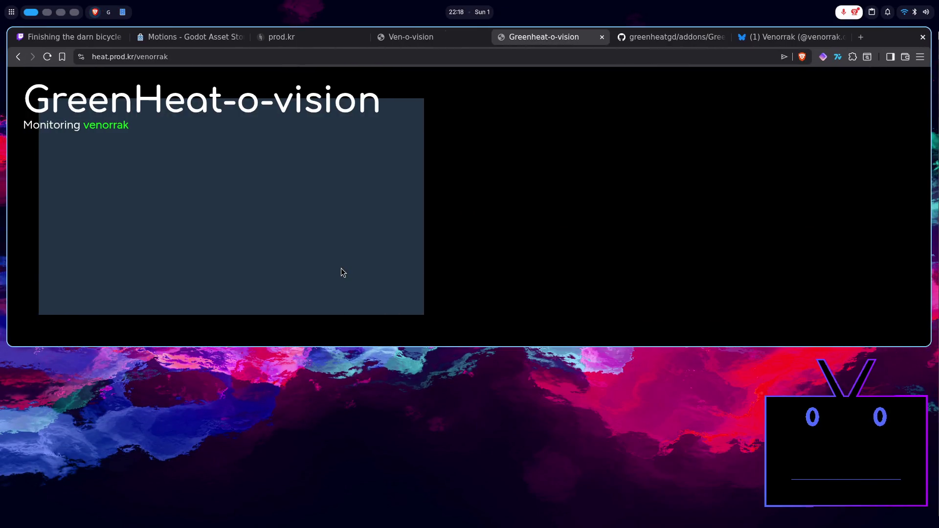
pyautogui.click(43, 110)
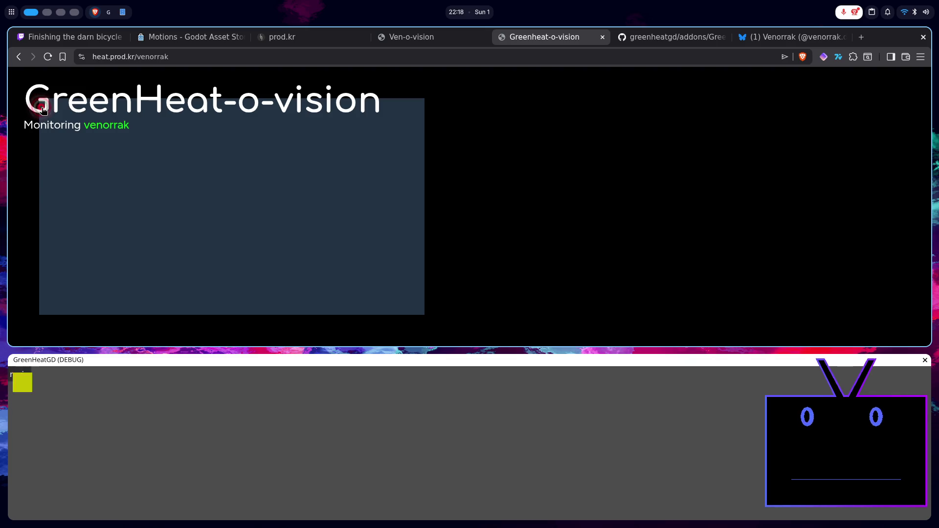
pyautogui.click(43, 110)
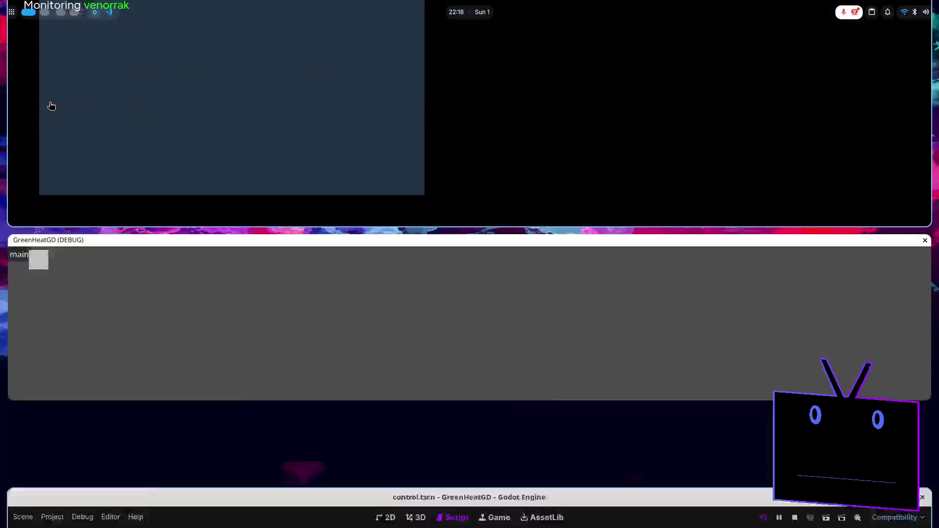
pyautogui.press('super+2')
pyautogui.click(402, 269)
pyautogui.scroll(-5, 481, 297)
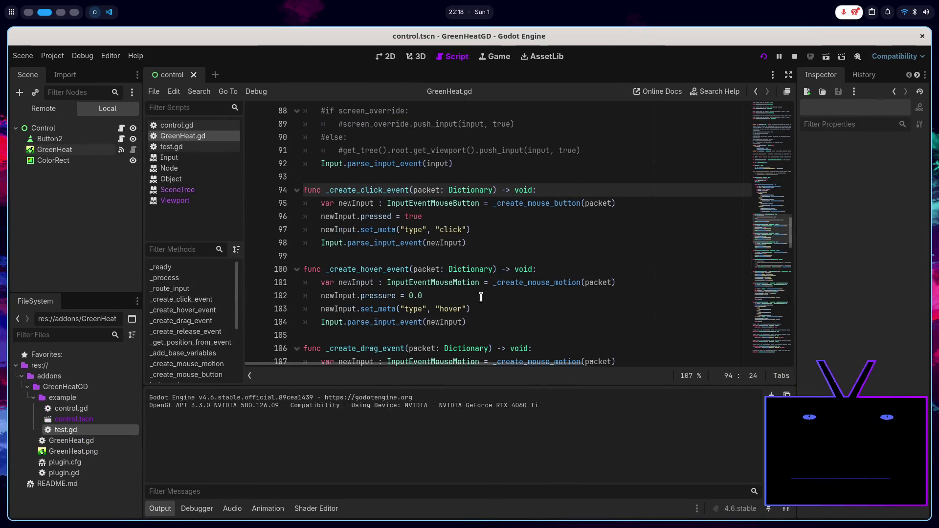
pyautogui.scroll(-1, 481, 298)
pyautogui.scroll(-2, 479, 291)
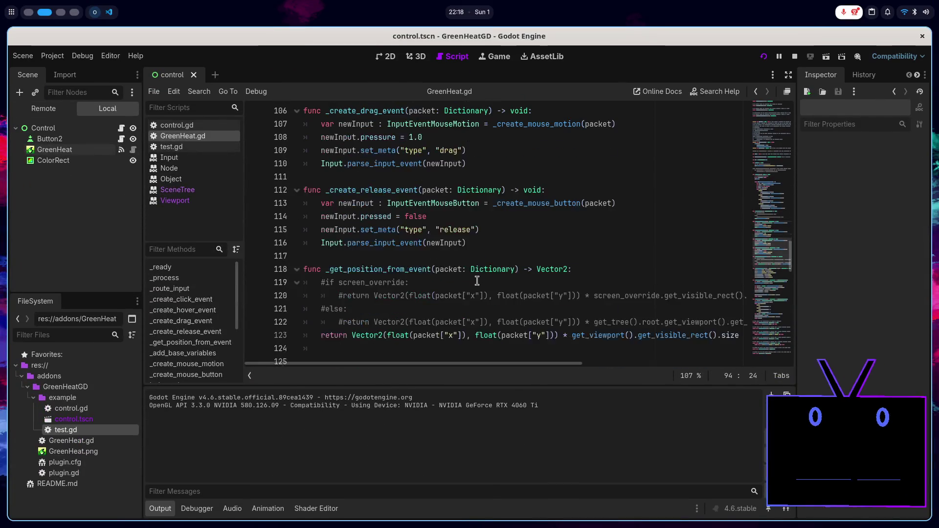
pyautogui.scroll(-2, 478, 281)
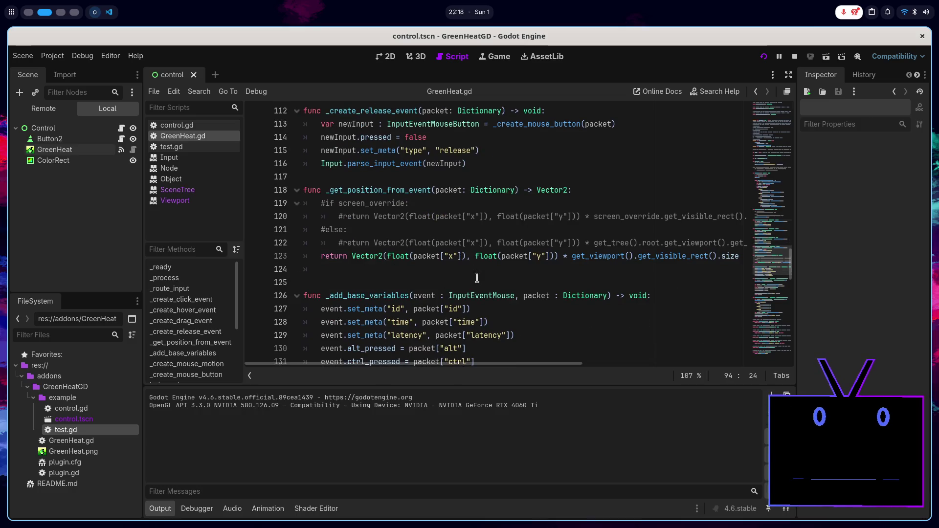
pyautogui.hscroll(5, 477, 277)
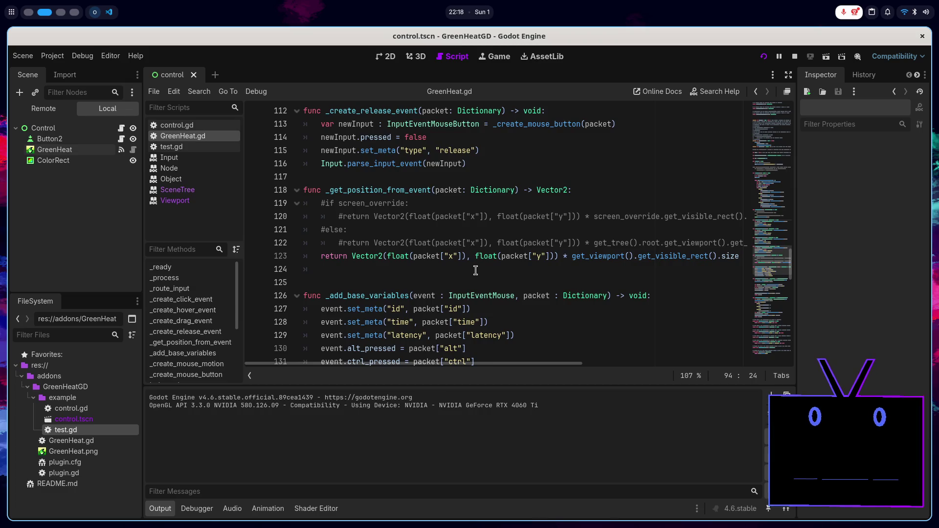
pyautogui.hscroll(10, 476, 271)
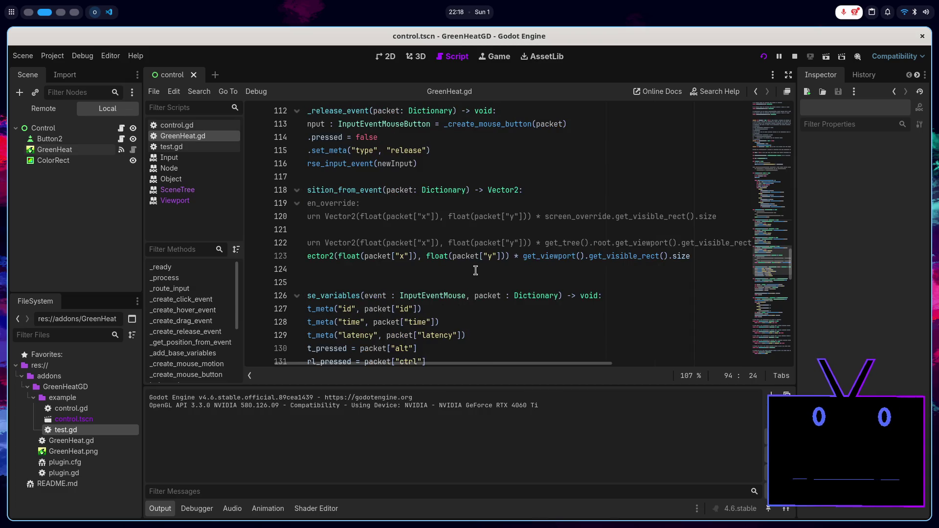
pyautogui.hscroll(-10, 476, 270)
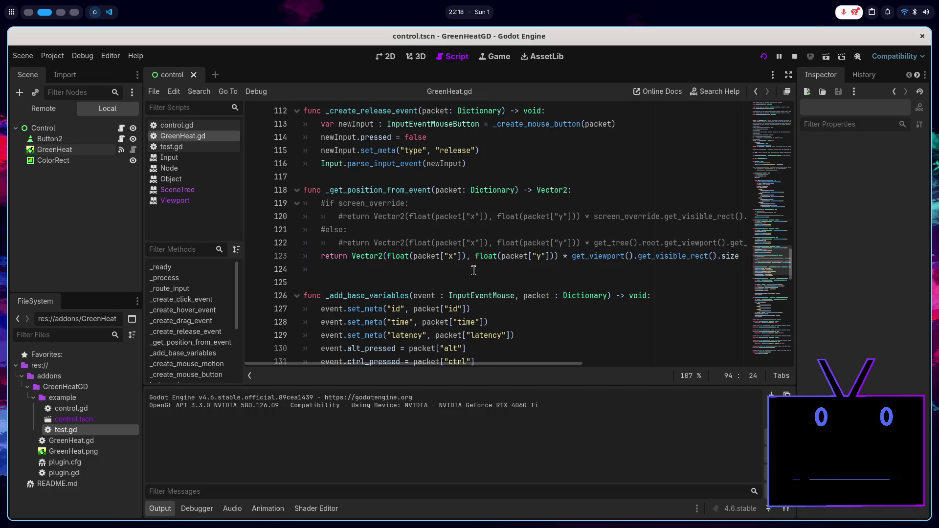
pyautogui.scroll(11, 474, 271)
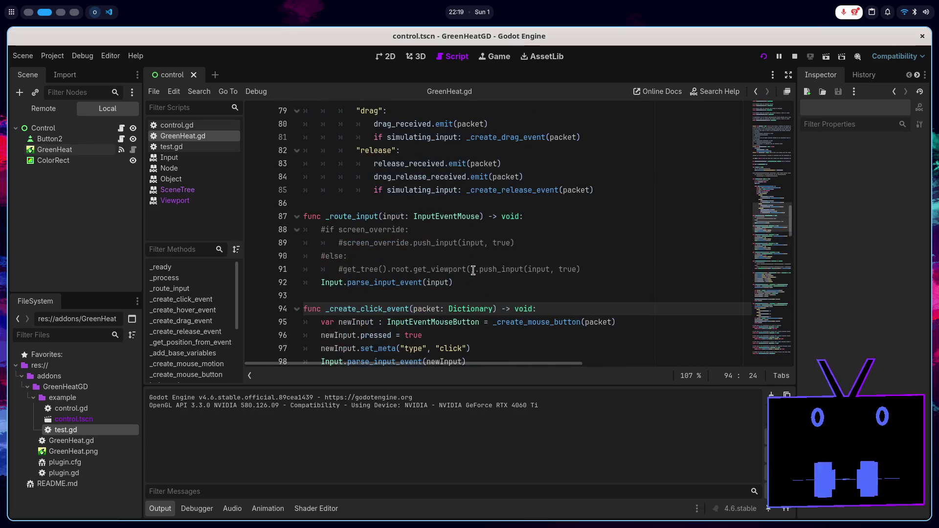
pyautogui.scroll(10, 475, 279)
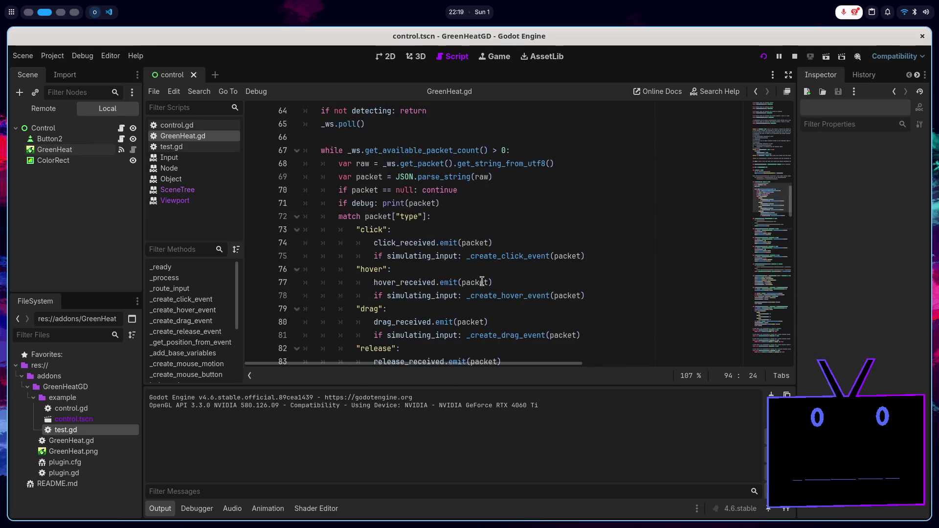
pyautogui.scroll(-4, 432, 318)
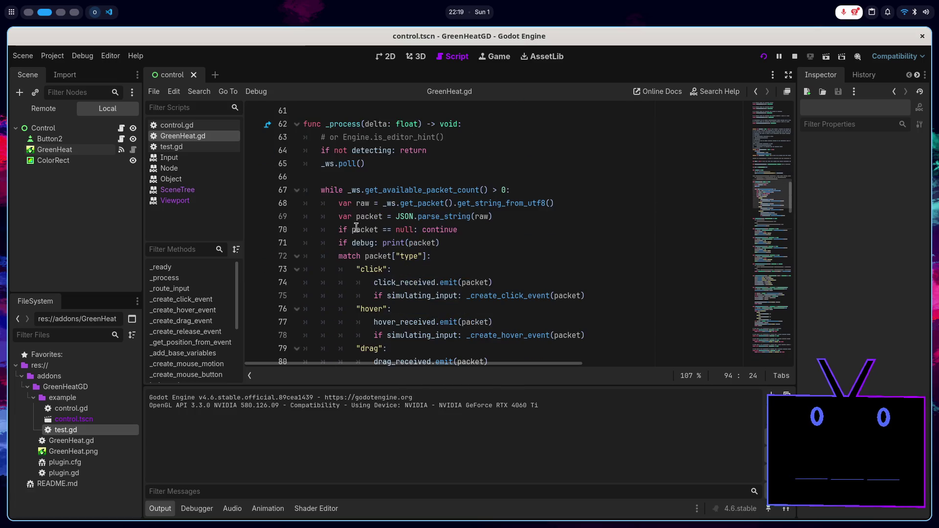
# Fold _process and cut the commented-out _validate_property lines 58–60 from GreenHeat.gd.
pyautogui.click(297, 128)
pyautogui.scroll(4, 367, 220)
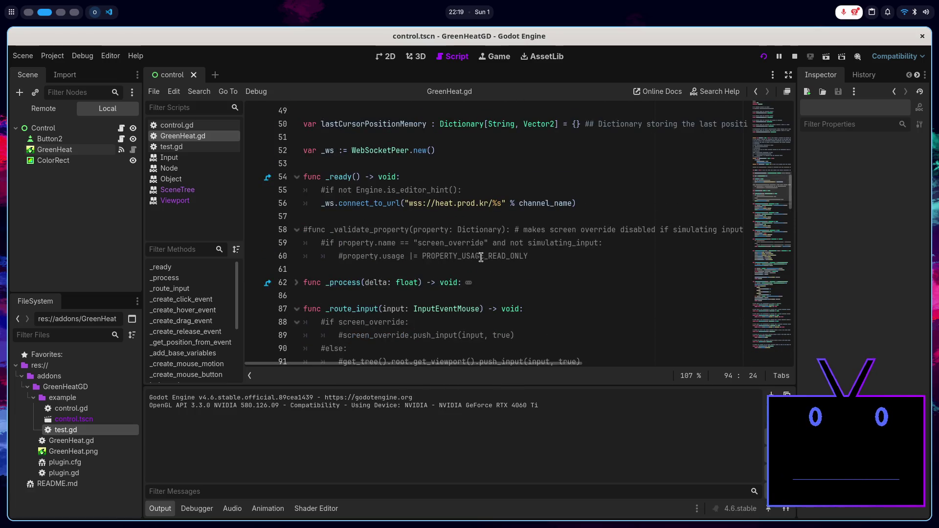
pyautogui.moveTo(536, 259)
pyautogui.mouseDown()
pyautogui.moveTo(323, 243)
pyautogui.moveTo(277, 229)
pyautogui.mouseUp()
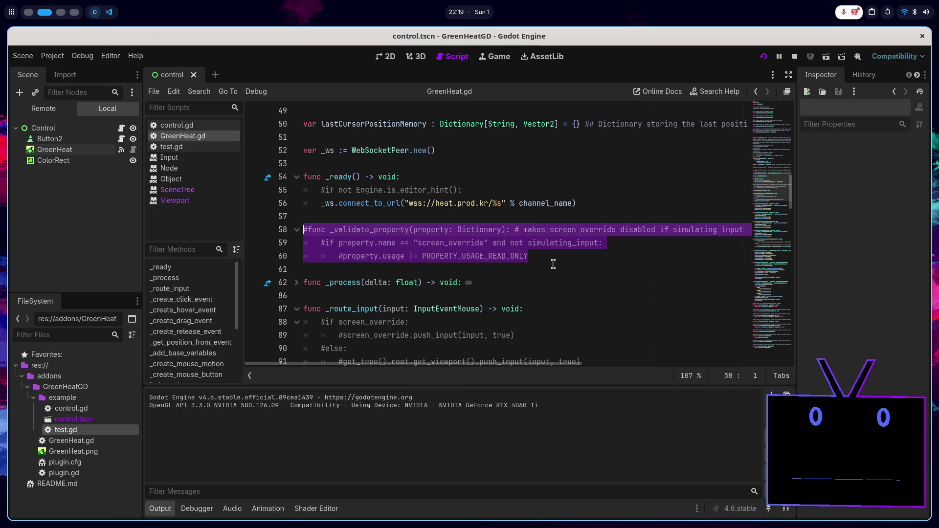
pyautogui.scroll(4, 545, 267)
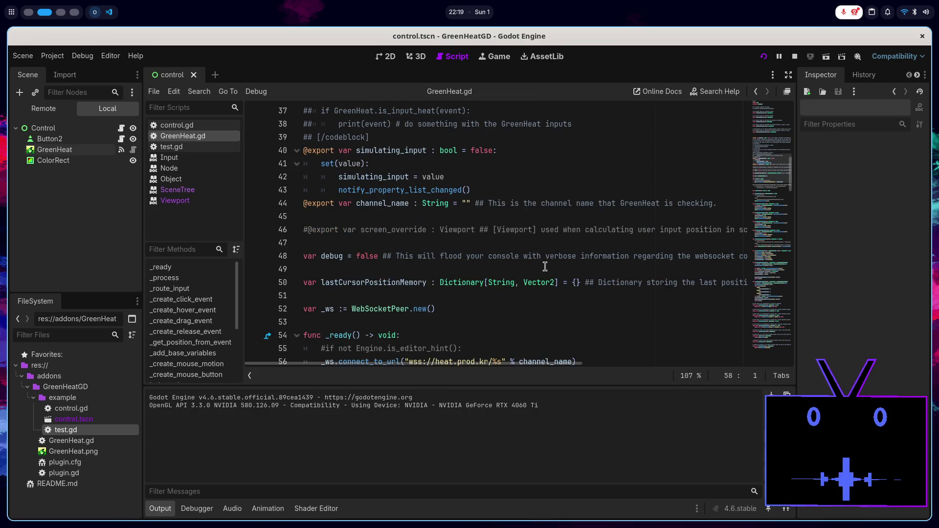
pyautogui.scroll(-1, 545, 267)
pyautogui.doubleClick(402, 190)
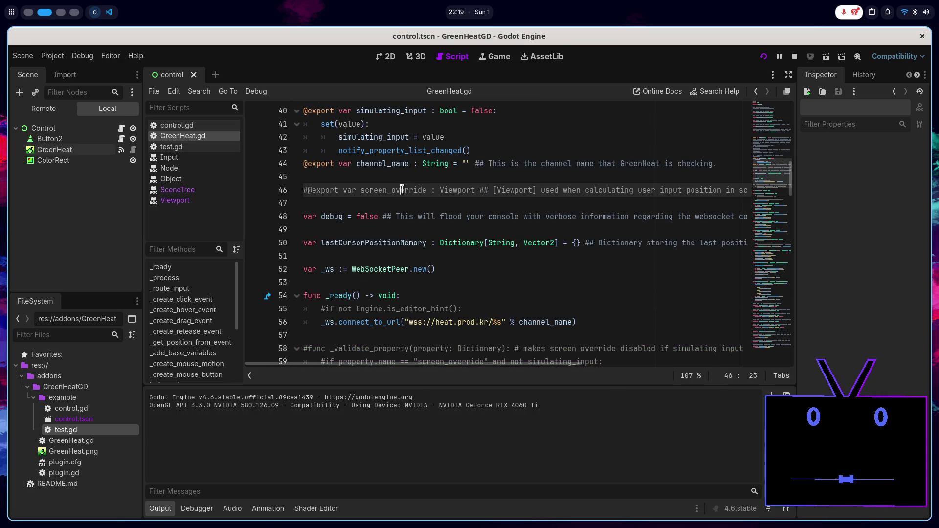
pyautogui.hscroll(5, 429, 211)
pyautogui.hscroll(-5, 428, 212)
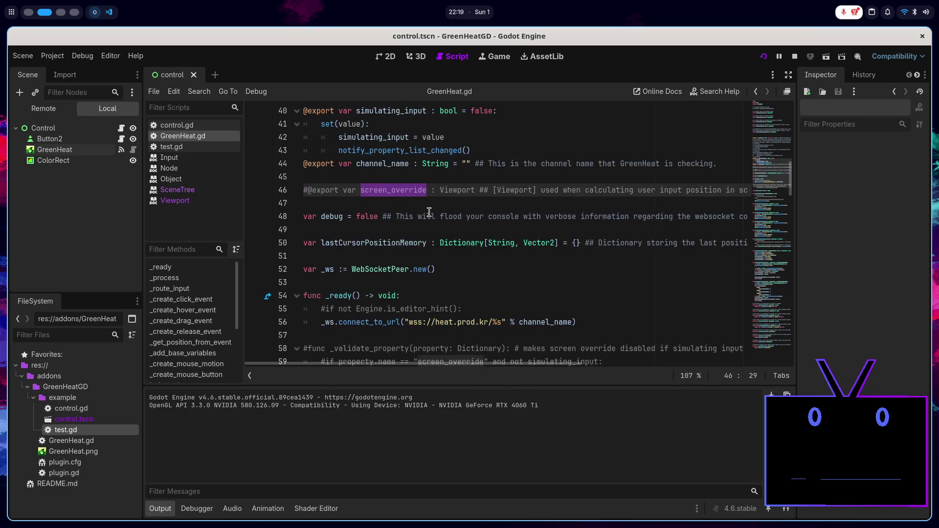
pyautogui.scroll(-2, 429, 213)
pyautogui.moveTo(593, 294); pyautogui.dragTo(308, 273)
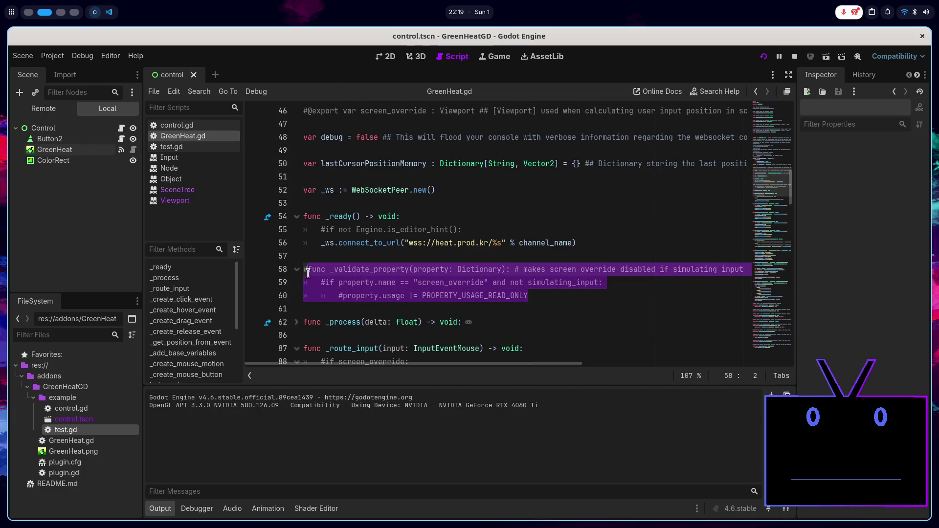
pyautogui.hotkey('ctrl', 'x')
# Paste the block below screen_override, then undo it so the block stays deleted.
pyautogui.scroll(2, 332, 245)
pyautogui.click(354, 203)
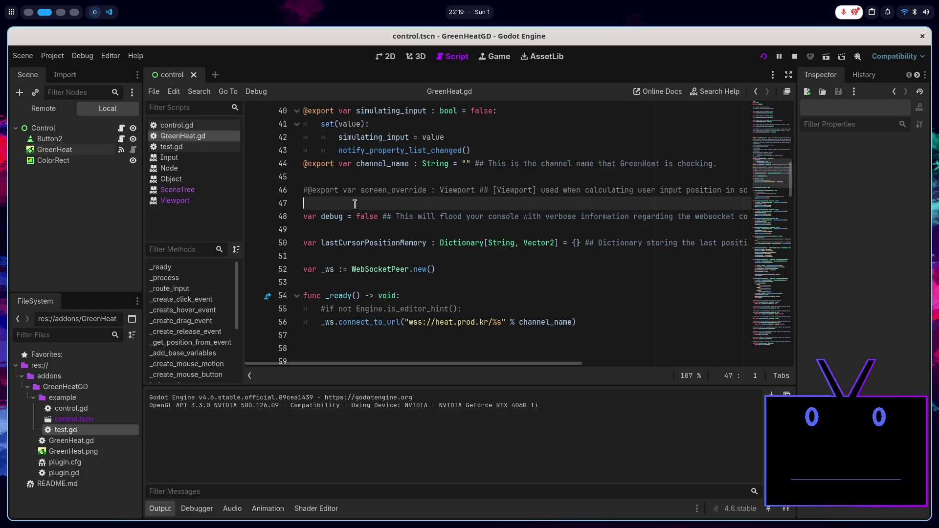
pyautogui.press('Return')
pyautogui.press('Return')
pyautogui.hotkey('ctrl', 'v')
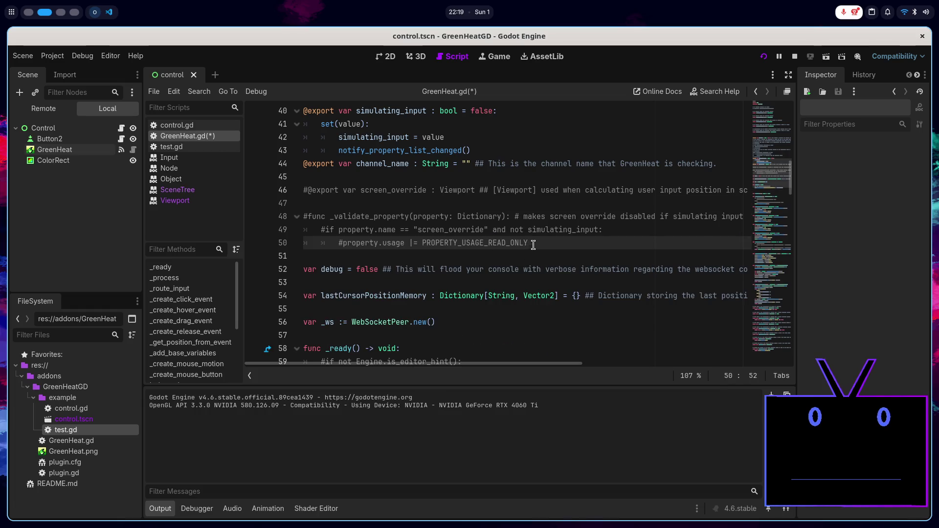
pyautogui.moveTo(533, 243); pyautogui.dragTo(303, 190)
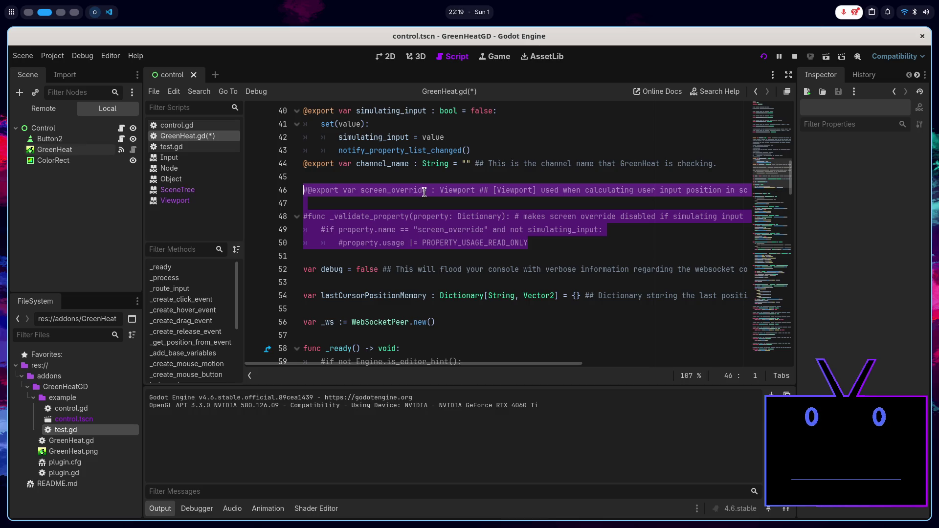
pyautogui.hotkey('ctrl', 'z')
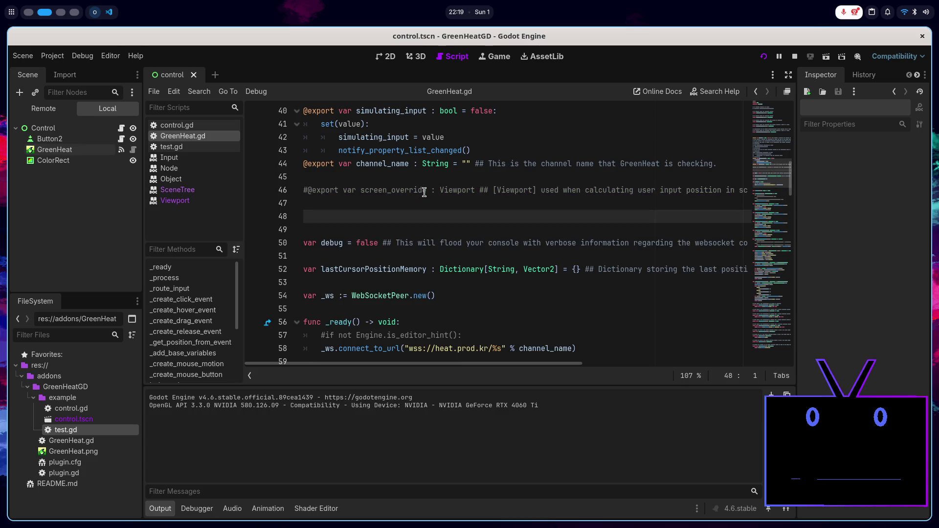
pyautogui.scroll(3, 389, 169)
pyautogui.hotkey('alt', 'Tab')
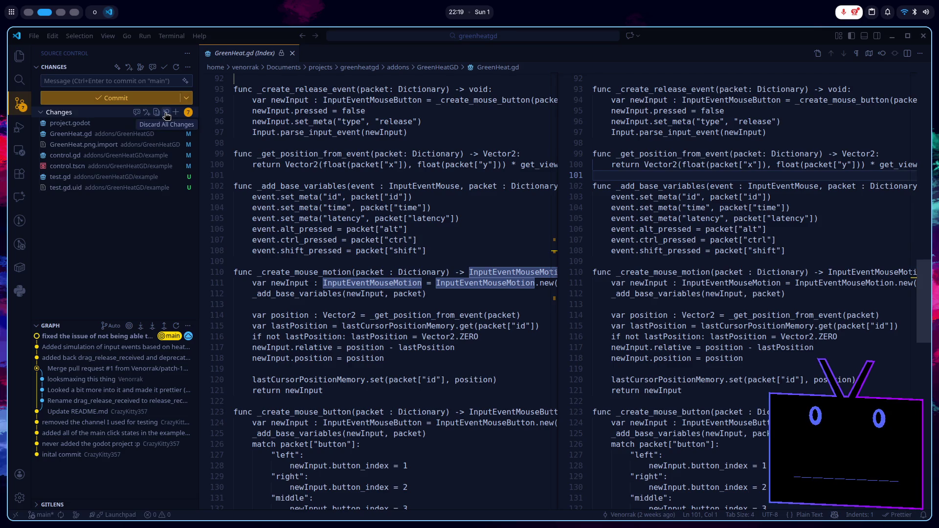
# Quit the Godot editor with Stop & Quit, ending the running project.
pyautogui.hotkey('alt', 'Tab')
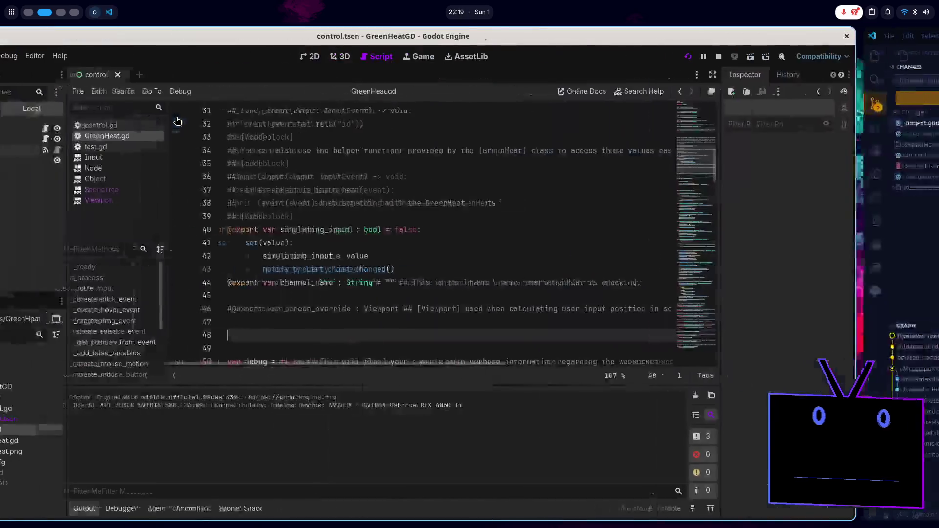
pyautogui.hotkey('ctrl', 'q')
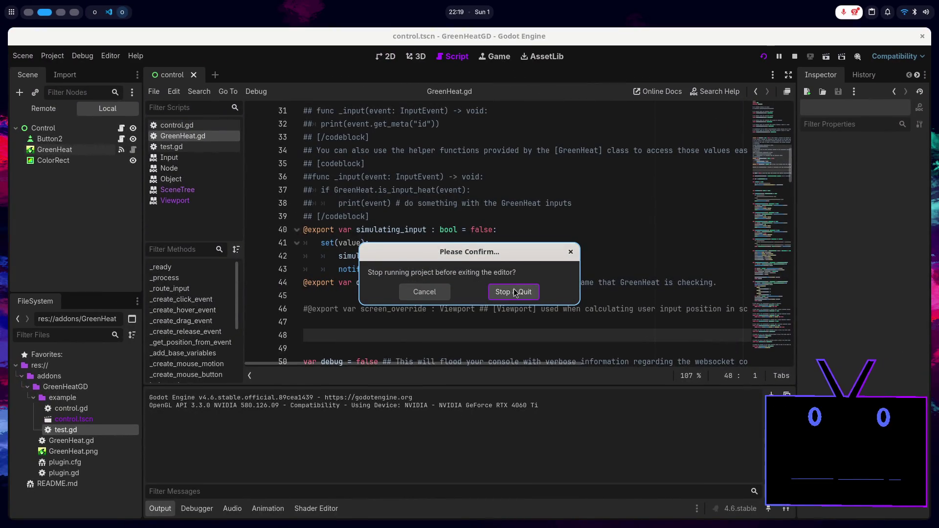
pyautogui.click(514, 293)
# View the test.gd, control.tscn and GreenHeat.gd diffs in VS Code Source Control.
pyautogui.moveTo(166, 116)
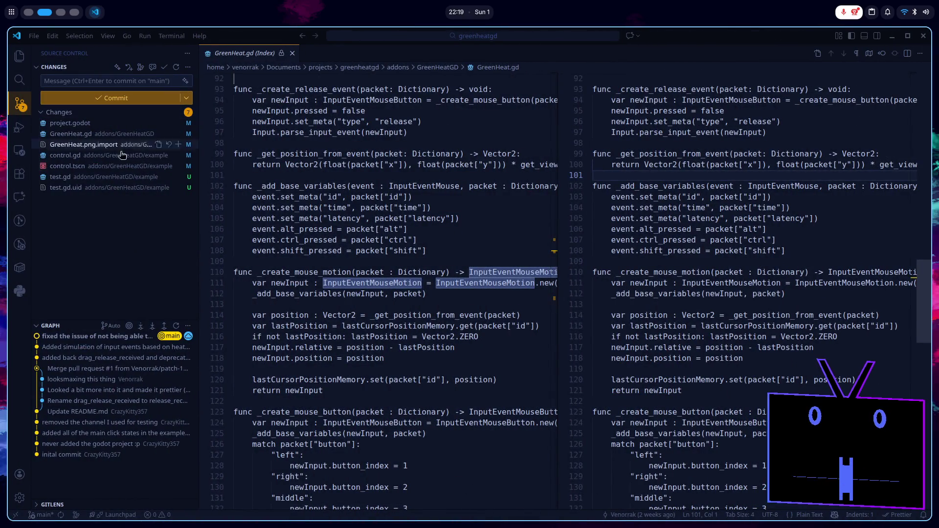
pyautogui.click(73, 177)
pyautogui.click(75, 166)
pyautogui.click(73, 133)
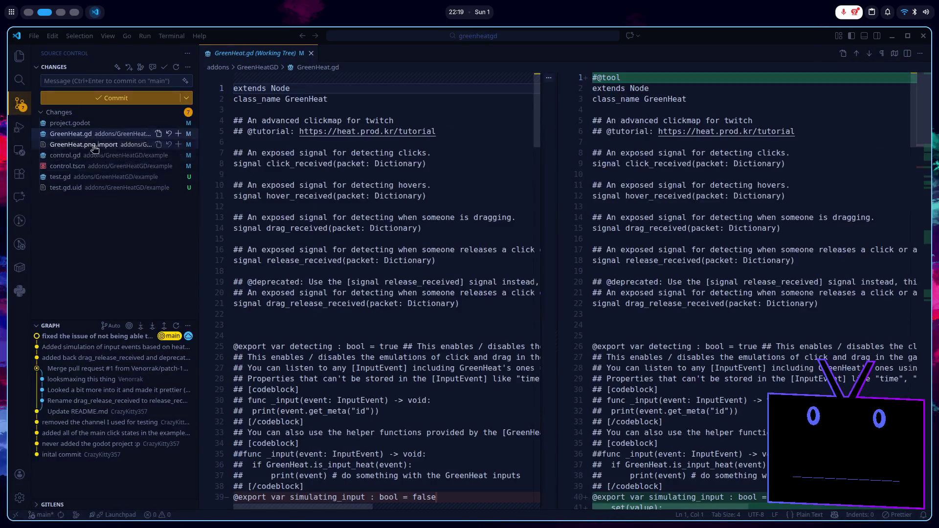
pyautogui.scroll(-10, 407, 314)
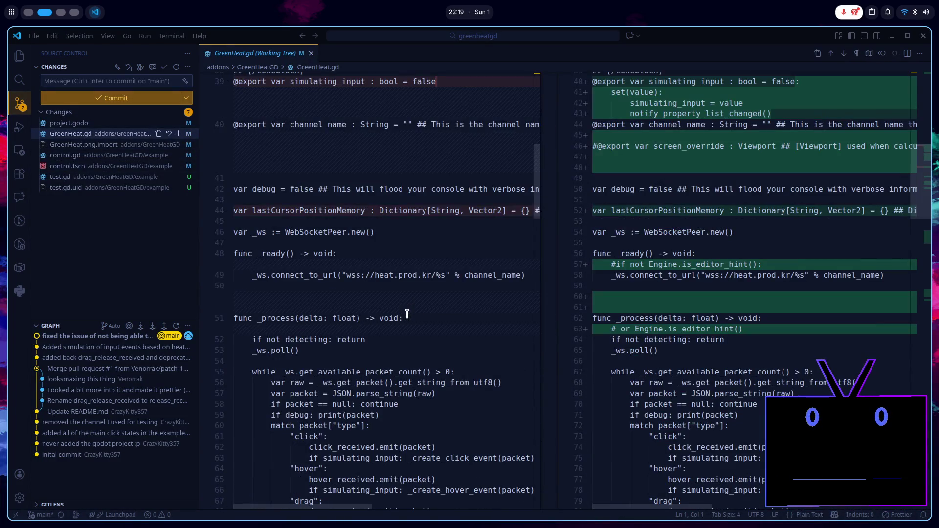
# Discard all changes to the 5 tracked files, keeping untracked ones.
pyautogui.scroll(2, 407, 314)
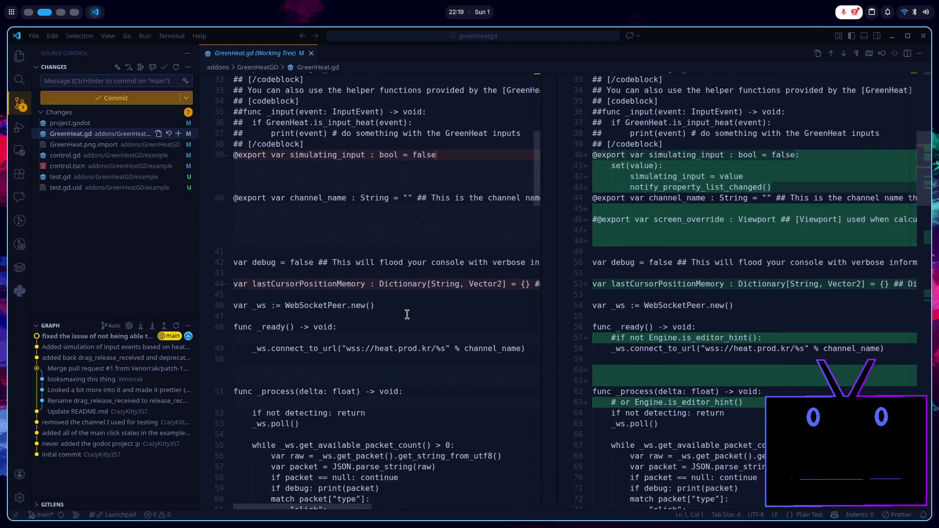
pyautogui.scroll(-20, 407, 314)
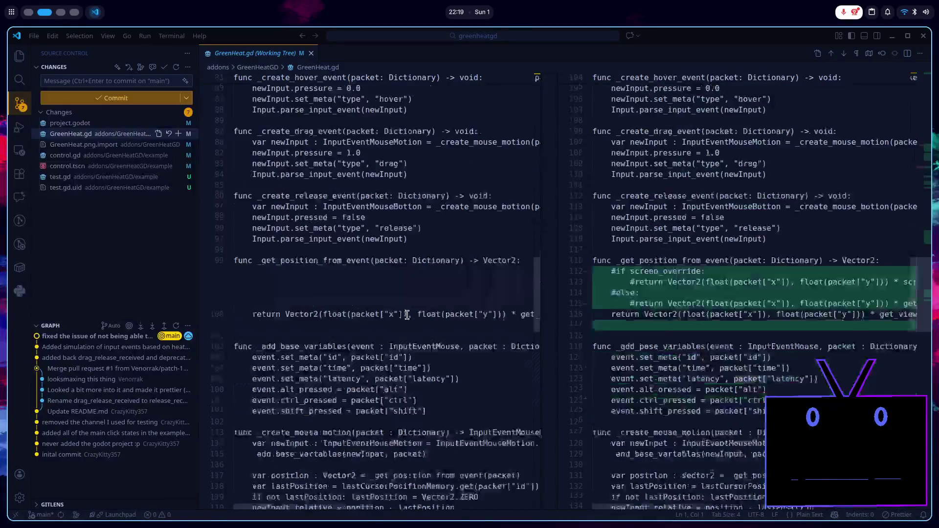
pyautogui.click(169, 134)
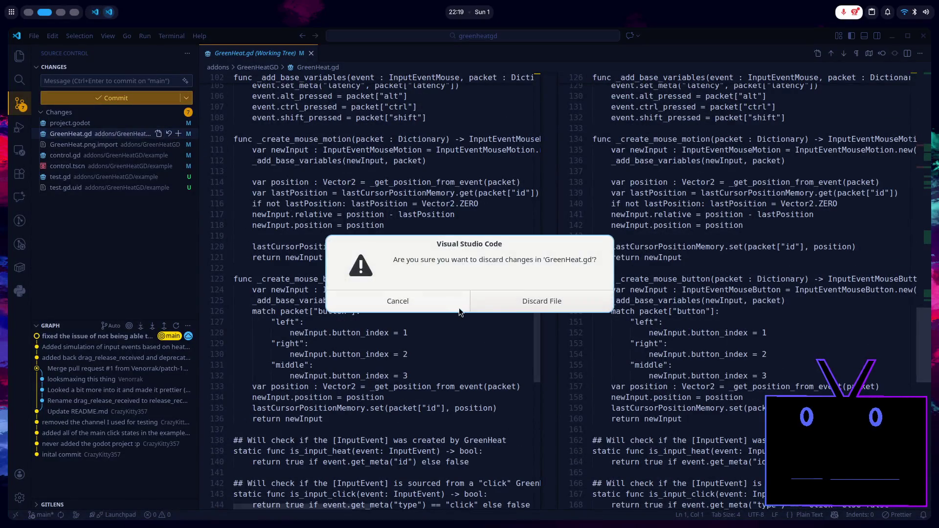
pyautogui.click(445, 309)
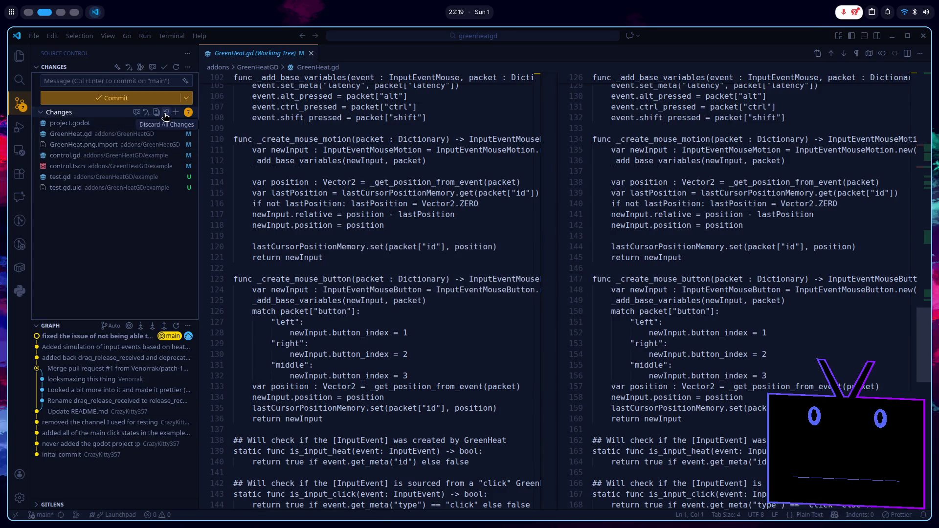
pyautogui.click(165, 113)
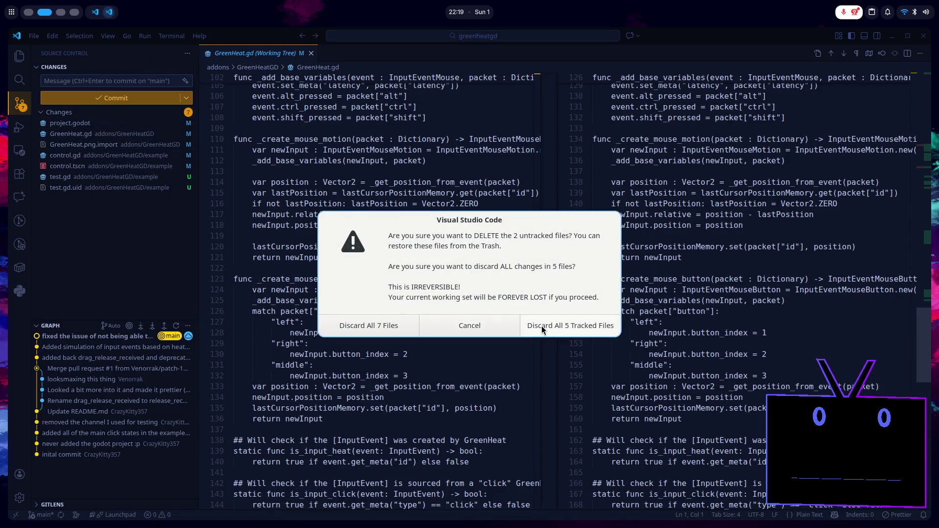
pyautogui.click(534, 326)
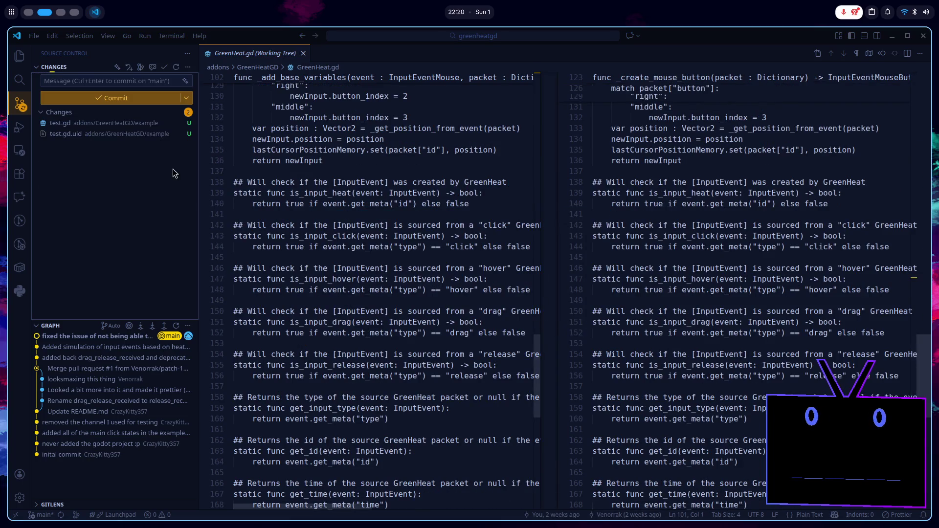
# Delete the untracked test.gd and test.gd.uid files to the trash.
pyautogui.click(137, 124)
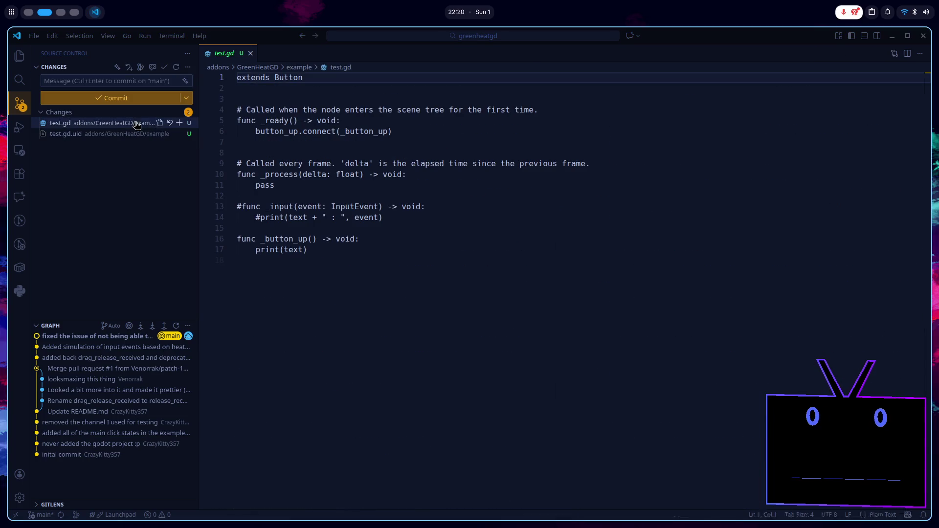
pyautogui.click(168, 126)
pyautogui.click(571, 307)
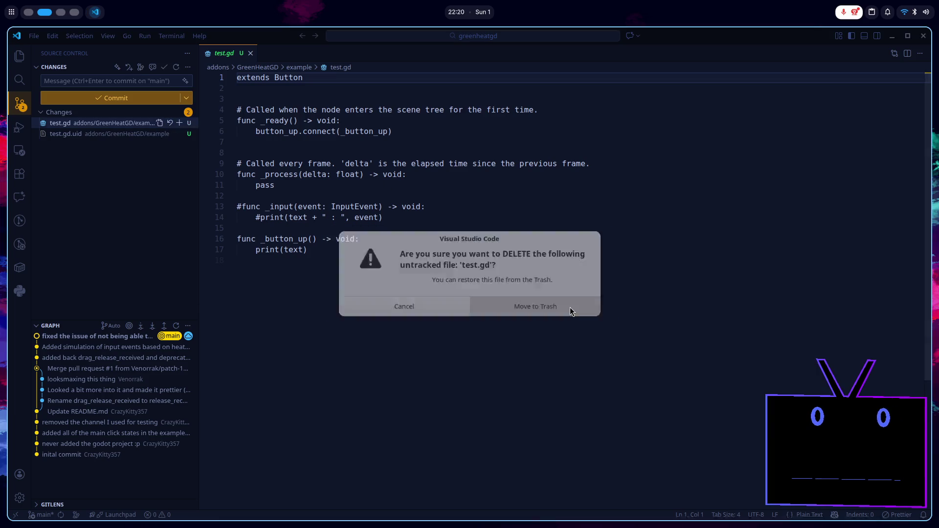
pyautogui.click(171, 126)
pyautogui.click(539, 308)
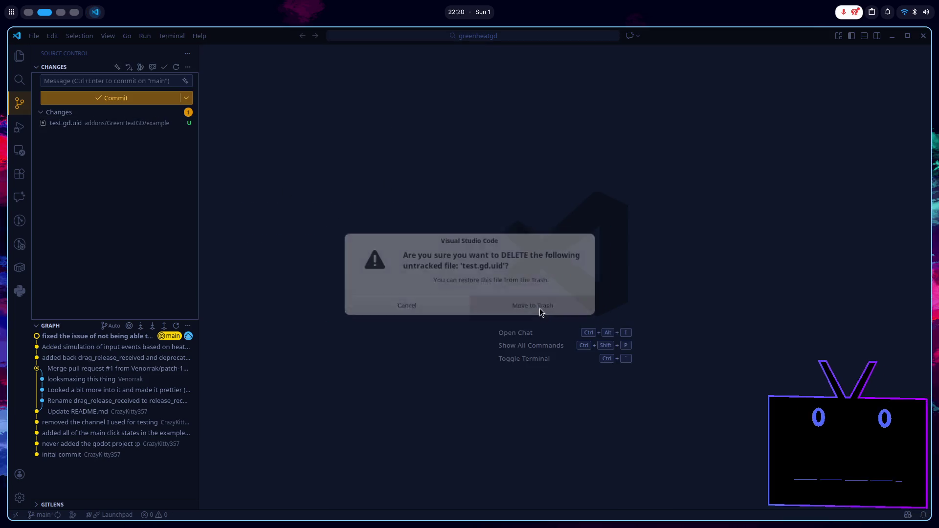
# Launch the Godot project launcher from the application menu.
pyautogui.press('super')
pyautogui.write('godot')
pyautogui.press('Return')
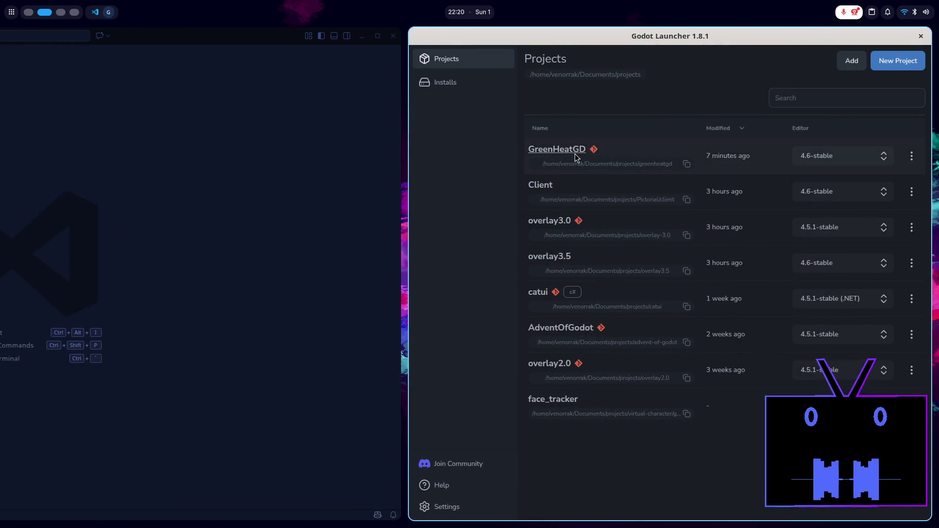
# Open the GreenHeatGD project in the 2D view and select the GreenHeat node.
pyautogui.click(575, 153)
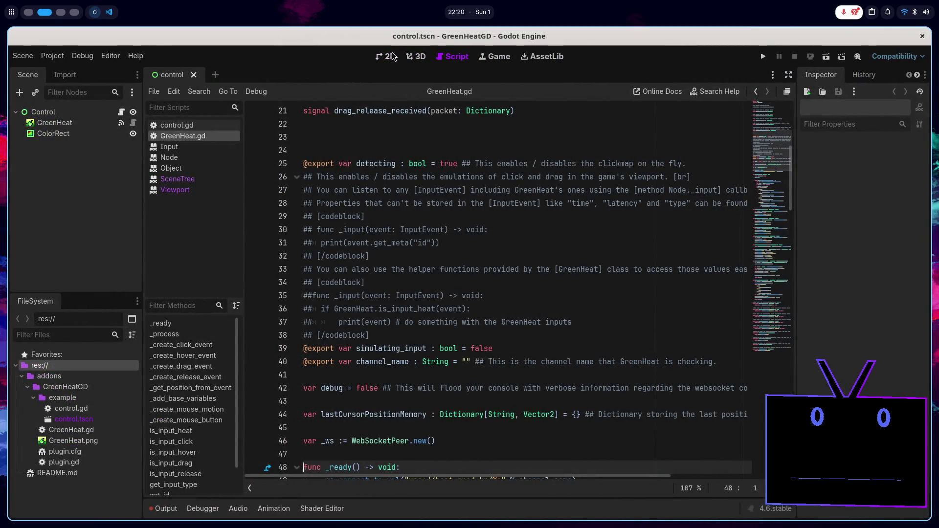
pyautogui.click(392, 56)
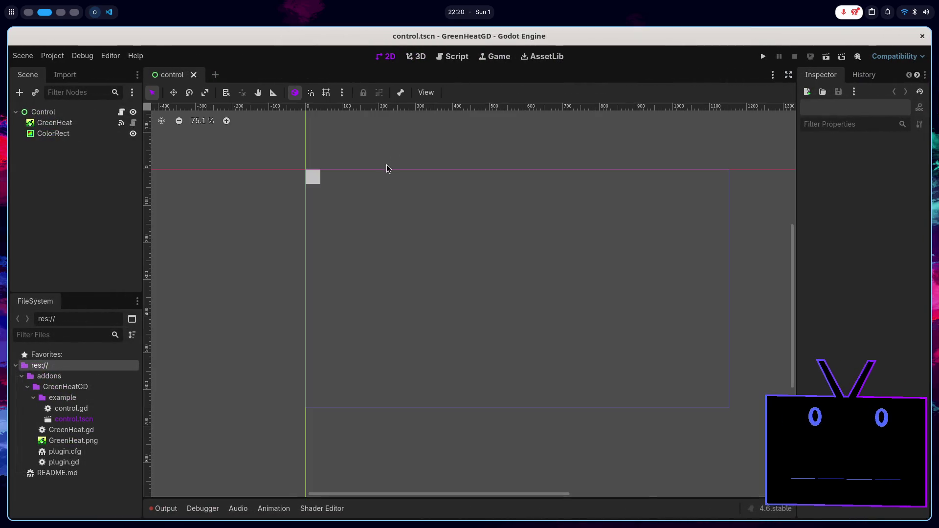
pyautogui.click(78, 112)
pyautogui.click(68, 123)
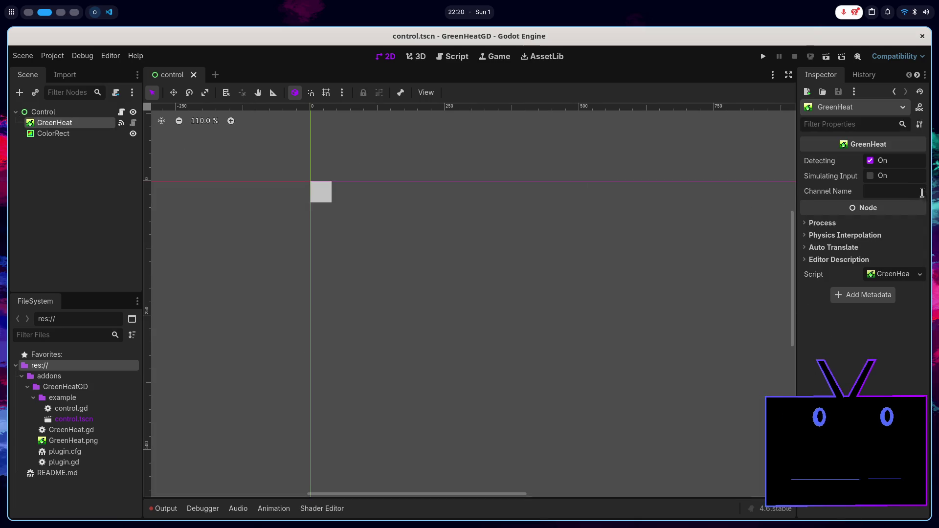
# Enter a channel name for GreenHeat, turn on Simulating Input, and save the scene.
pyautogui.click(922, 192)
pyautogui.write('venorrak')
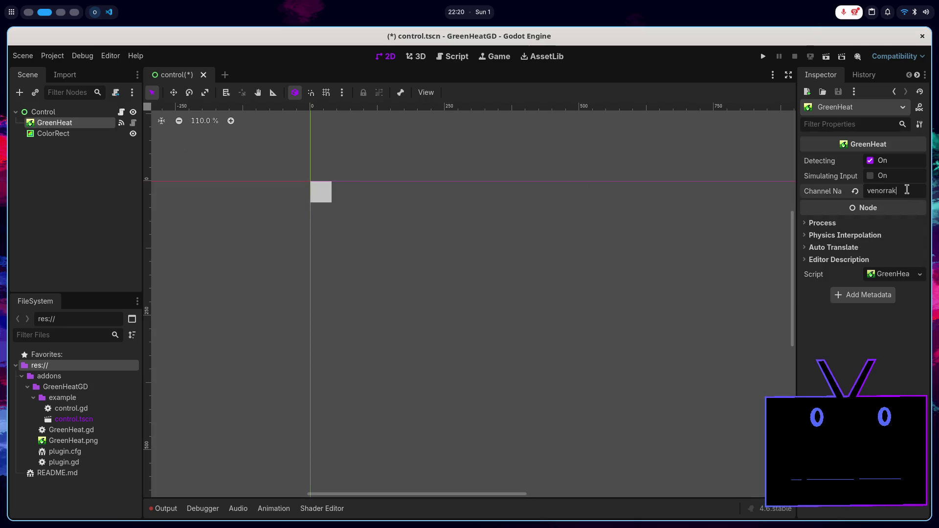
pyautogui.click(871, 176)
pyautogui.hotkey('ctrl', 's')
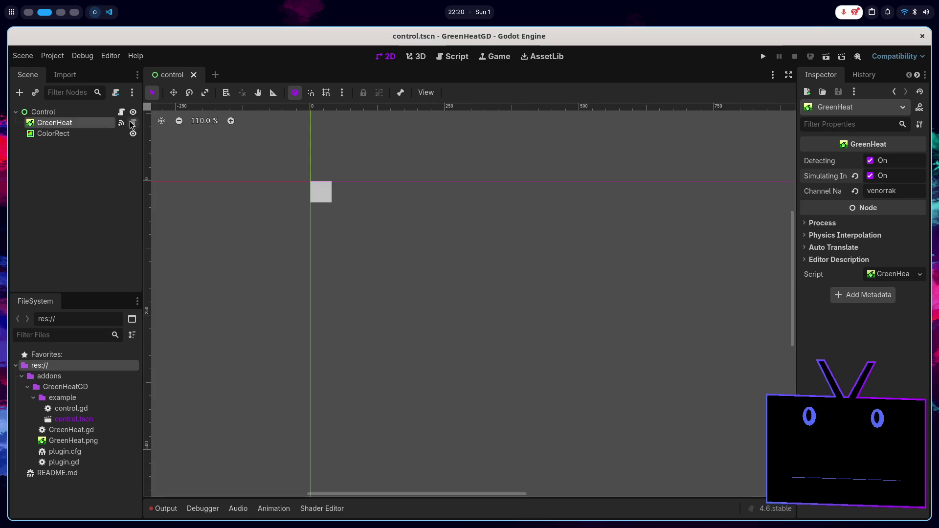
pyautogui.click(132, 123)
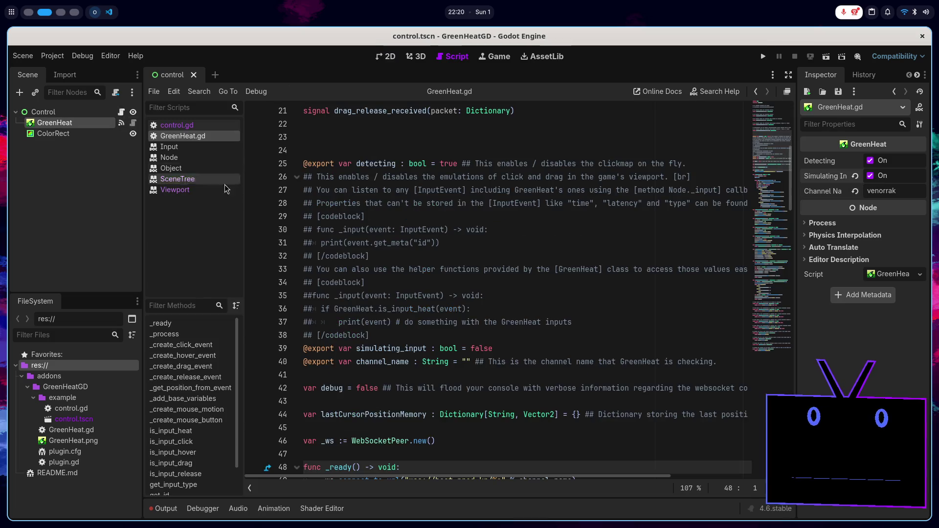
pyautogui.scroll(6, 344, 293)
pyautogui.click(344, 370)
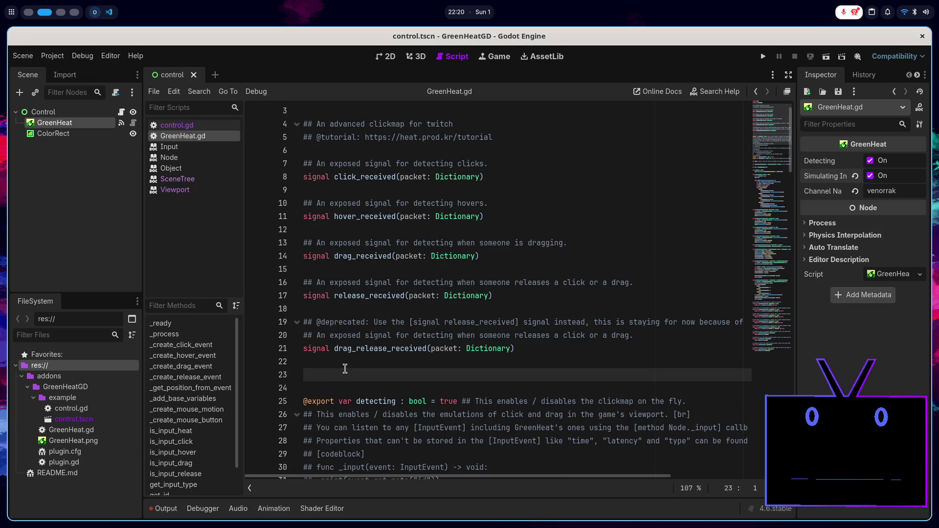
# Add a new Button node under Control.
pyautogui.hotkey('ctrl', 's')
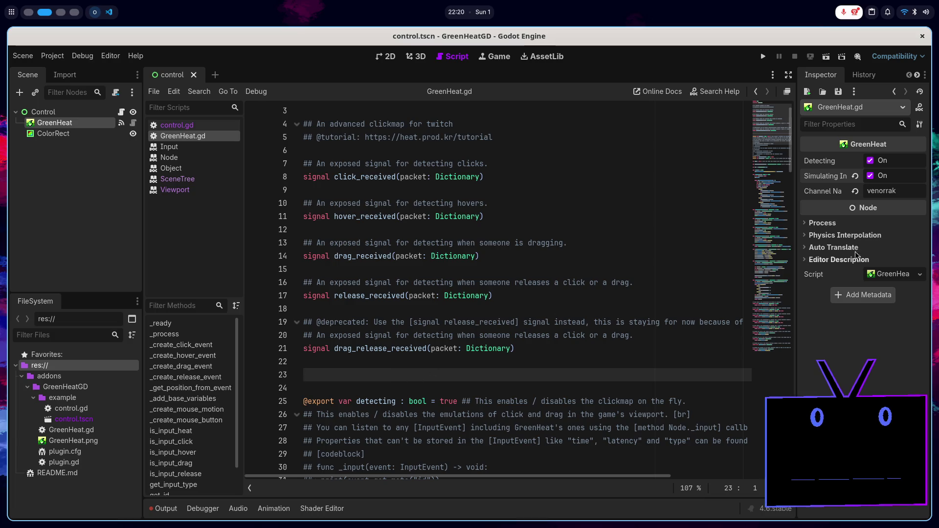
pyautogui.scroll(-5, 552, 336)
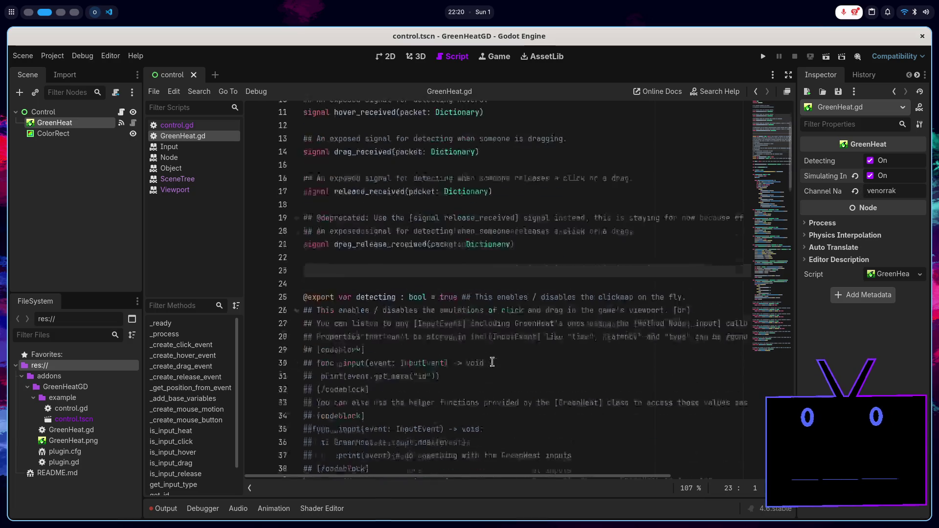
pyautogui.scroll(4, 584, 289)
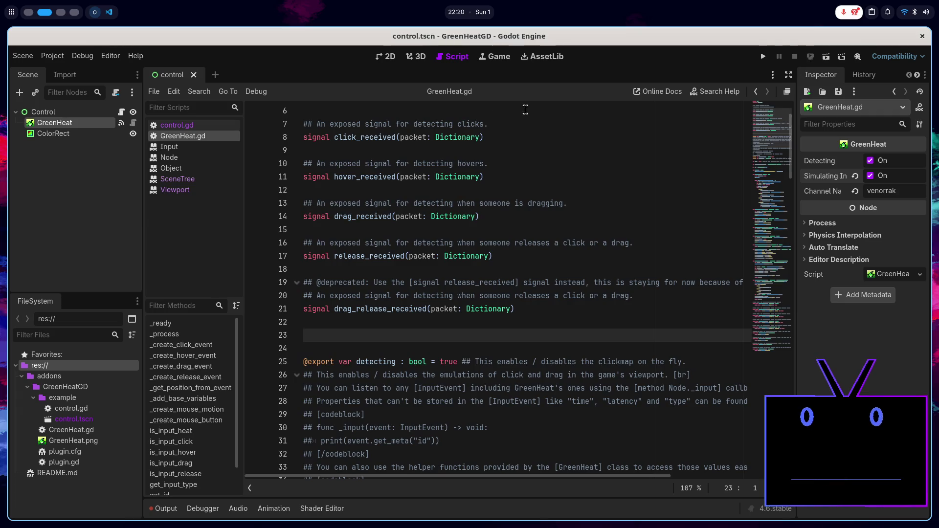
pyautogui.click(43, 112)
pyautogui.click(19, 92)
pyautogui.write('but')
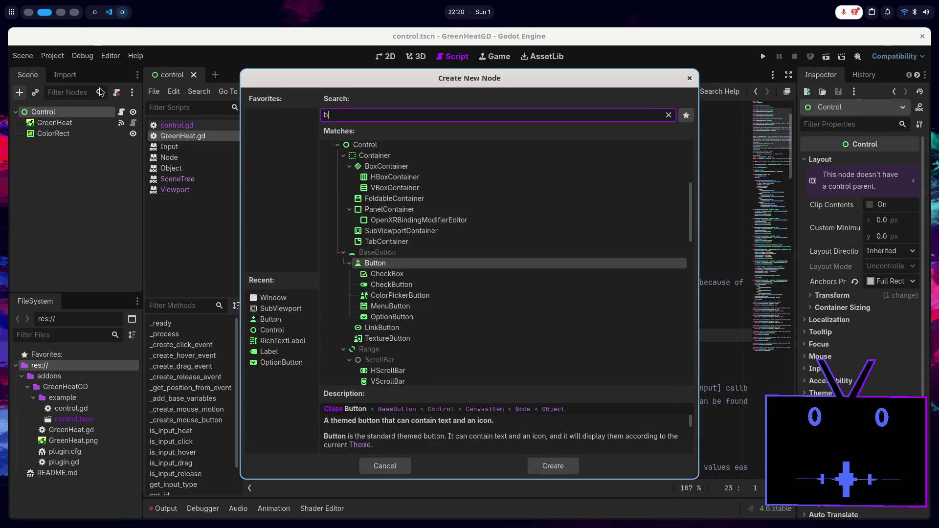
pyautogui.press('Return')
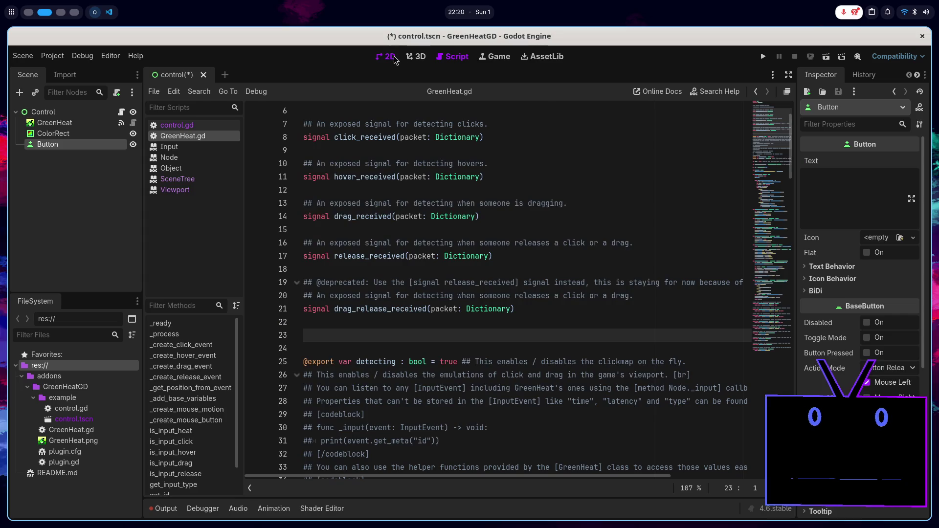
# Label the button TEST, move it to mid-canvas, save, and run the game.
pyautogui.click(391, 57)
pyautogui.click(838, 195)
pyautogui.write('TE')
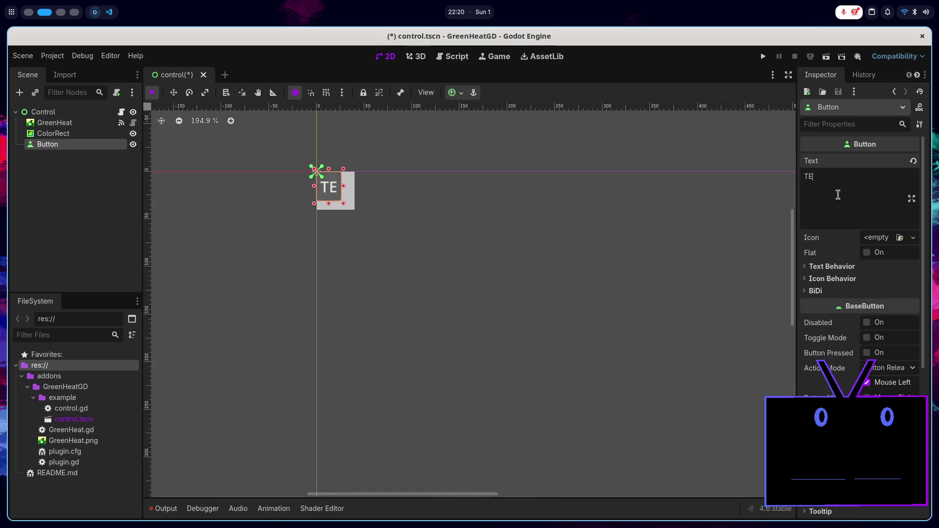
pyautogui.write('ST')
pyautogui.moveTo(358, 196)
pyautogui.mouseDown()
pyautogui.moveTo(737, 354)
pyautogui.moveTo(621, 356)
pyautogui.mouseUp()
pyautogui.scroll(-8, 543, 312)
pyautogui.scroll(4, 662, 362)
pyautogui.hotkey('ctrl', 's')
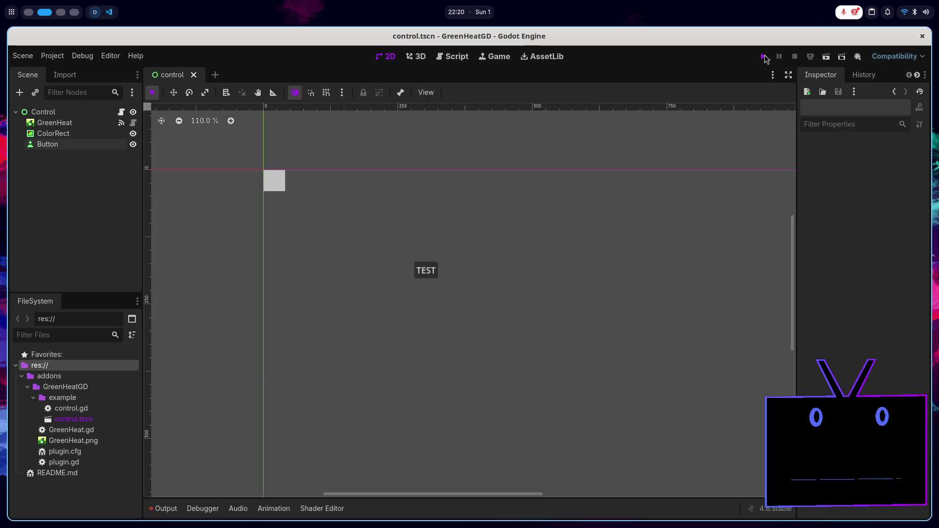
pyautogui.click(764, 57)
# Tile the browser above the game and send five GreenHeat-o-vision clicks onto the TEST button.
pyautogui.press('super+ctrl+Page_Up')
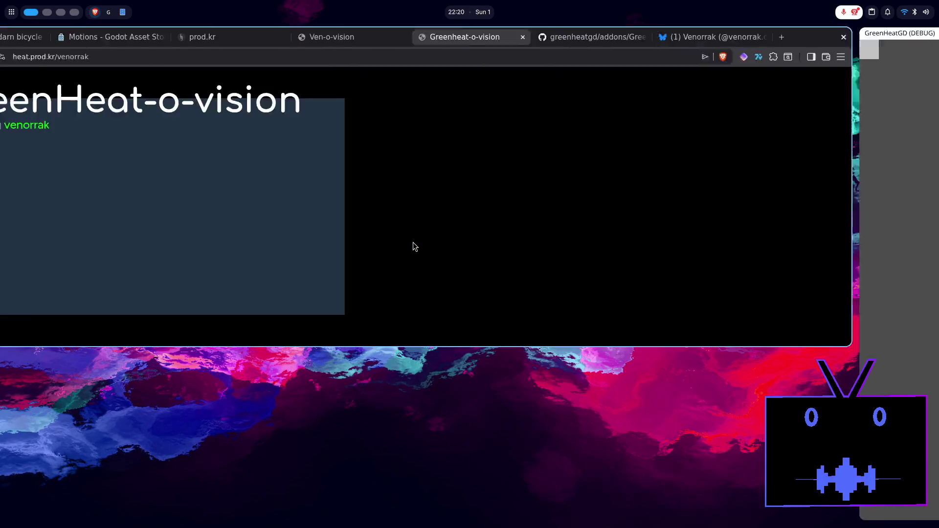
pyautogui.press('super+i')
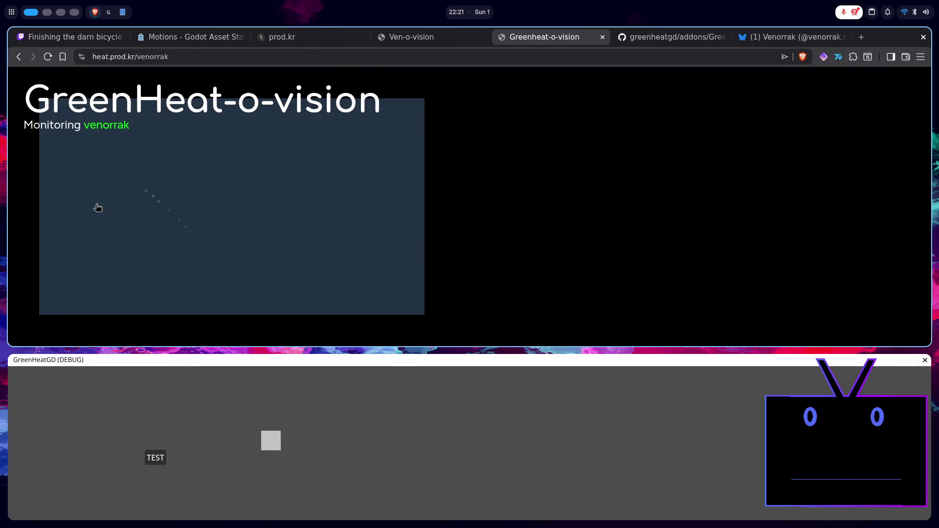
pyautogui.click(107, 224)
pyautogui.click(99, 225)
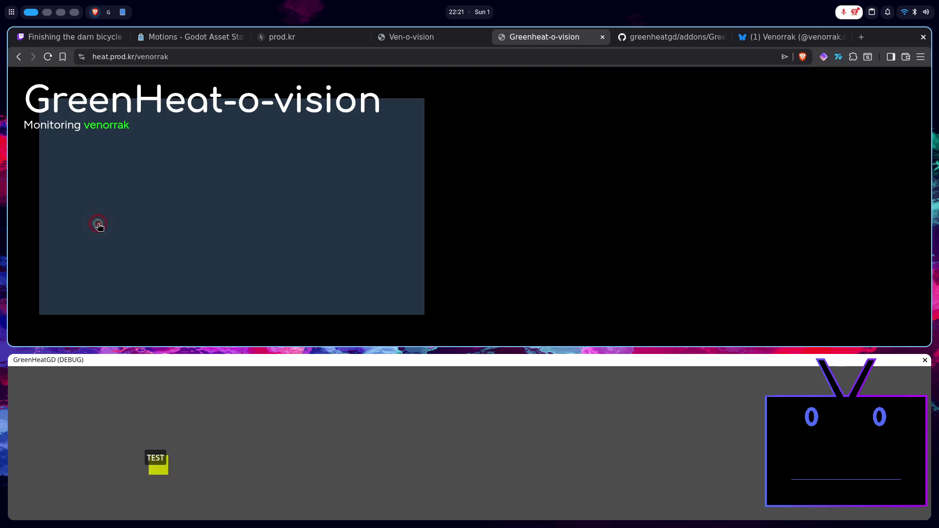
pyautogui.click(99, 225)
pyautogui.click(101, 226)
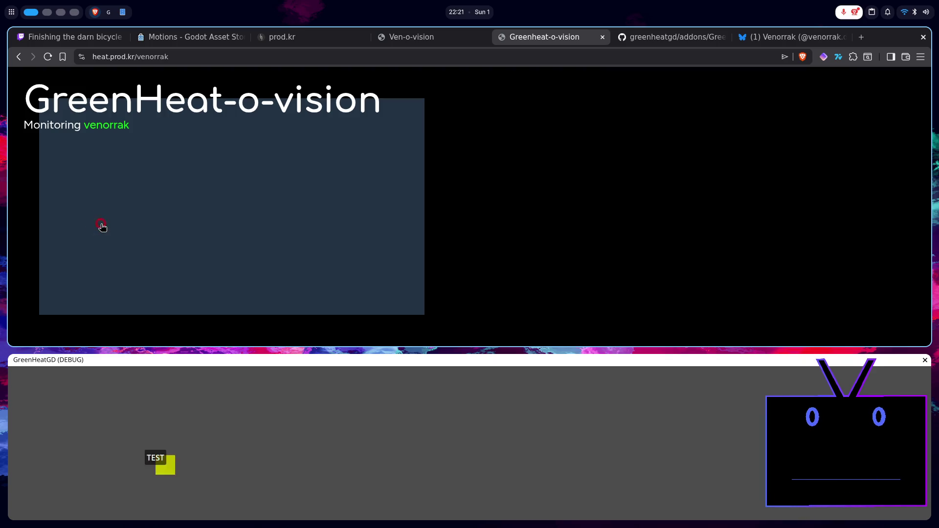
pyautogui.click(102, 226)
# Stop the running game in Godot and return to the GreenHeat script.
pyautogui.press('super+2')
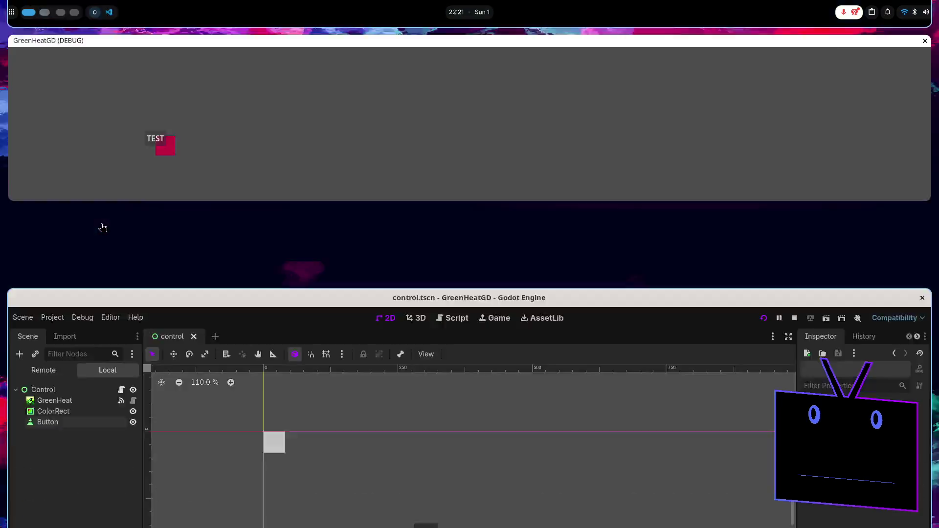
pyautogui.click(794, 56)
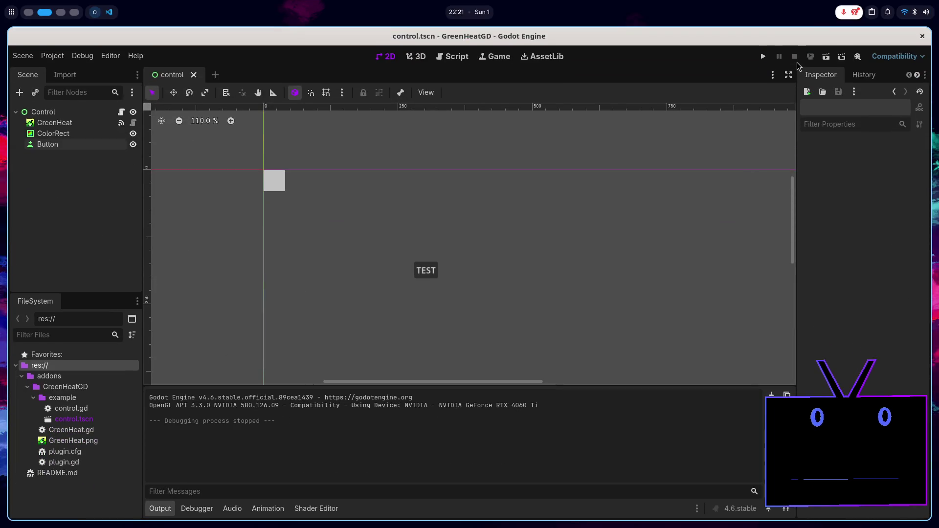
pyautogui.click(121, 123)
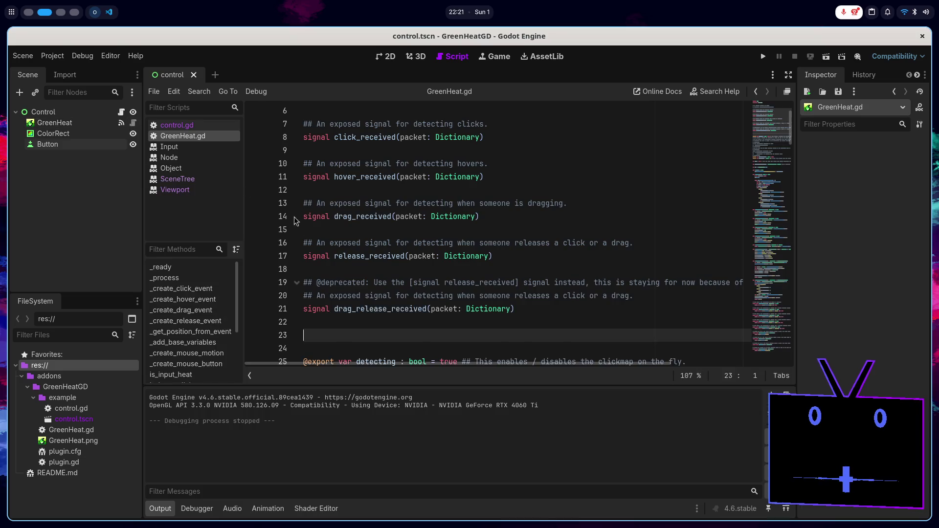
pyautogui.scroll(1, 339, 237)
pyautogui.scroll(-6, 337, 236)
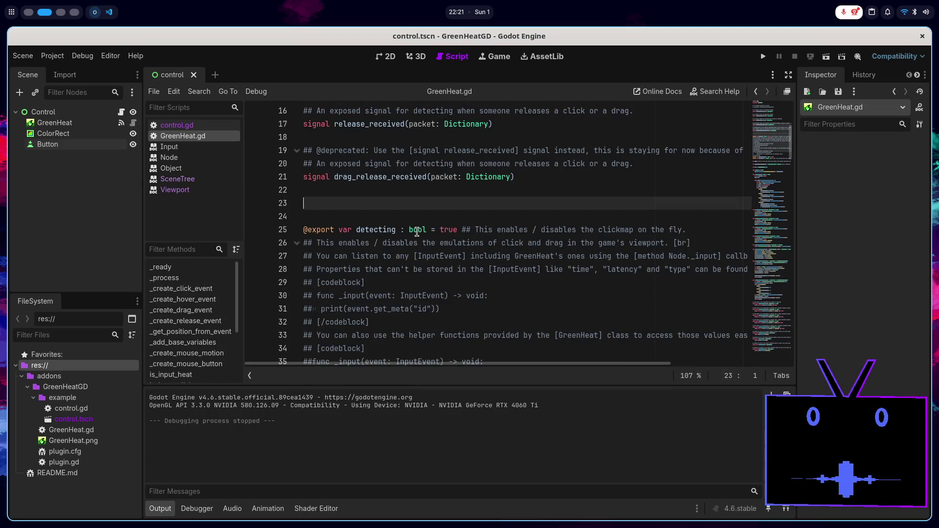
pyautogui.scroll(-3, 403, 236)
pyautogui.click(396, 243)
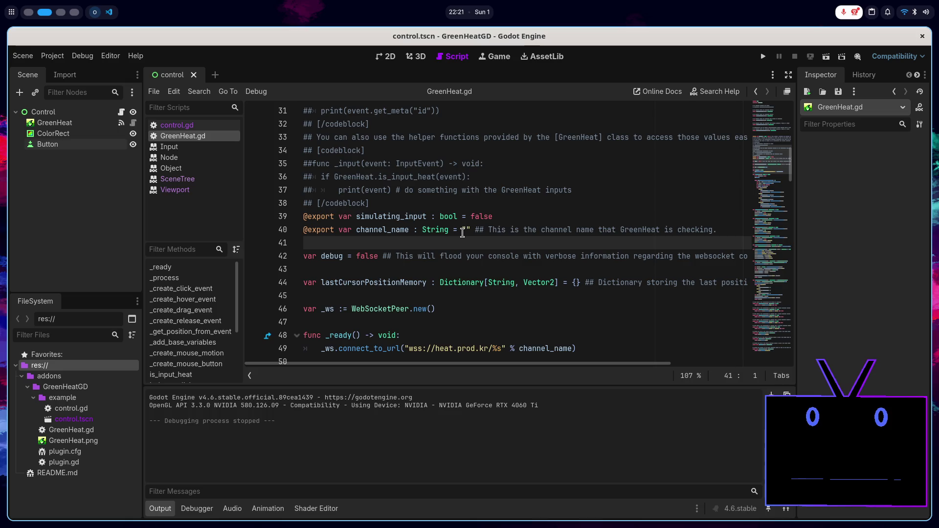
pyautogui.press('Return')
pyautogui.write('@')
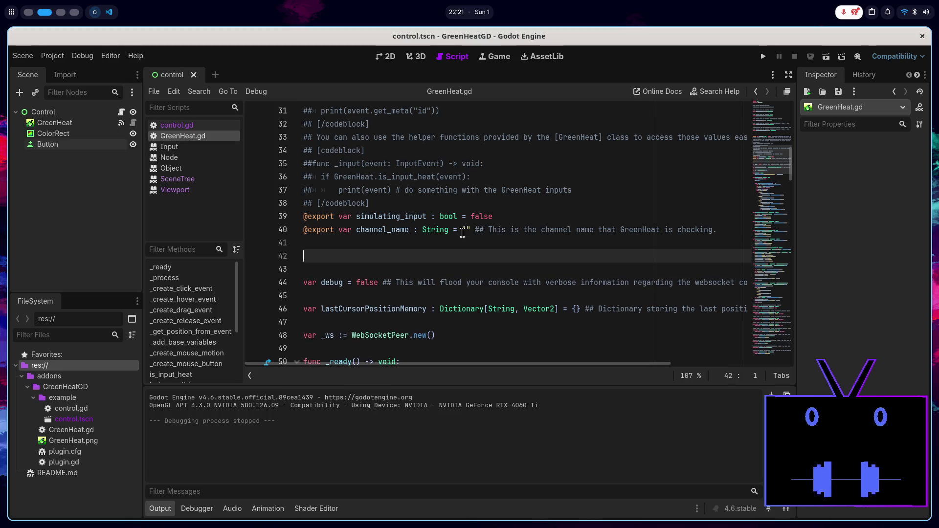
pyautogui.write('export var')
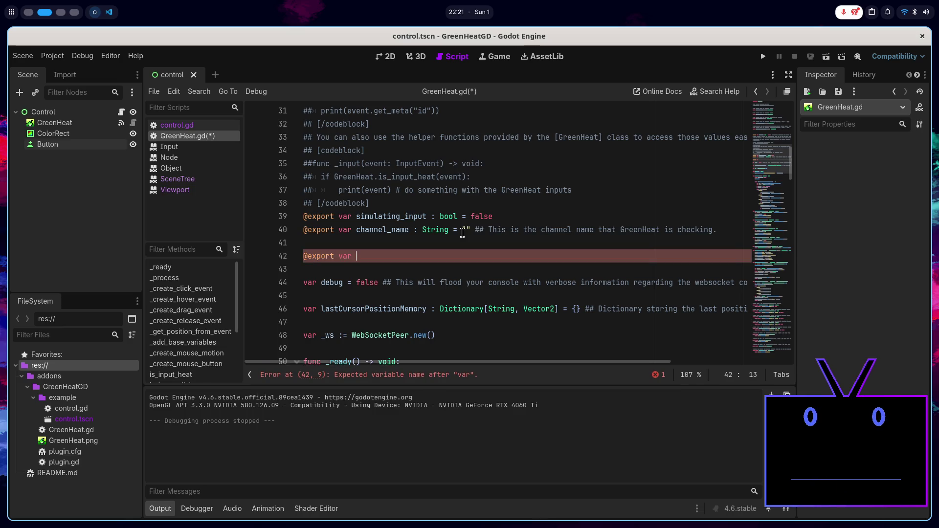
pyautogui.hotkey('ctrl', 'z')
pyautogui.hotkey('ctrl', 'z')
pyautogui.hotkey('ctrl', 'z')
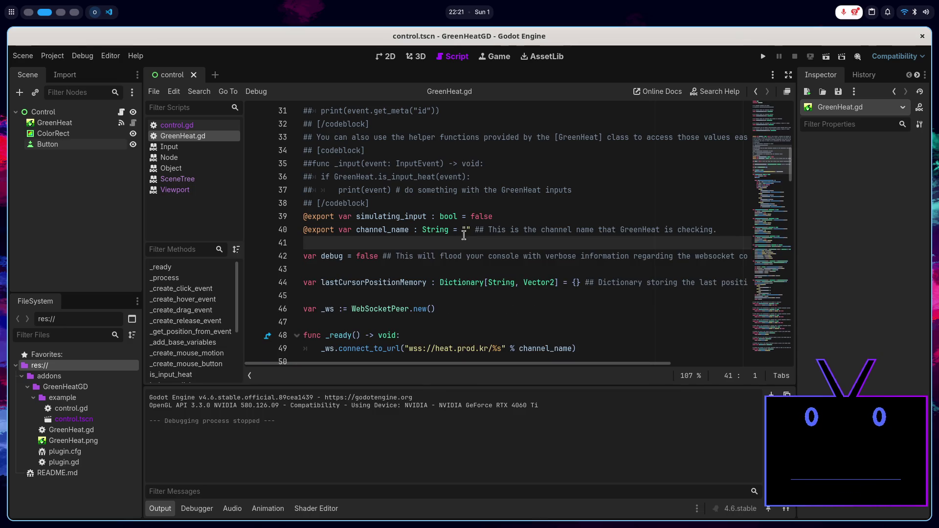
pyautogui.scroll(10, 464, 235)
pyautogui.click(307, 111)
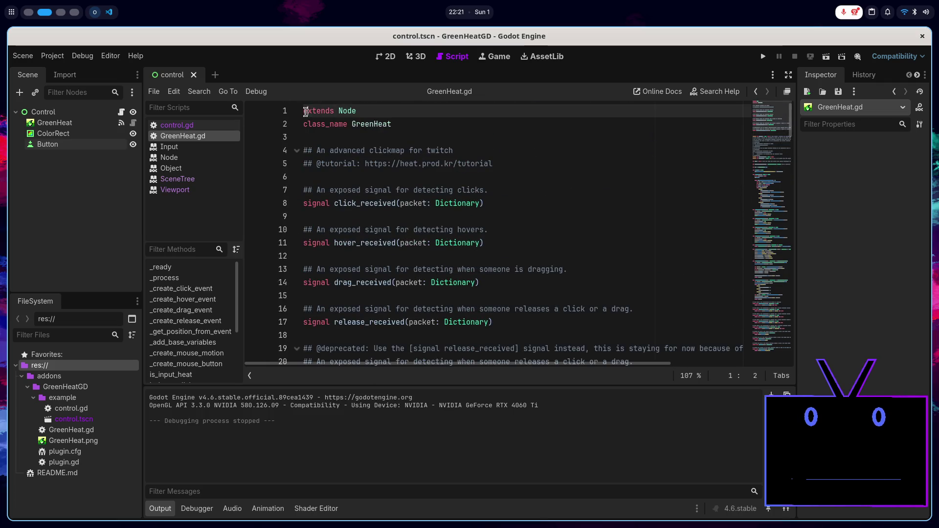
pyautogui.press('Return')
pyautogui.press('Up')
pyautogui.write('@tool')
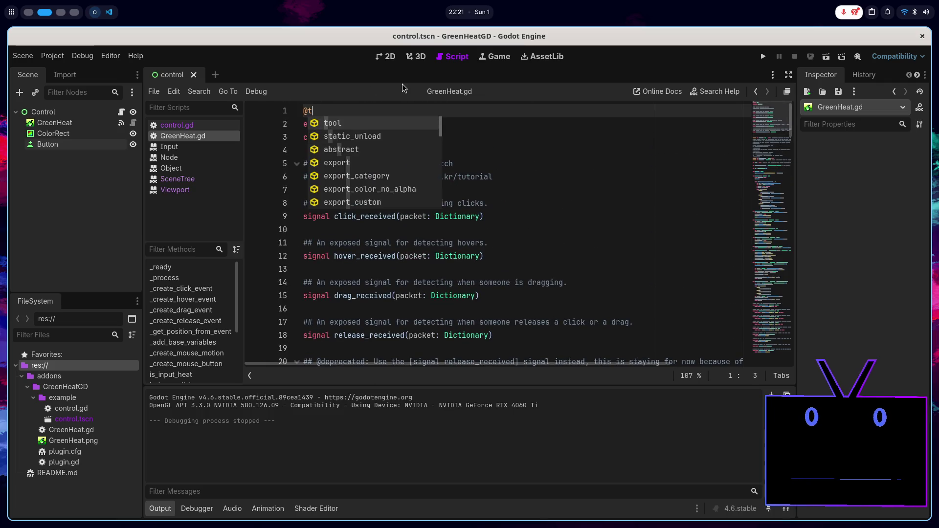
pyautogui.click(452, 203)
# Wrap _ready's connect_to_url call in 'if not Engine.is_editor_hint():' and save.
pyautogui.scroll(-8, 437, 213)
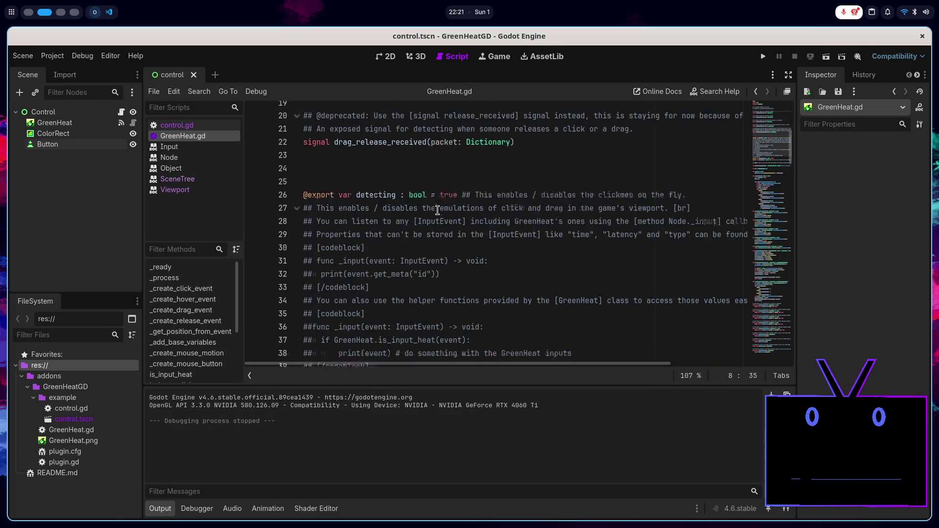
pyautogui.scroll(-3, 438, 214)
pyautogui.scroll(-2, 403, 238)
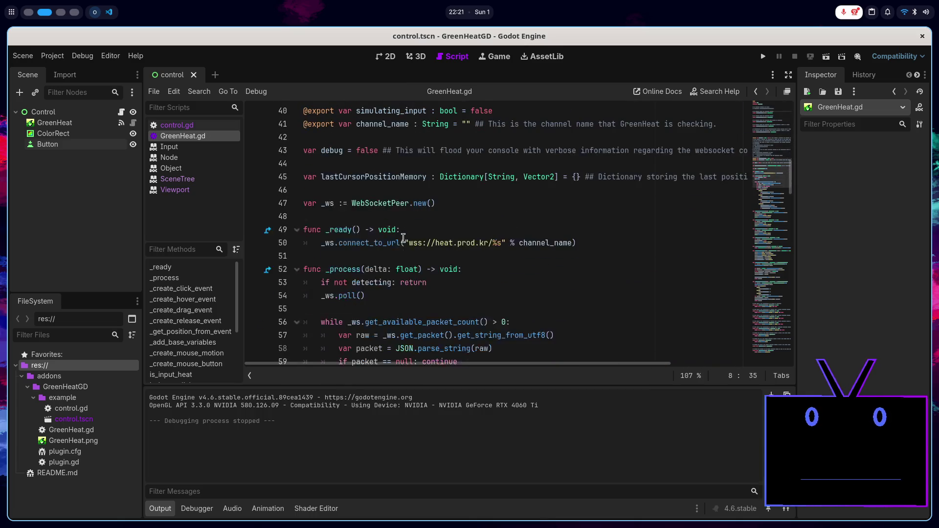
pyautogui.click(428, 233)
pyautogui.press('Return')
pyautogui.write('if Eng')
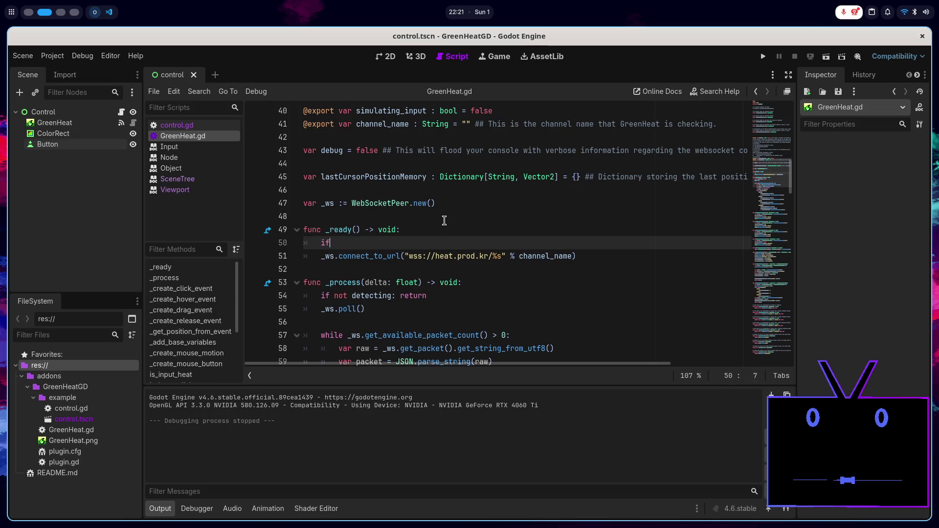
pyautogui.write('ine.is')
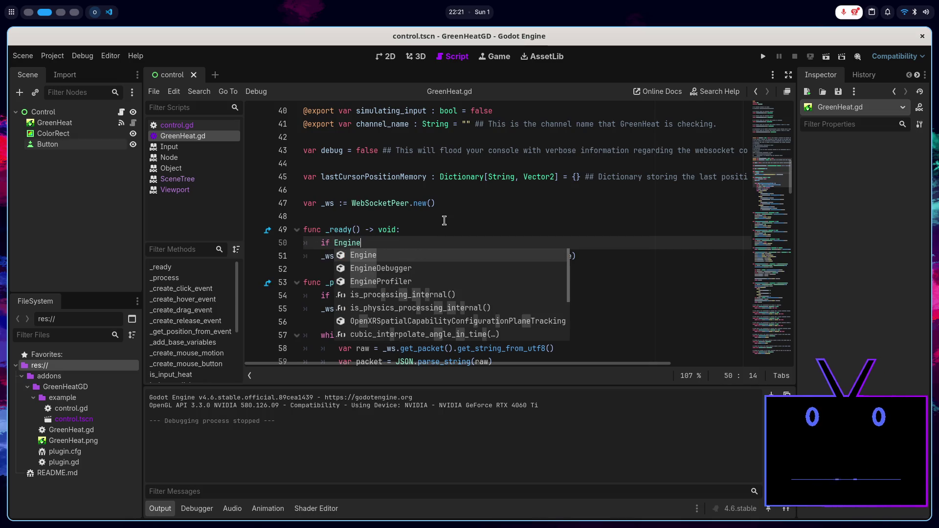
pyautogui.press('Return')
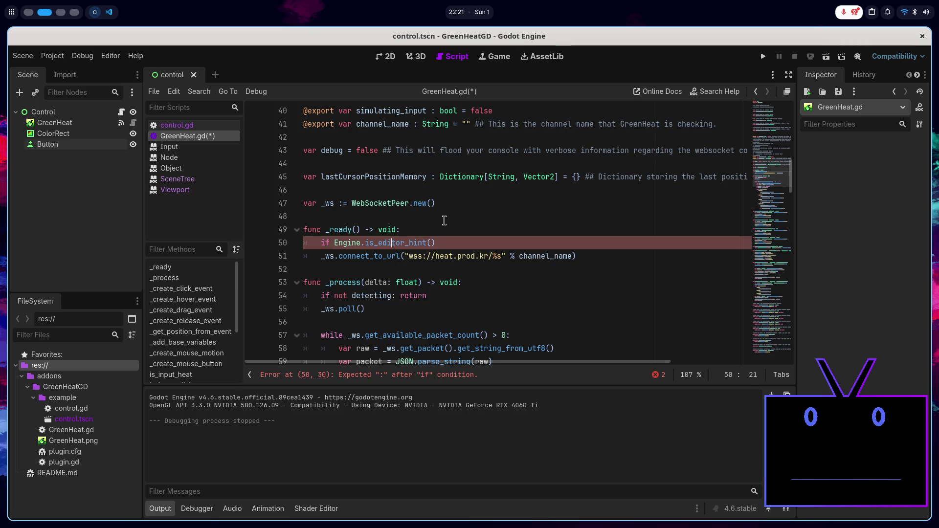
pyautogui.write('not')
pyautogui.click(482, 243)
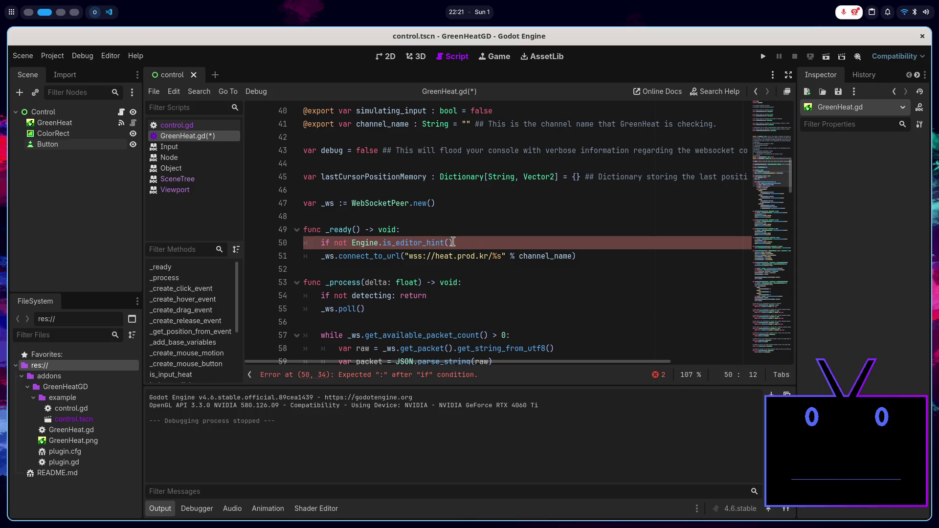
pyautogui.write(':')
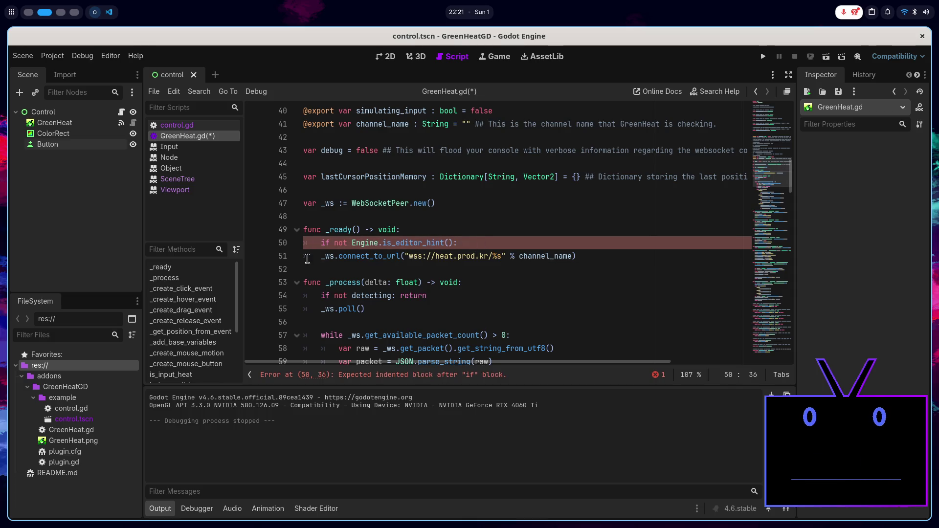
pyautogui.click(321, 257)
pyautogui.press('Tab')
pyautogui.hotkey('ctrl', 's')
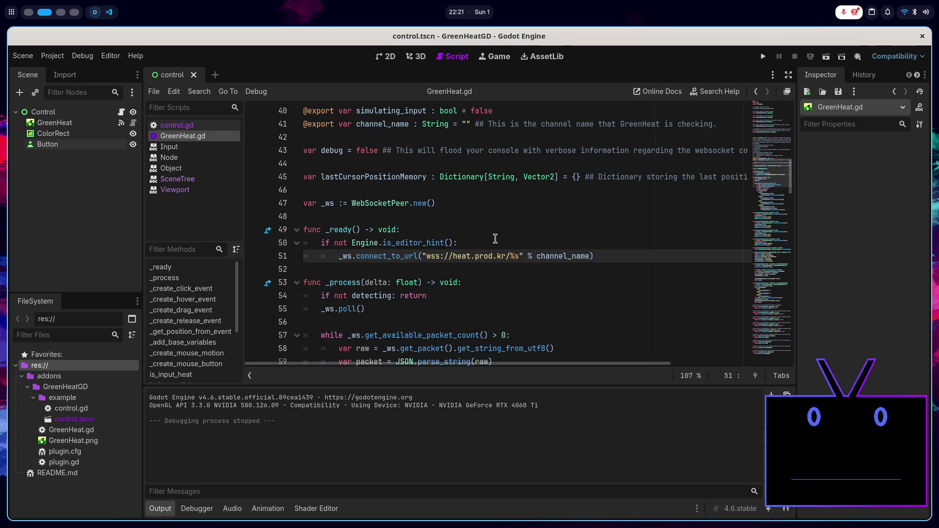
# Change _process's early return to 'if not detecting or Engine.is_editor_hint()'.
pyautogui.scroll(-1, 485, 237)
pyautogui.scroll(-1, 440, 231)
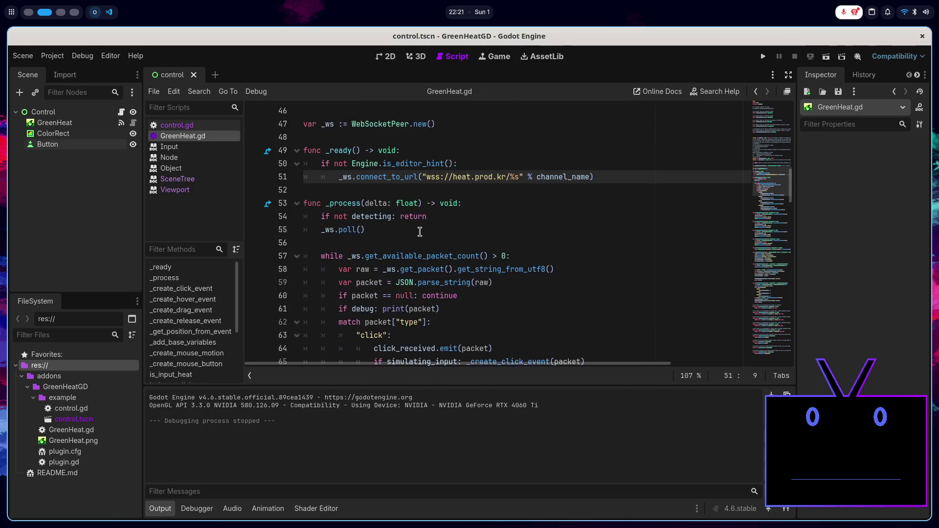
pyautogui.moveTo(351, 163); pyautogui.dragTo(454, 164)
pyautogui.hotkey('ctrl', 'c')
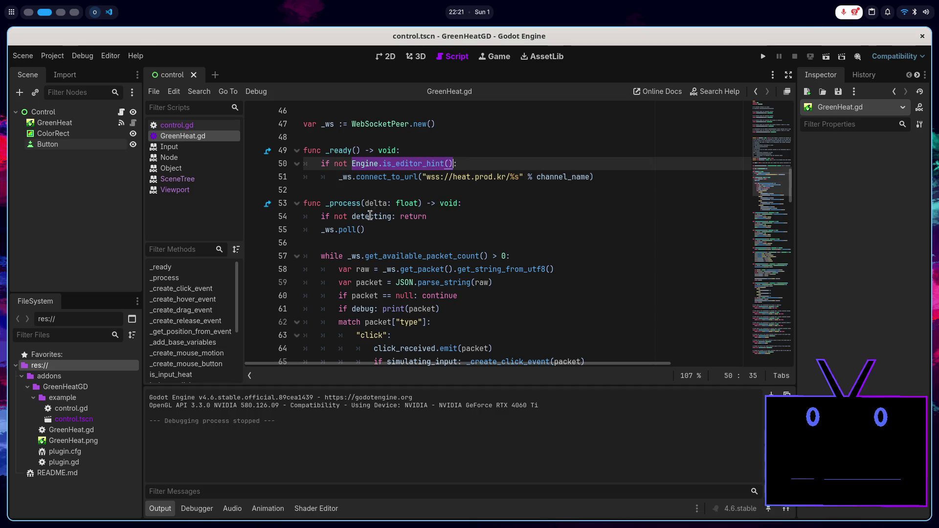
pyautogui.click(395, 216)
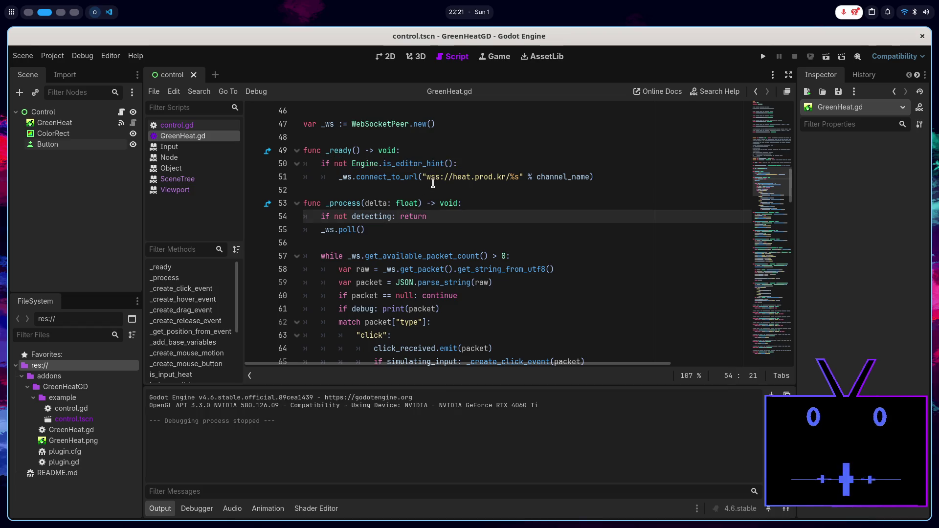
pyautogui.write('or')
pyautogui.hotkey('ctrl', 'v')
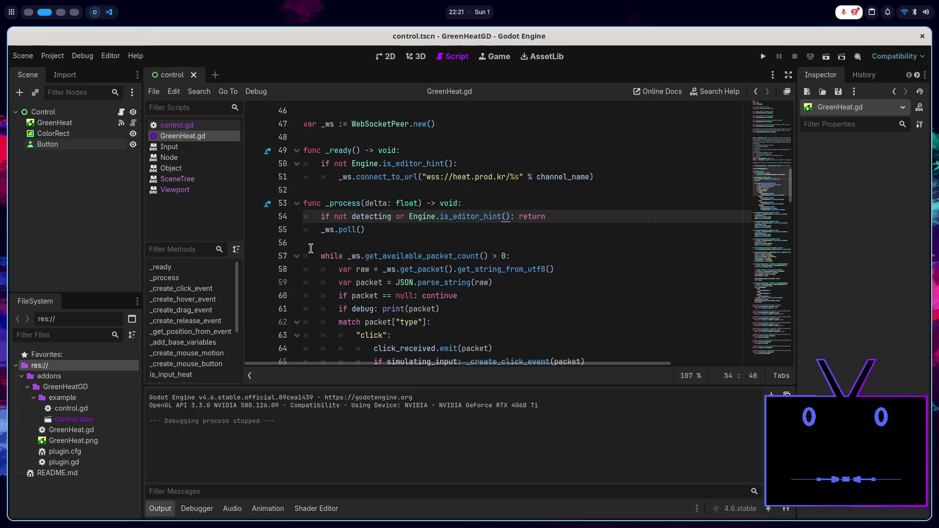
pyautogui.click(381, 230)
pyautogui.scroll(-3, 394, 231)
pyautogui.scroll(-5, 393, 231)
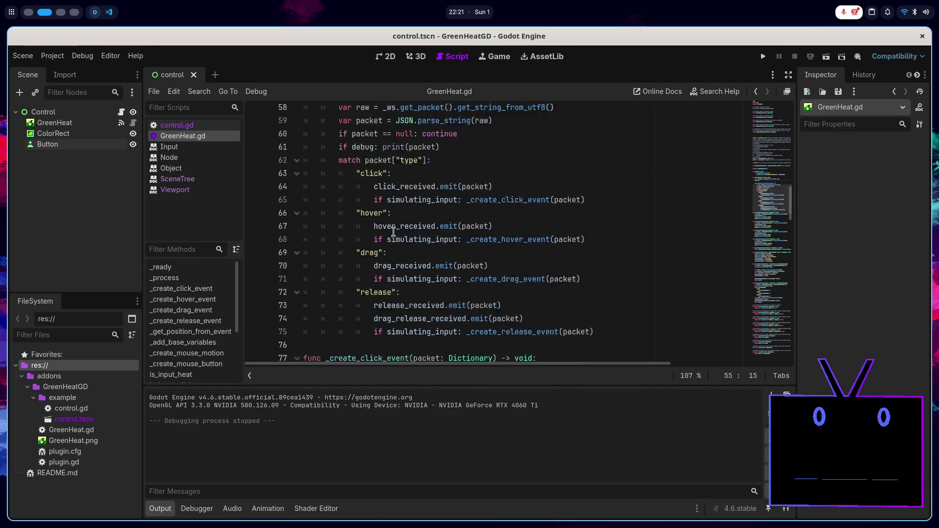
pyautogui.scroll(13, 394, 231)
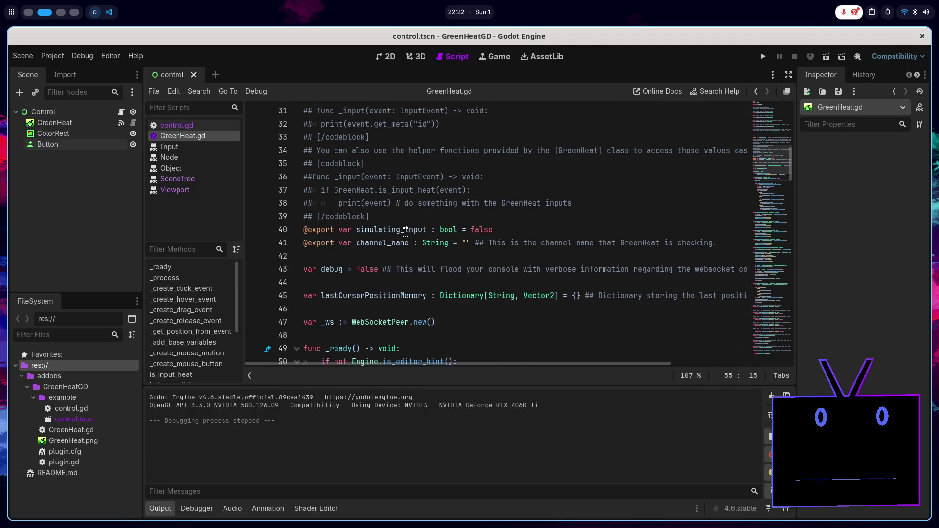
pyautogui.scroll(10, 406, 232)
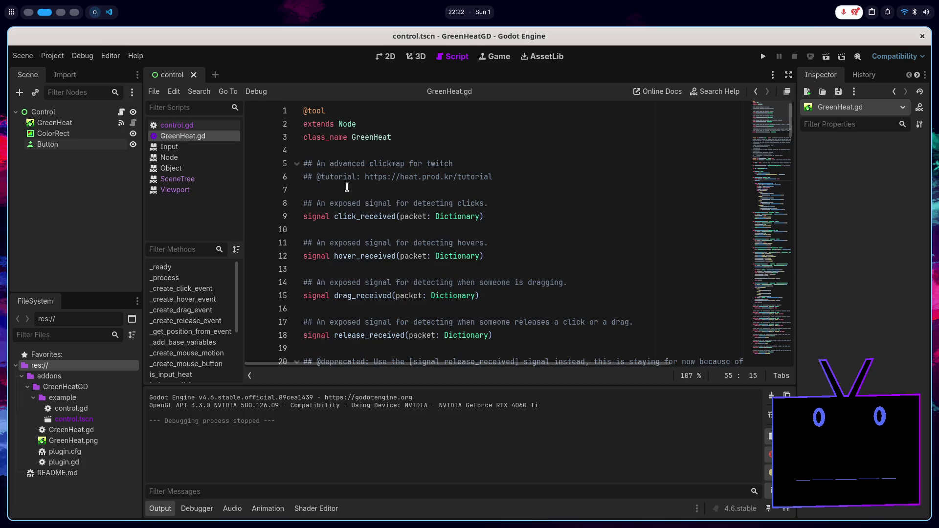
pyautogui.rightClick(191, 138)
pyautogui.click(52, 56)
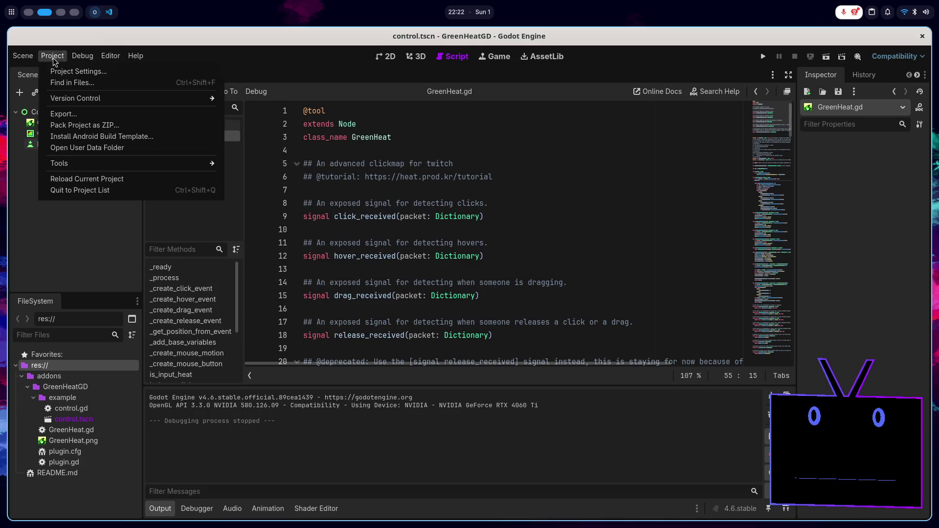
# Reload the project, run it, send one GreenHeat-o-vision click, then stop the game.
pyautogui.click(112, 179)
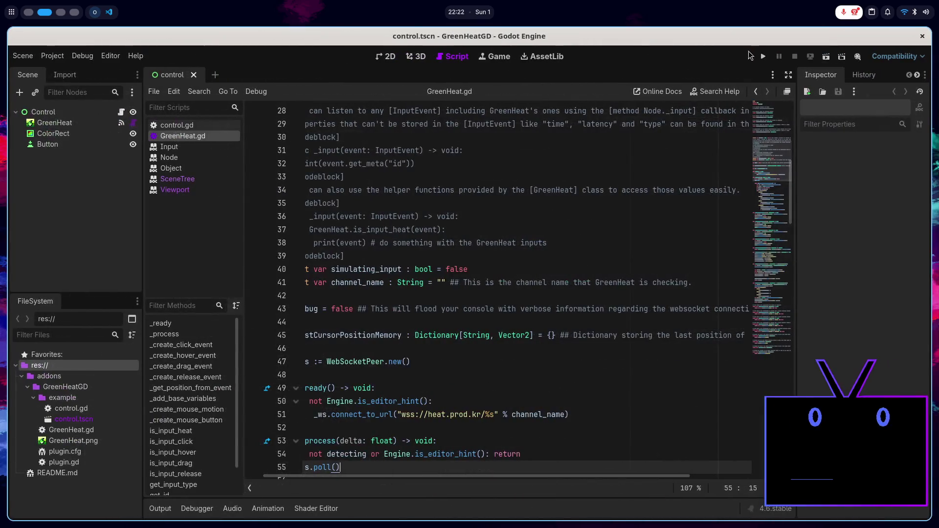
pyautogui.click(763, 56)
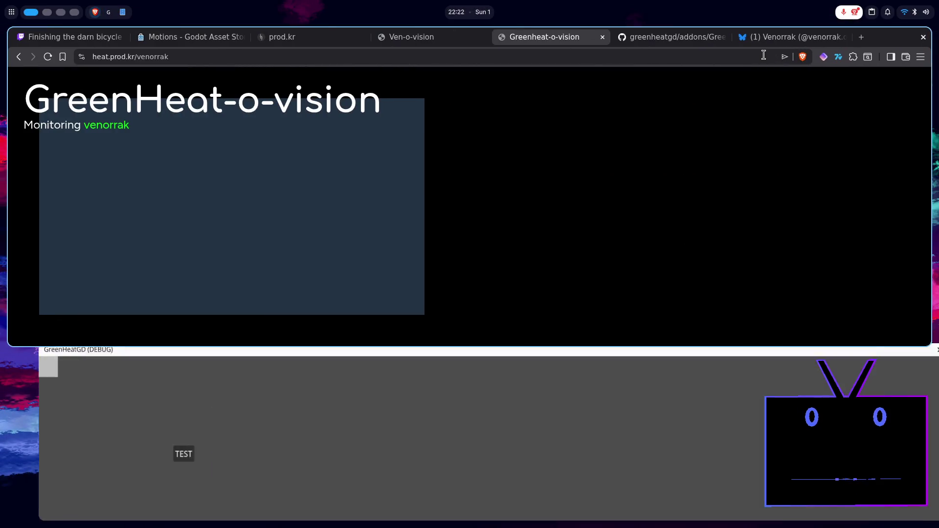
pyautogui.click(104, 228)
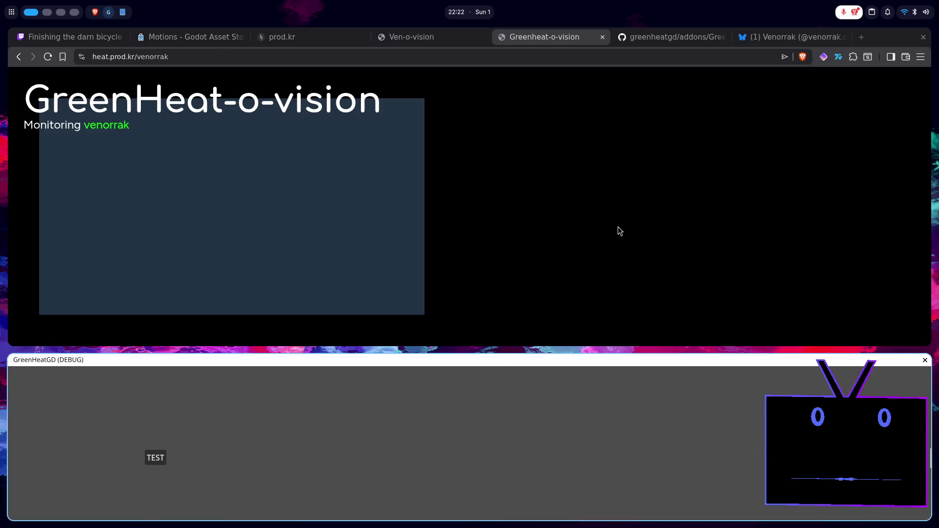
pyautogui.press('super+2')
pyautogui.click(793, 57)
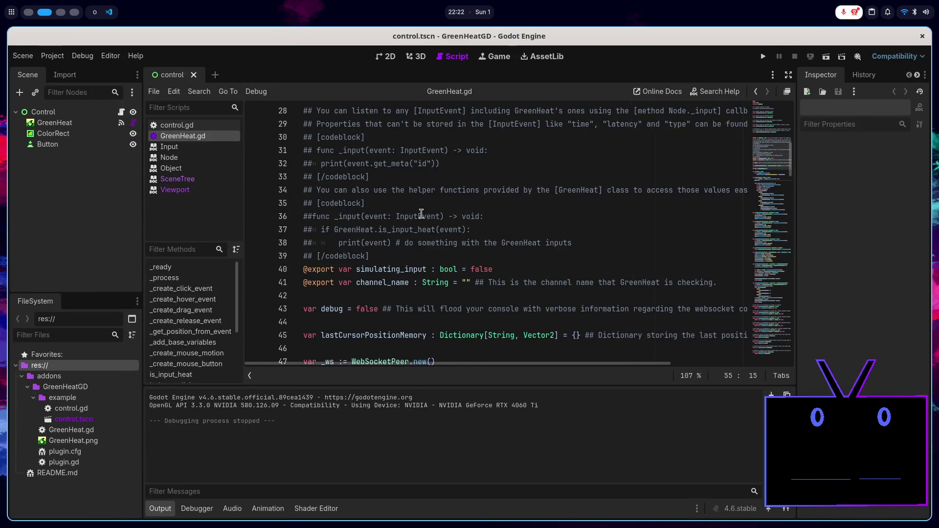
# Add an exported viewport_override property of type Viewport to GreenHeat.gd and save.
pyautogui.scroll(-5, 352, 251)
pyautogui.scroll(4, 352, 251)
pyautogui.click(365, 264)
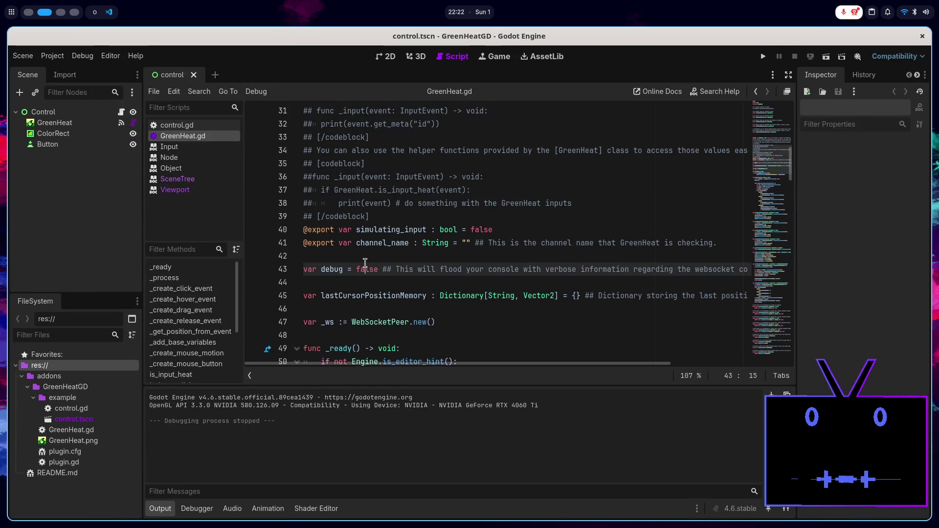
pyautogui.hotkey('ctrl', 'shift', 'Return')
pyautogui.hotkey('ctrl', 'shift', 'Return')
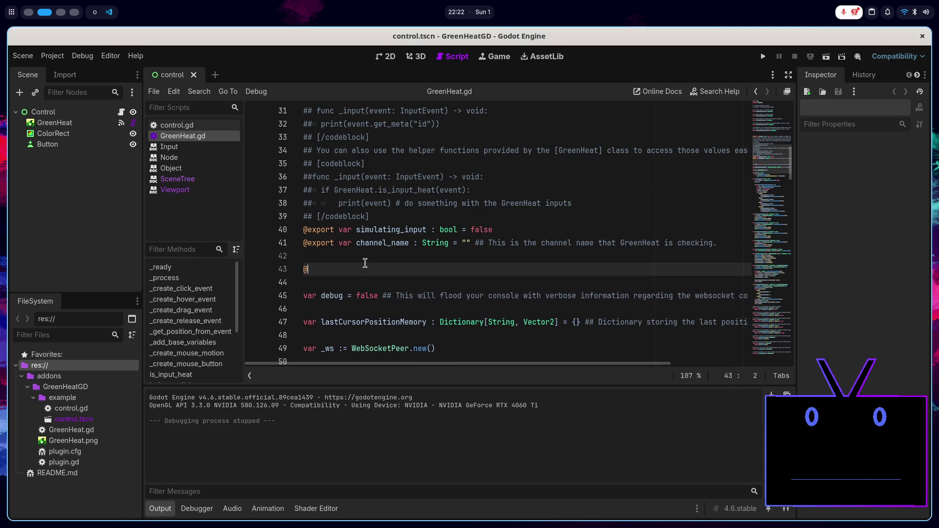
pyautogui.press('Down')
pyautogui.press('Return')
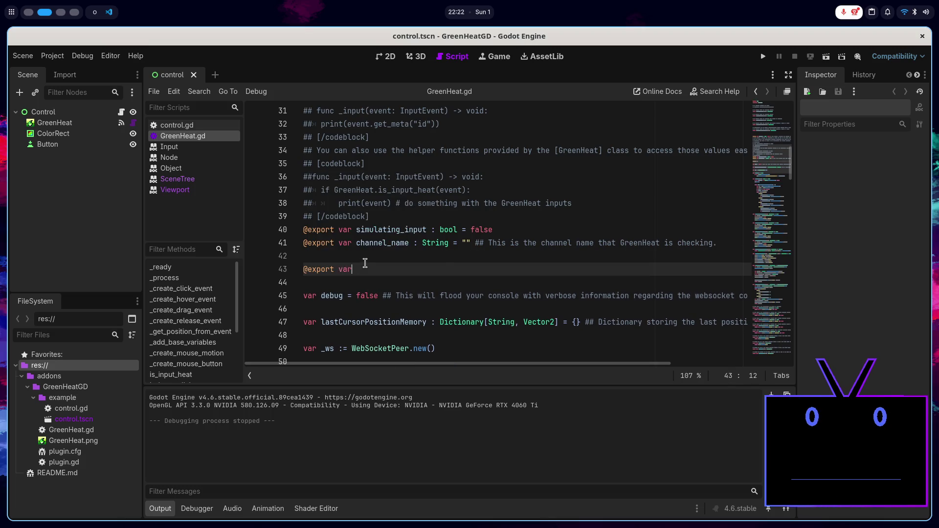
pyautogui.write('overrid')
pyautogui.write('e')
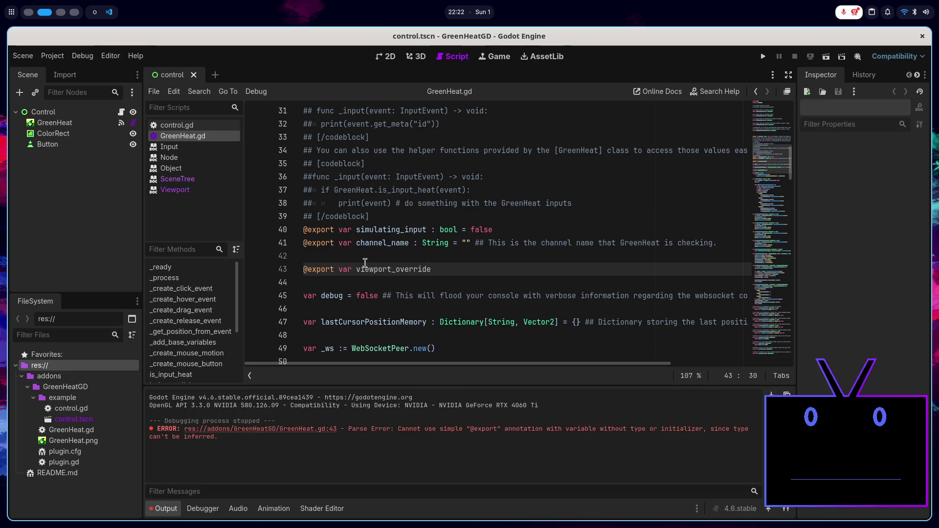
pyautogui.write(': View')
pyautogui.press('Return')
pyautogui.hotkey('ctrl', 's')
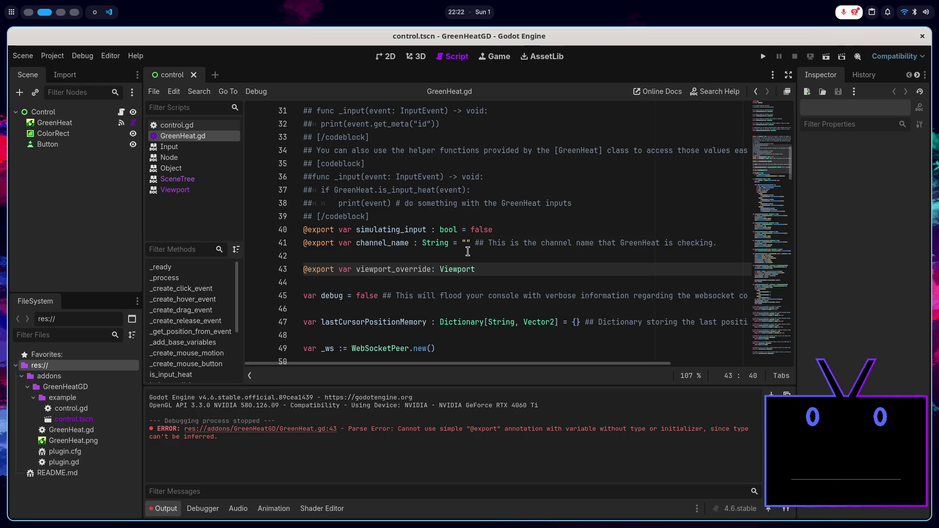
# Run the test scene and send two heat-page clicks over the TEST button.
pyautogui.click(54, 123)
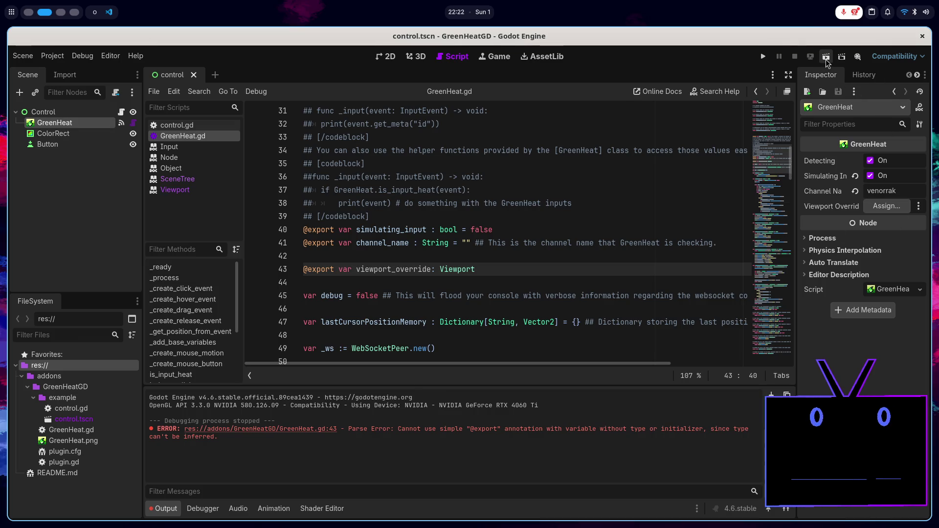
pyautogui.click(763, 58)
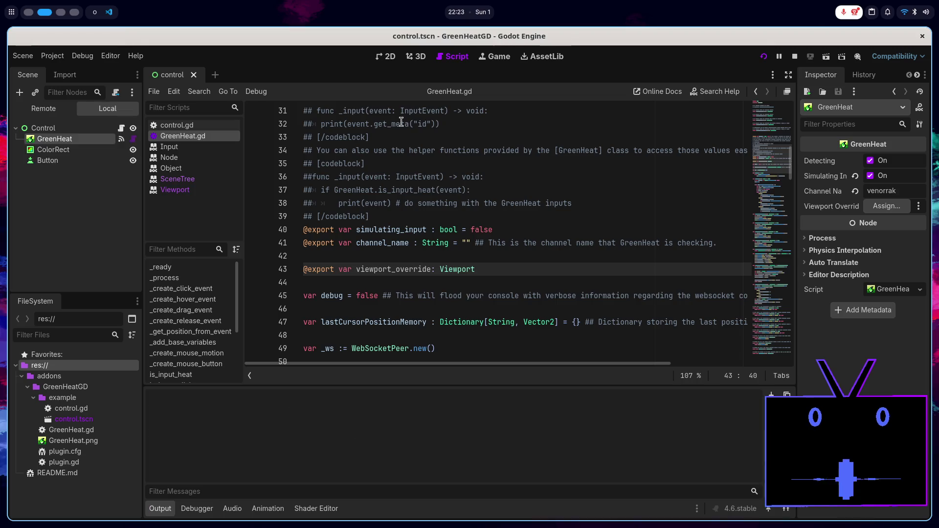
pyautogui.press('super+Page_Up')
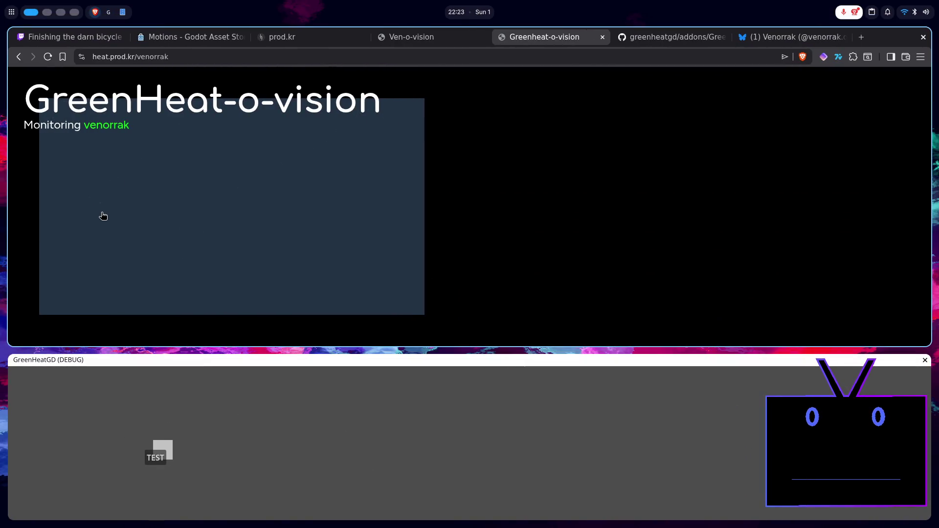
pyautogui.click(95, 226)
pyautogui.click(105, 227)
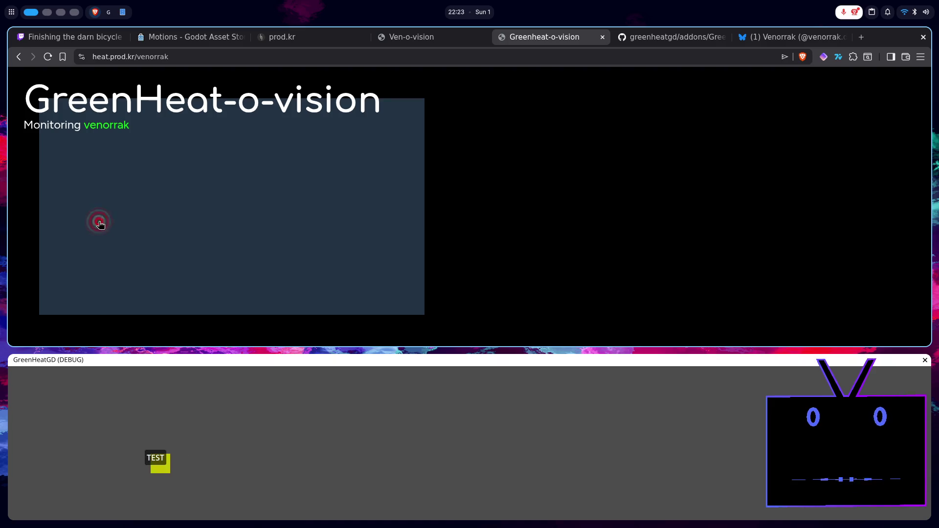
pyautogui.press('super+2')
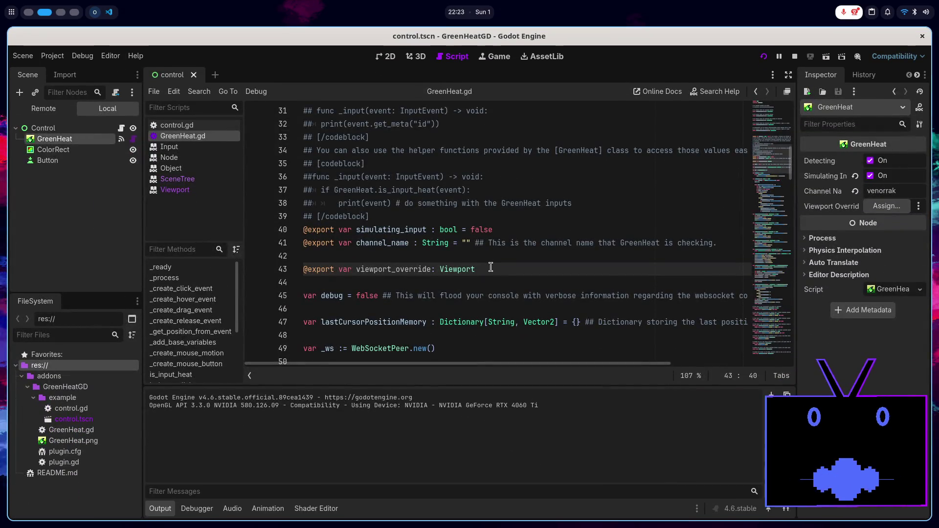
# Give simulating_input a setter that stores the value and calls notify_property_list_changed().
pyautogui.scroll(10, 486, 267)
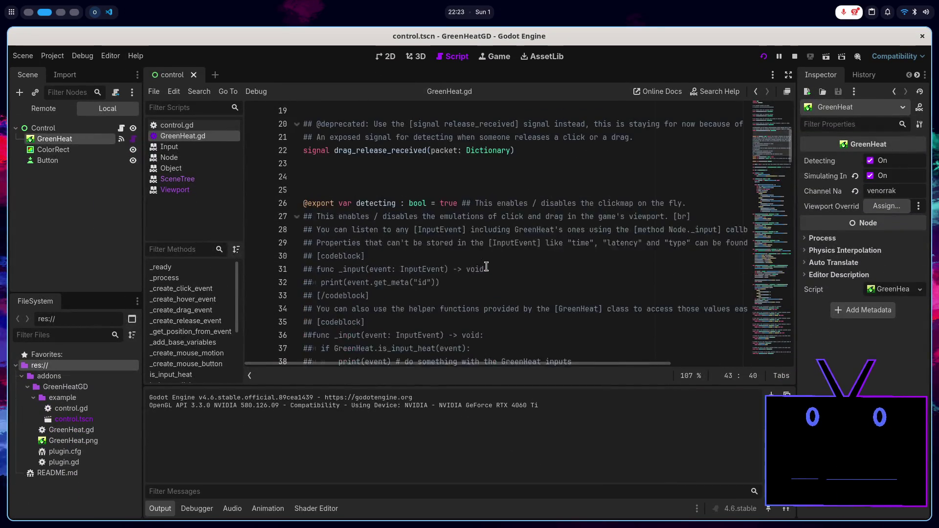
pyautogui.scroll(-11, 487, 267)
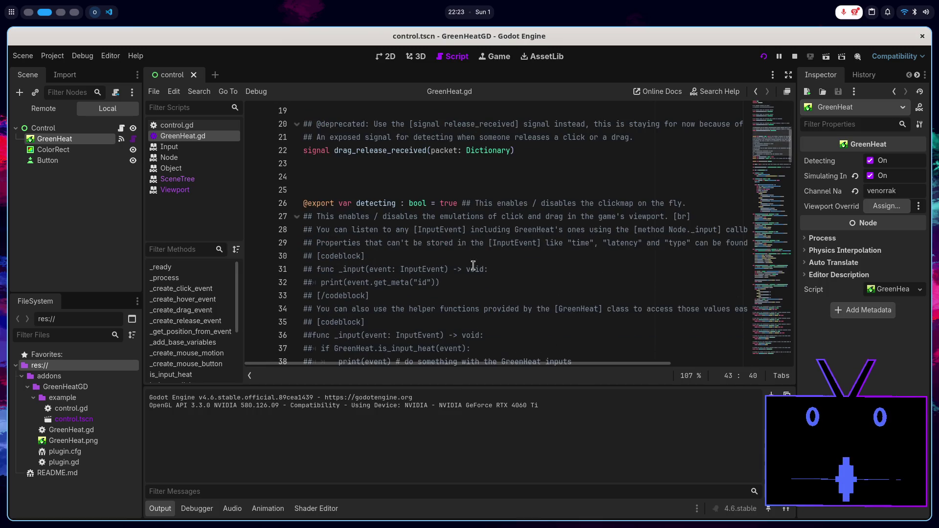
pyautogui.click(507, 191)
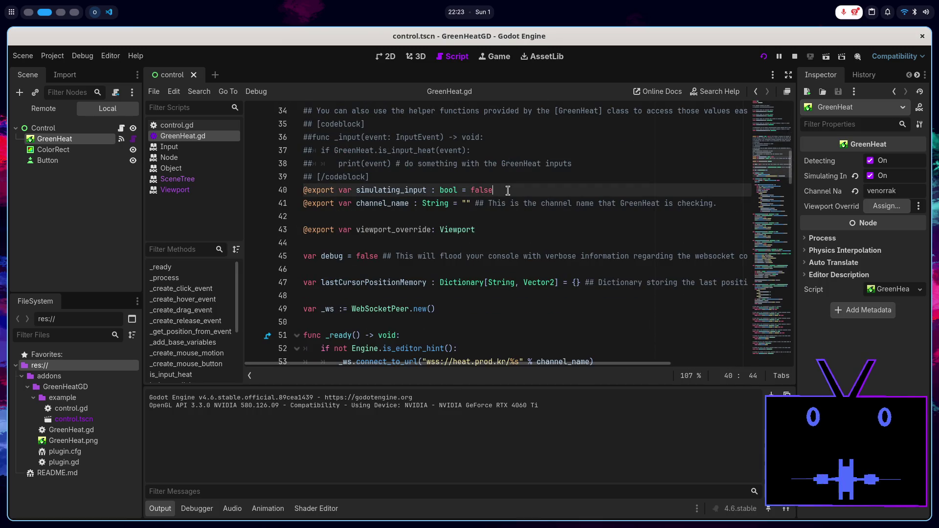
pyautogui.write(':')
pyautogui.press('Return')
pyautogui.write('set(val')
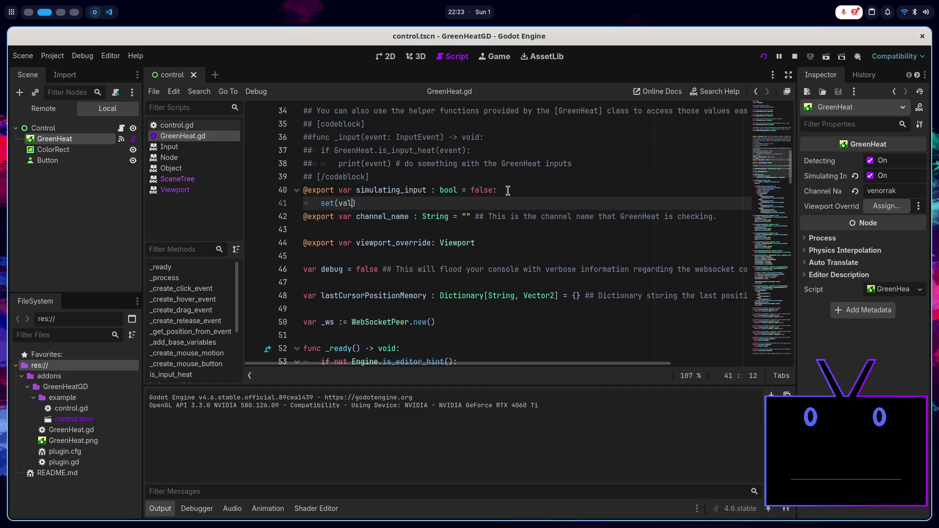
pyautogui.write(':')
pyautogui.press('Return')
pyautogui.write('simulating_input.')
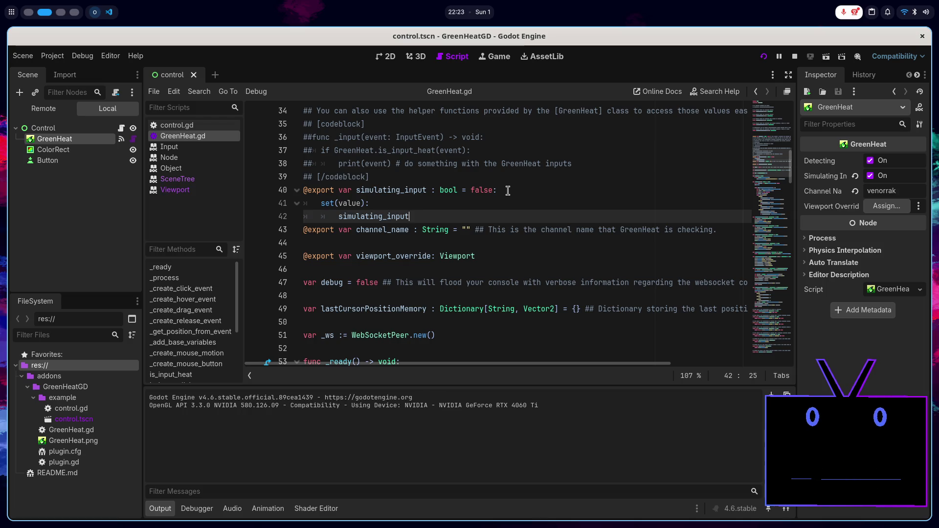
pyautogui.press('Return')
pyautogui.press('Return')
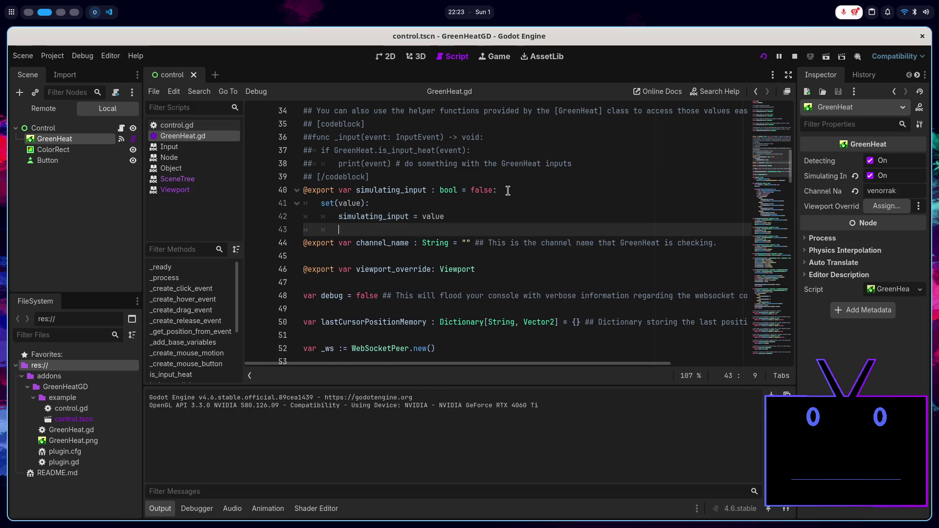
pyautogui.write('ti')
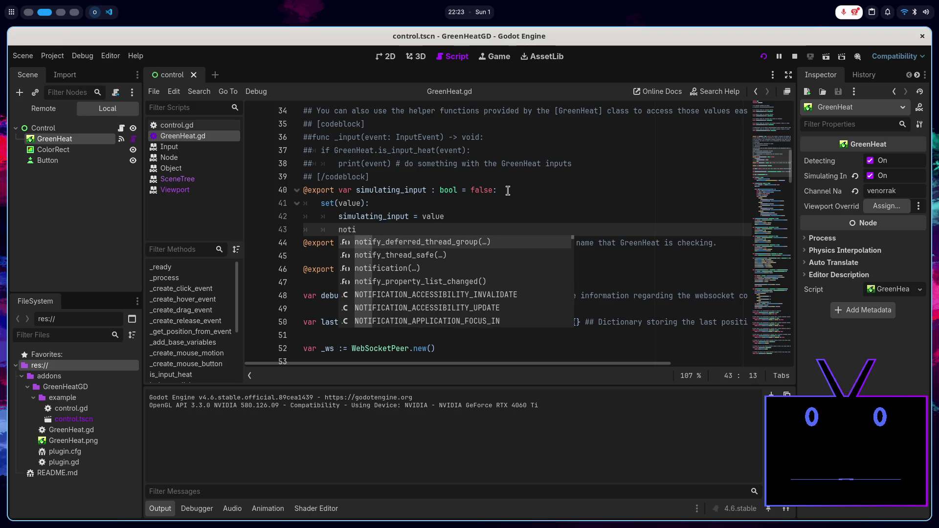
pyautogui.press('Down')
pyautogui.press('Down')
pyautogui.press('Down')
pyautogui.press('Return')
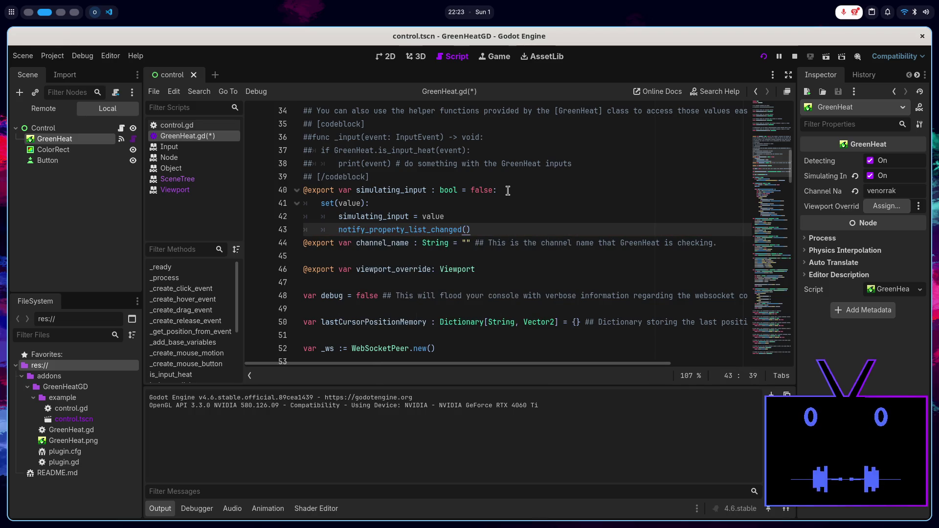
pyautogui.press('Return')
pyautogui.press('BackSpace')
pyautogui.press('BackSpace')
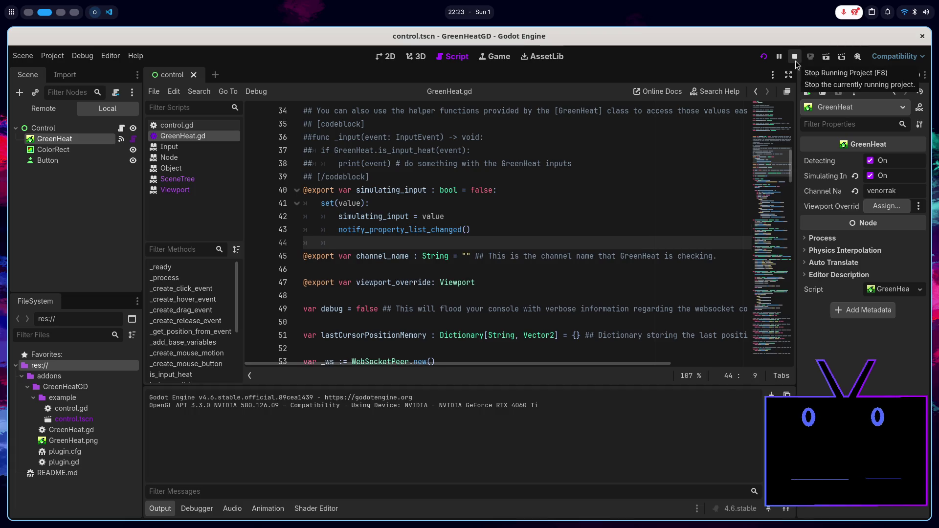
# Restart the game and send four heat-page clicks over the TEST button.
pyautogui.click(798, 57)
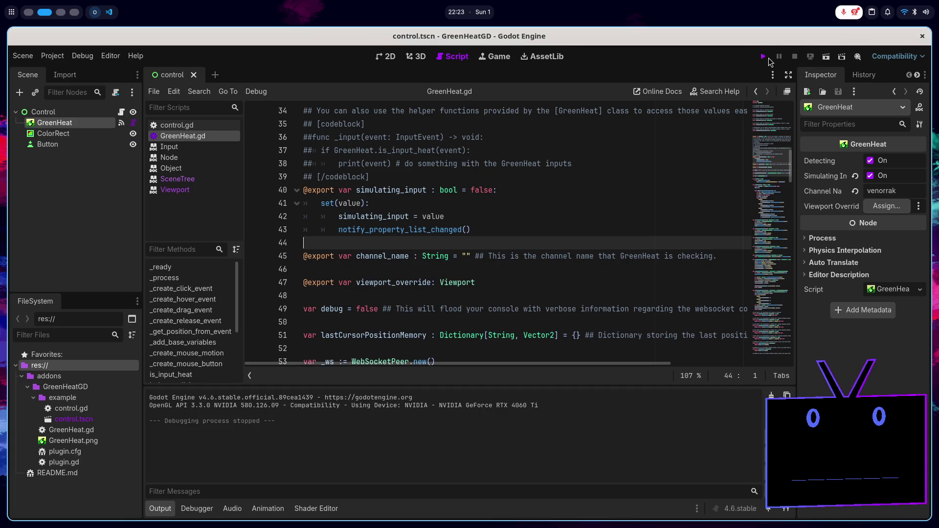
pyautogui.click(768, 59)
pyautogui.press('super+1')
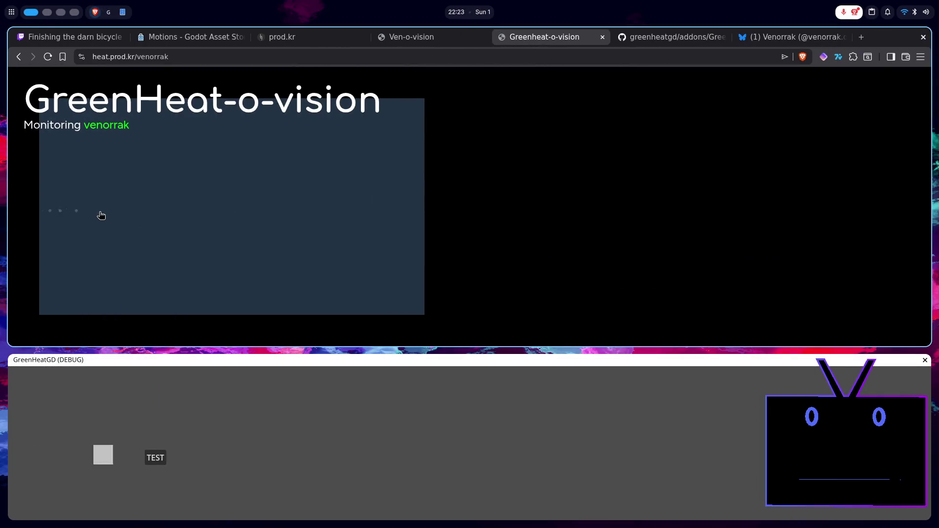
pyautogui.click(107, 231)
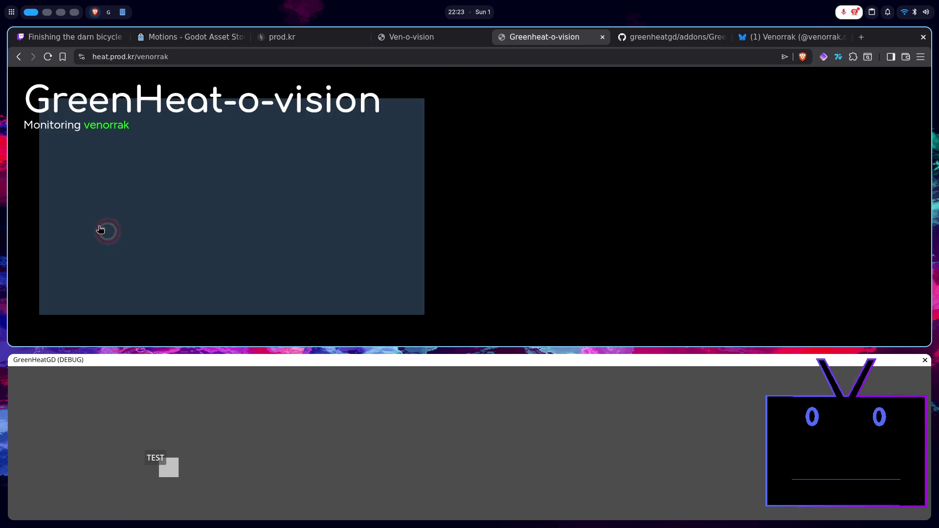
pyautogui.click(102, 230)
pyautogui.click(103, 230)
pyautogui.click(101, 229)
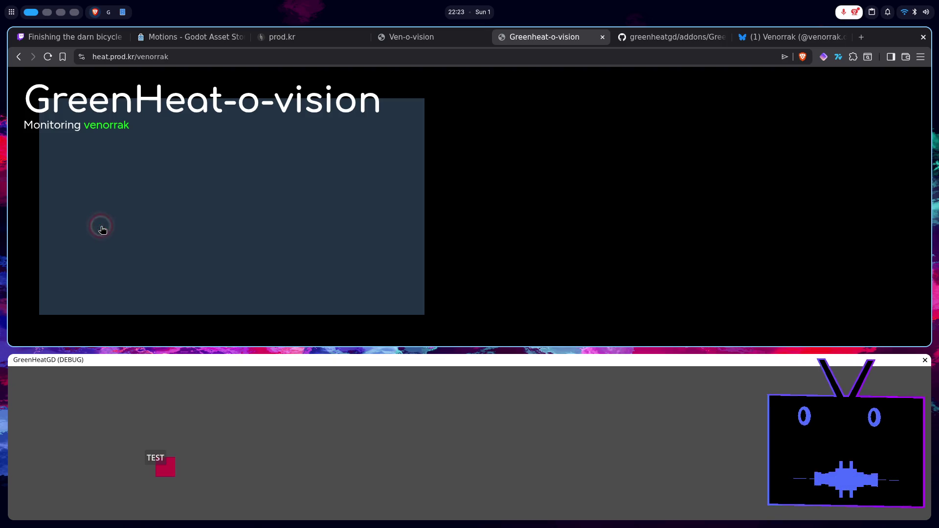
pyautogui.press('super+2')
pyautogui.scroll(-3, 432, 245)
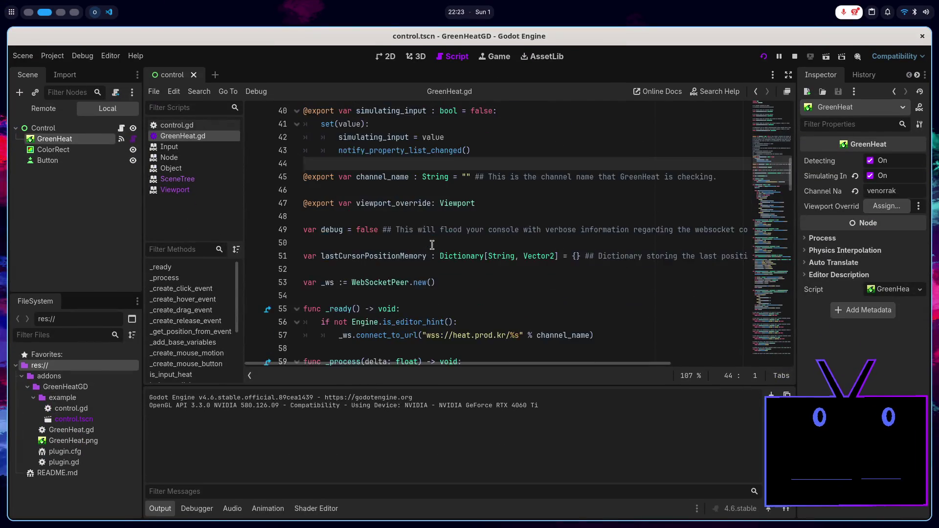
# Add an empty _validate_property function below _ready.
pyautogui.click(406, 259)
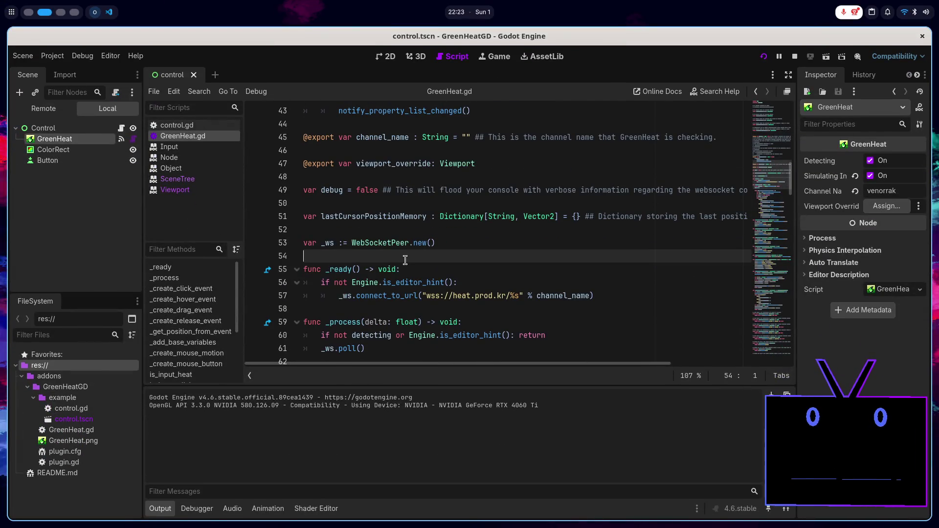
pyautogui.scroll(-2, 406, 260)
pyautogui.click(364, 231)
pyautogui.press('Return')
pyautogui.press('Up')
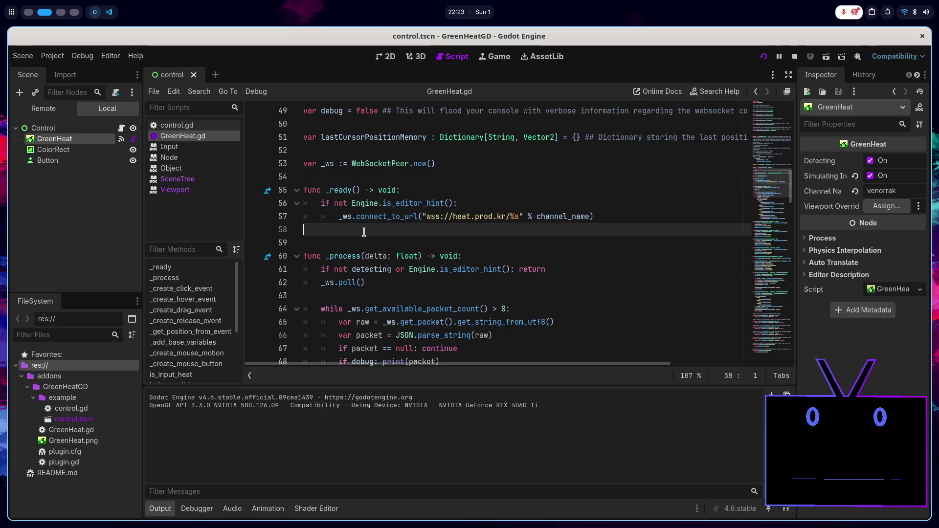
pyautogui.press('Return')
pyautogui.write('func ')
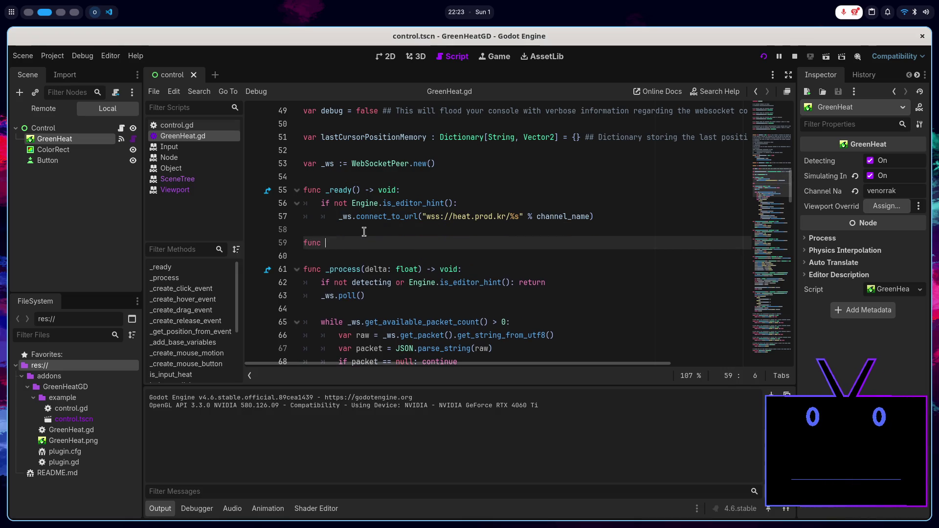
pyautogui.write('_val')
pyautogui.press('Return')
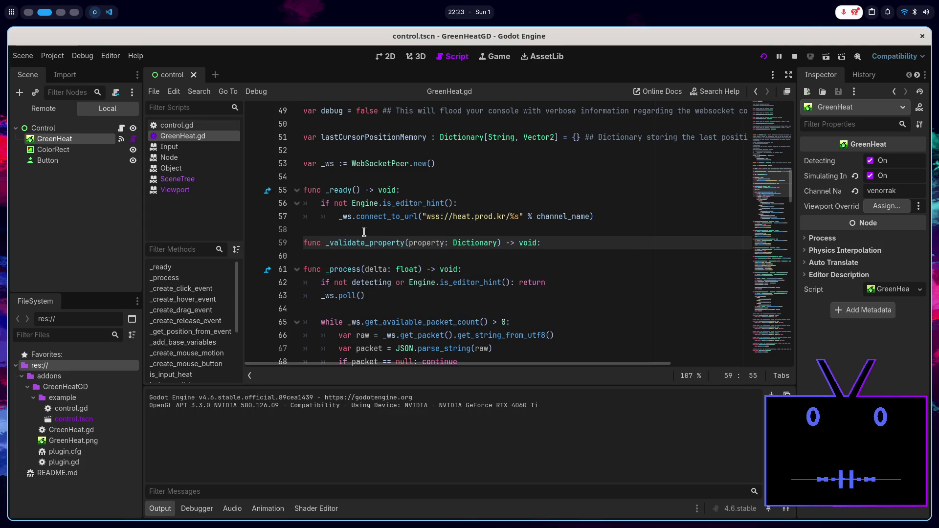
pyautogui.press('Return')
# Paste the if-block example from the _validate_property documentation into the function.
pyautogui.keyDown('ctrl'); pyautogui.click(365, 243); pyautogui.keyUp('ctrl')
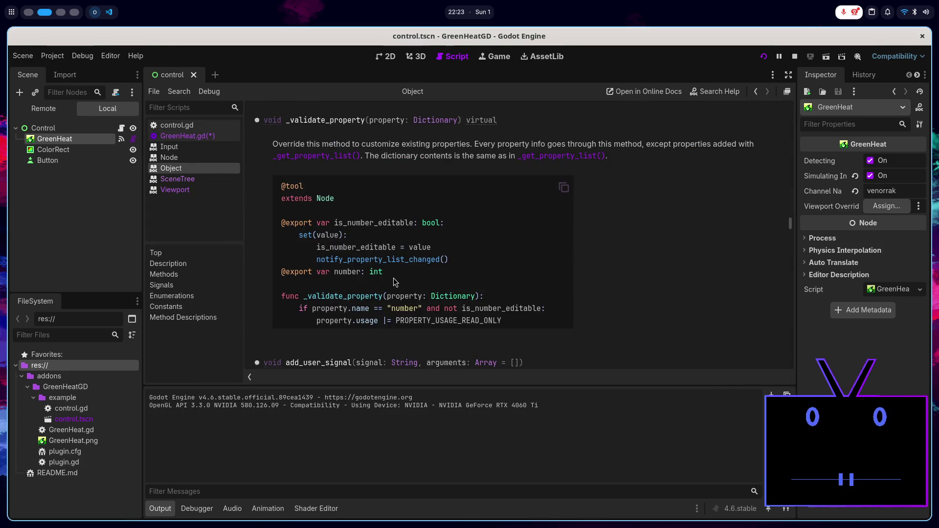
pyautogui.moveTo(445, 318); pyautogui.dragTo(300, 309)
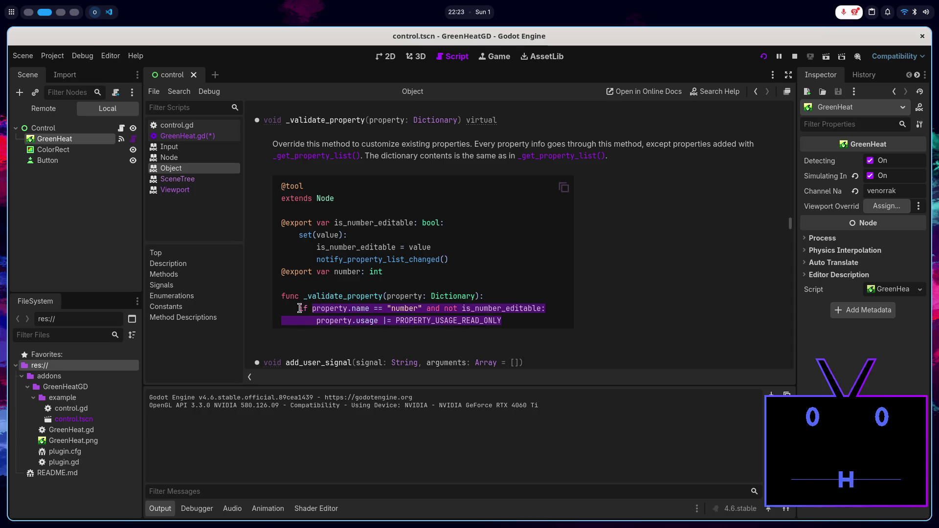
pyautogui.click(188, 135)
pyautogui.write('if property.name == "number" and not is_number_editable: \t\tproperty.usage |= PROPERTY_USAGE_READ_ONLY')
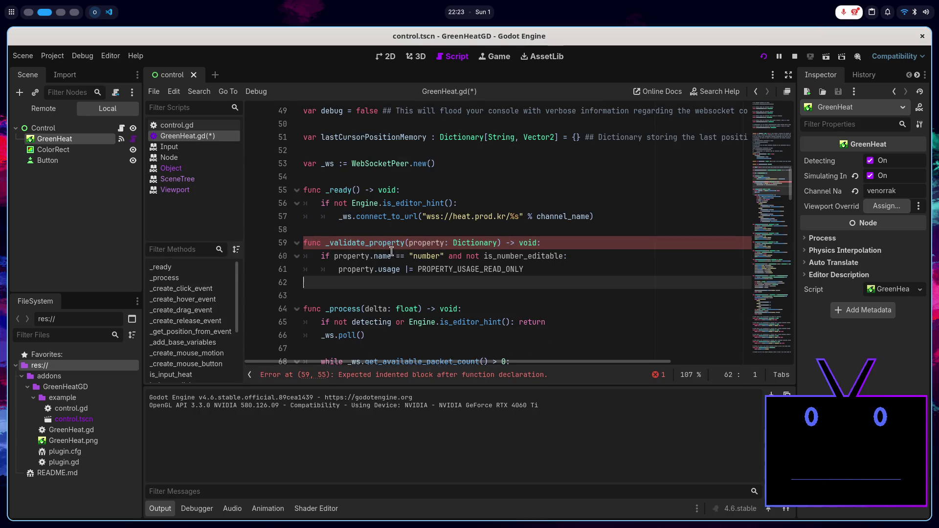
# Replace the property name number in the condition with viewport_override.
pyautogui.click(431, 257)
pyautogui.scroll(4, 415, 250)
pyautogui.doubleClick(393, 243)
pyautogui.hotkey('ctrl', 'c')
pyautogui.scroll(-5, 394, 239)
pyautogui.doubleClick(424, 218)
pyautogui.hotkey('ctrl', 'v')
# Swap is_number_editable for simulating_input, then toggle Simulating Input to test it.
pyautogui.doubleClick(573, 216)
pyautogui.scroll(5, 482, 244)
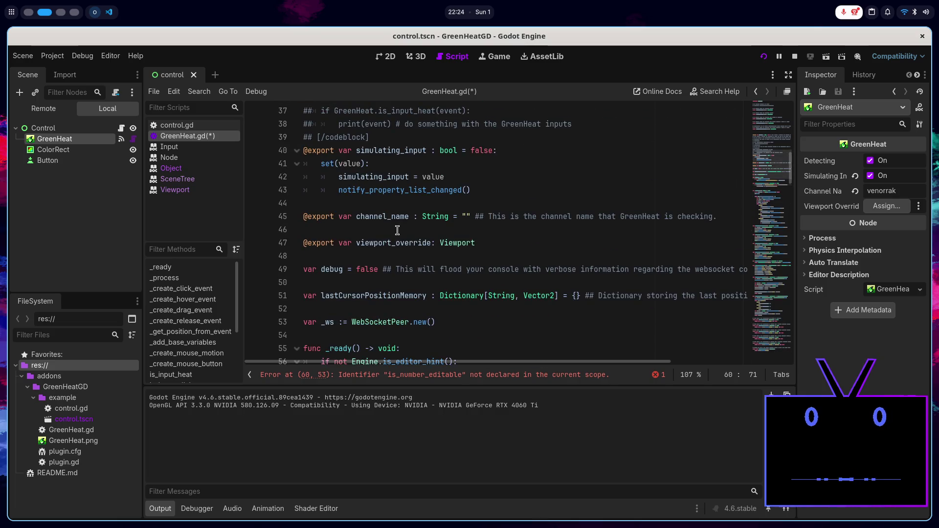
pyautogui.scroll(1, 397, 230)
pyautogui.doubleClick(394, 190)
pyautogui.hotkey('ctrl', 'c')
pyautogui.scroll(-3, 441, 245)
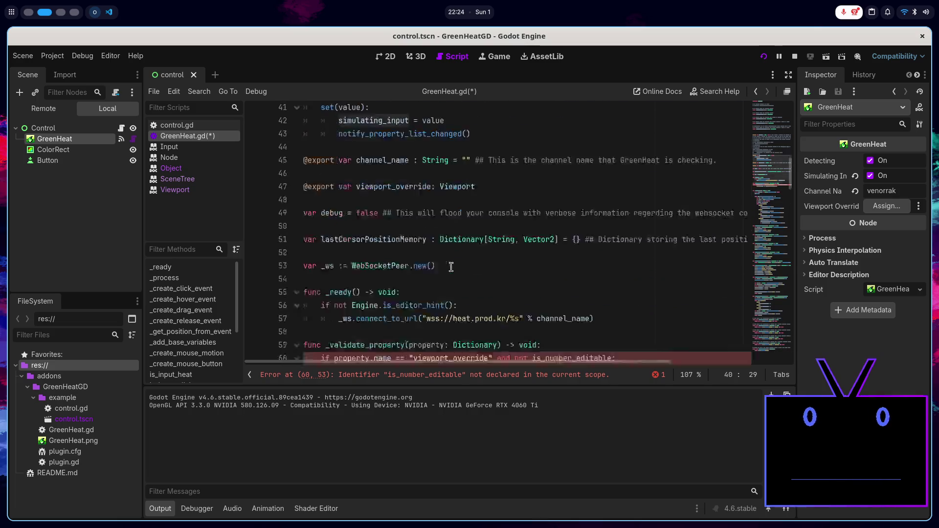
pyautogui.scroll(-3, 451, 266)
pyautogui.doubleClick(572, 256)
pyautogui.hotkey('ctrl', 'v')
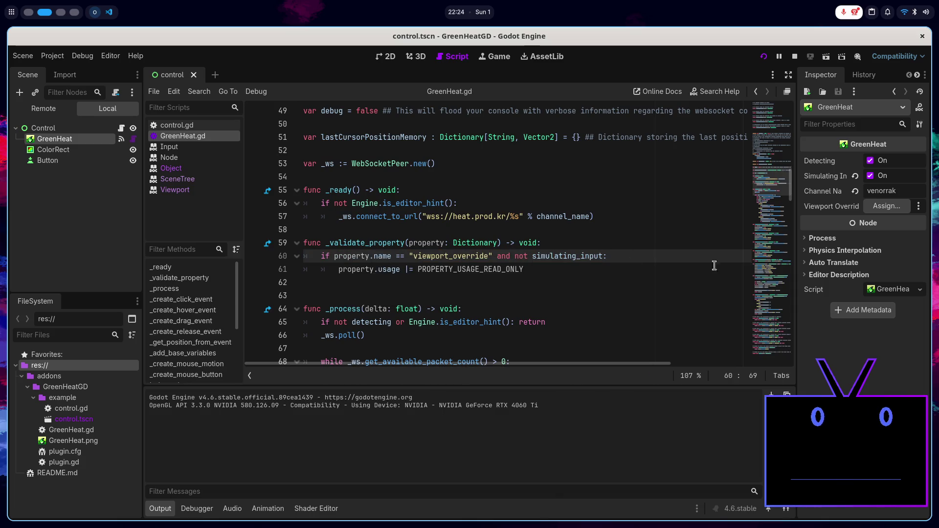
pyautogui.click(870, 176)
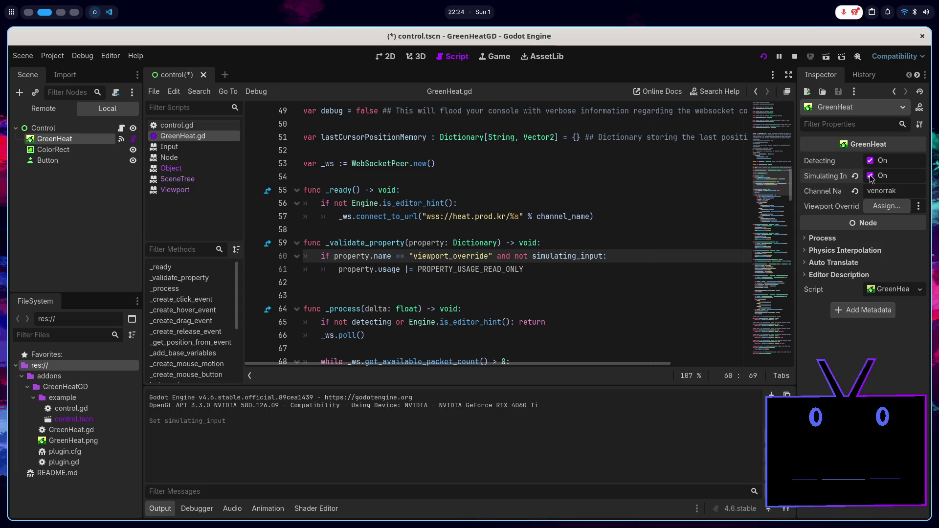
# Relaunch the game, send one heat-map click from the browser, then stop the project.
pyautogui.click(579, 257)
pyautogui.click(764, 57)
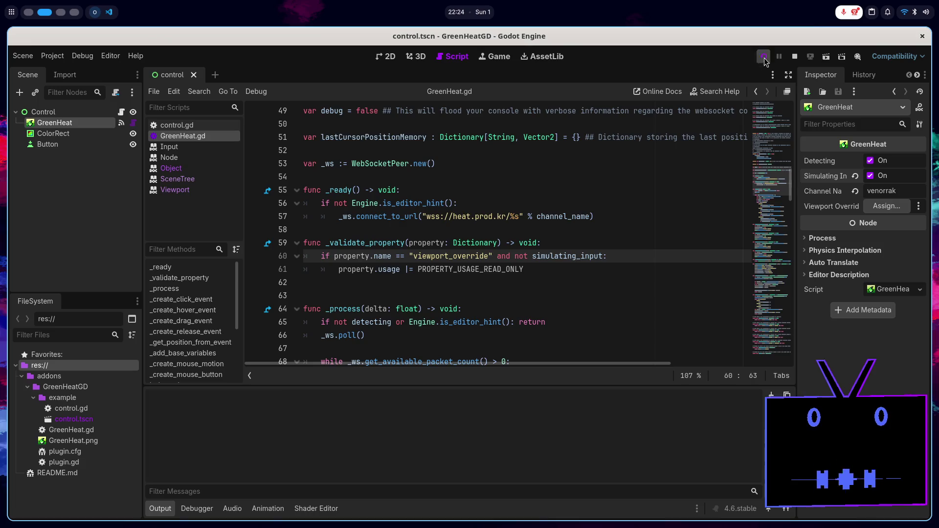
pyautogui.press('super+ctrl+Up')
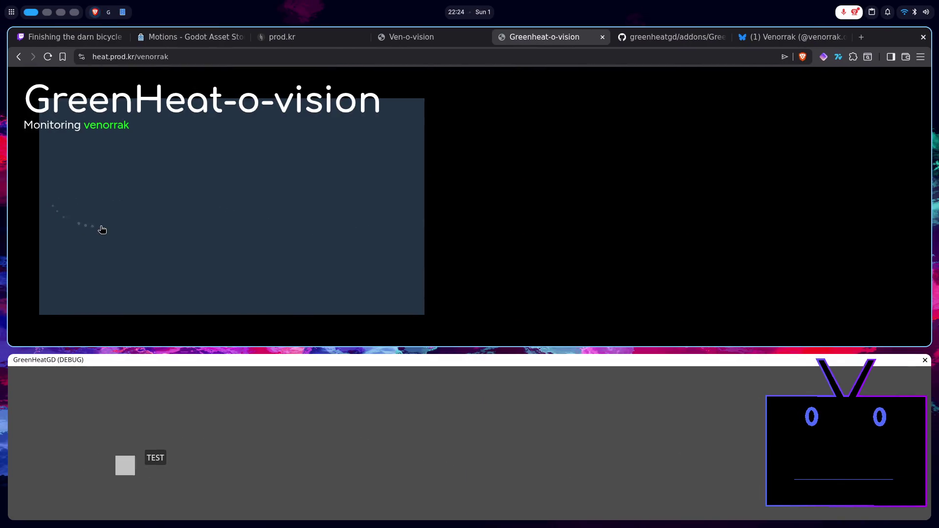
pyautogui.click(94, 222)
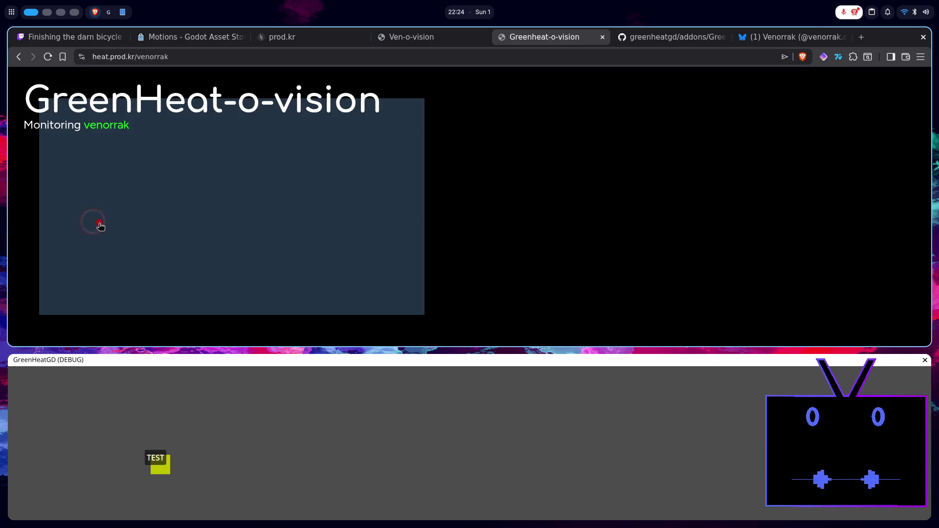
pyautogui.press('super+Page_Down')
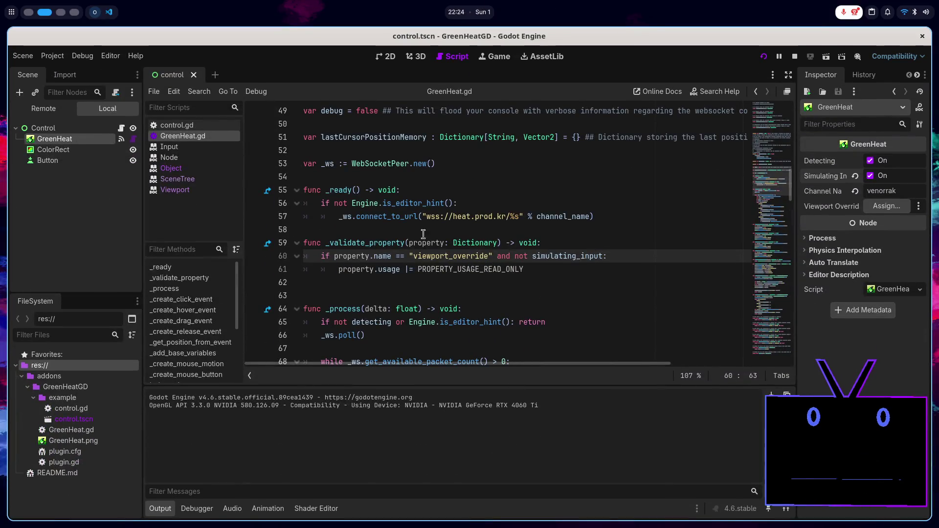
pyautogui.click(566, 270)
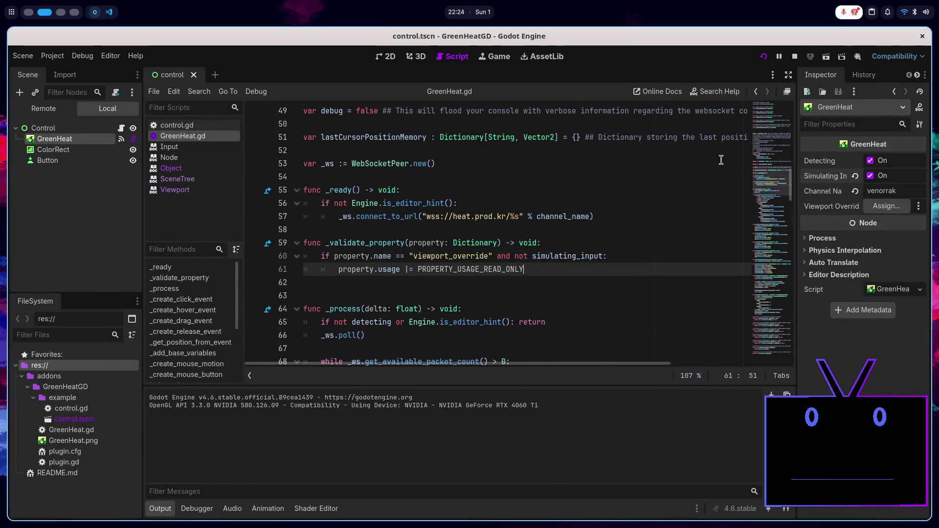
pyautogui.click(794, 60)
pyautogui.scroll(-4, 435, 218)
pyautogui.scroll(-7, 435, 217)
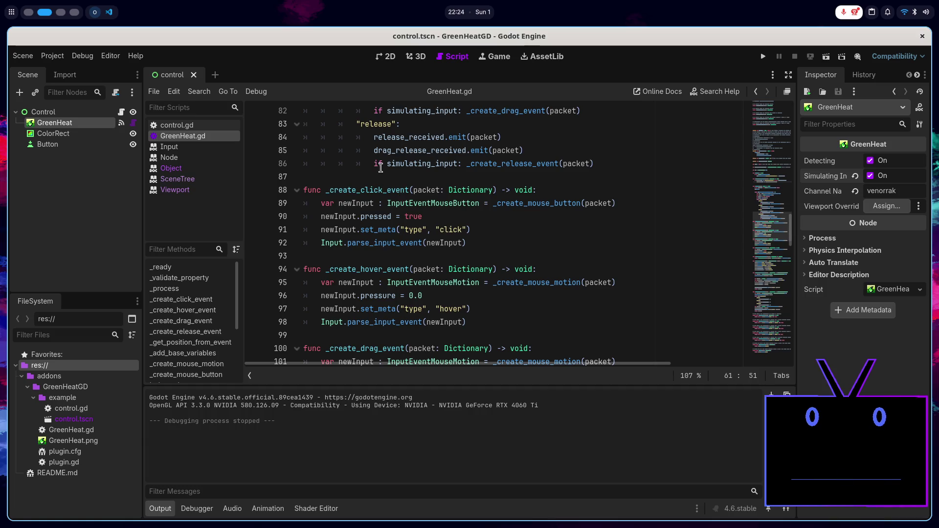
pyautogui.click(384, 178)
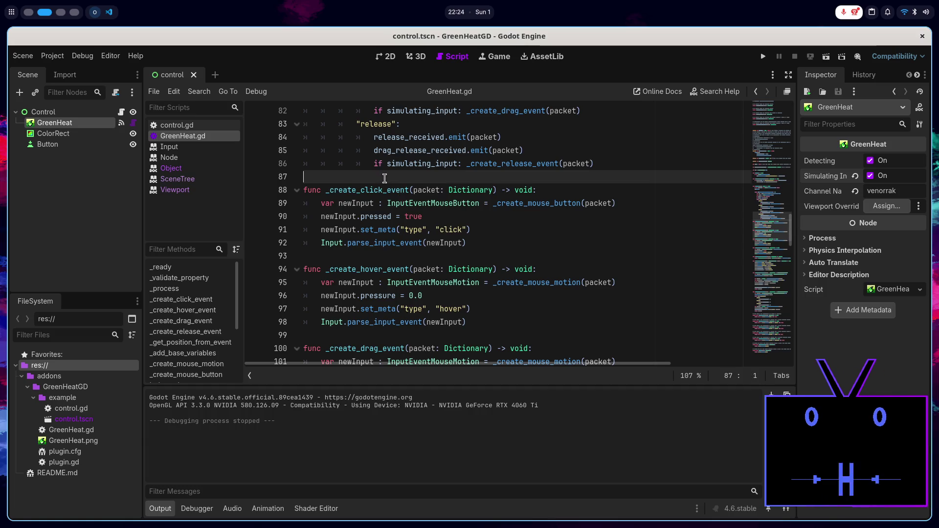
pyautogui.press('Return')
pyautogui.press('Return')
pyautogui.press('Up')
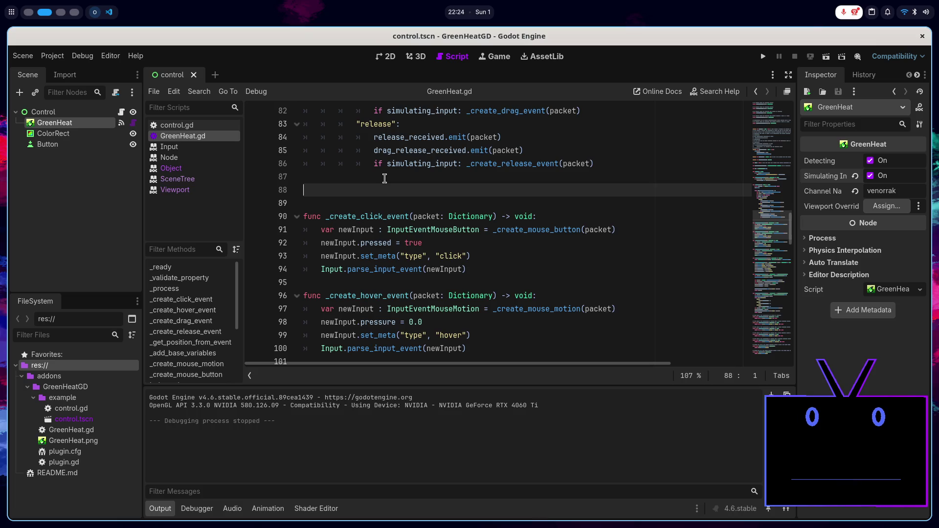
pyautogui.press('BackSpace')
pyautogui.press('BackSpace')
pyautogui.hotkey('ctrl', 's')
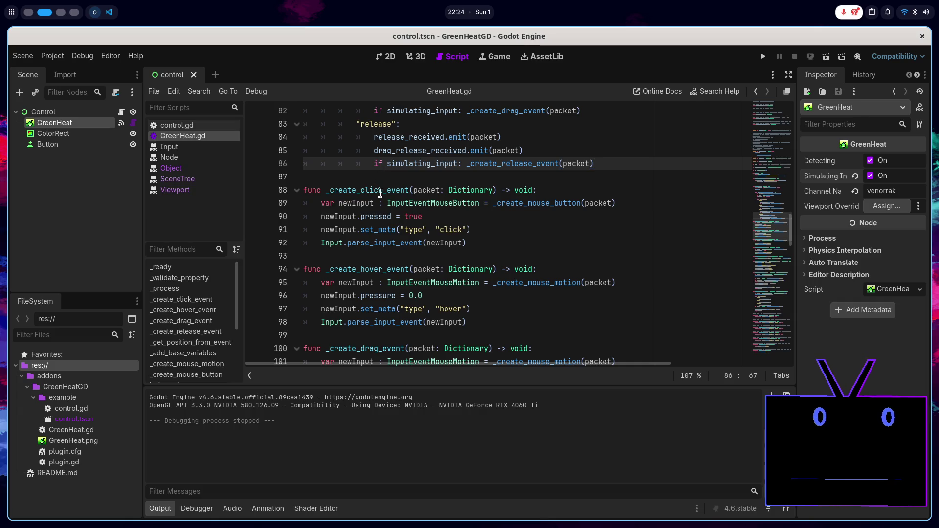
pyautogui.scroll(-9, 432, 198)
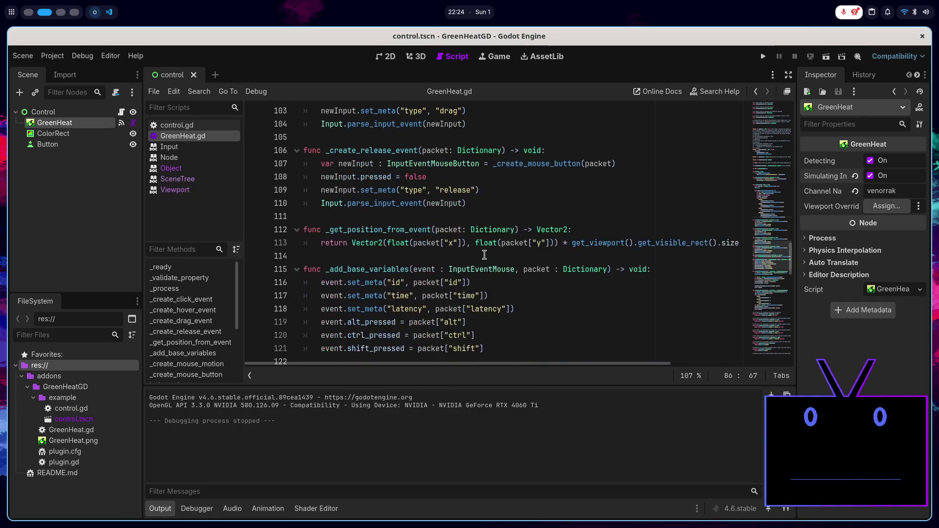
pyautogui.hscroll(3, 484, 254)
pyautogui.hscroll(-3, 484, 247)
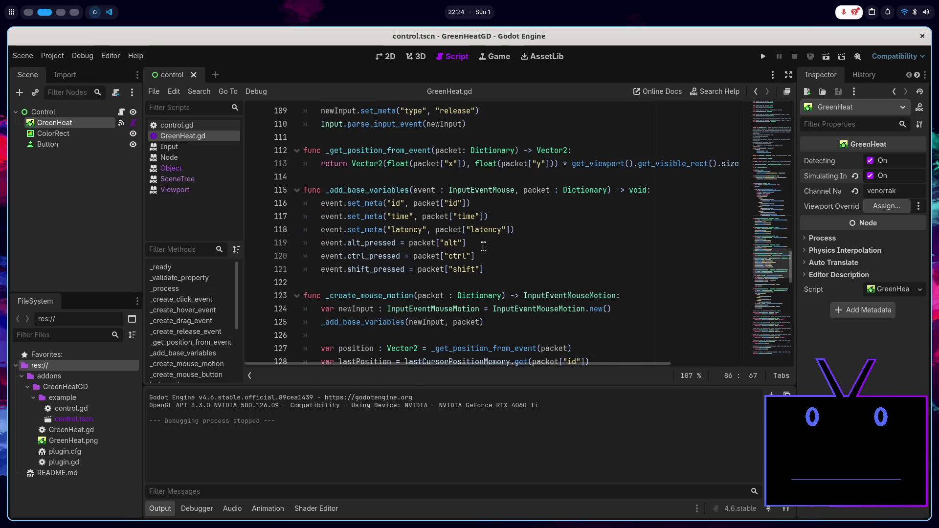
pyautogui.scroll(16, 484, 246)
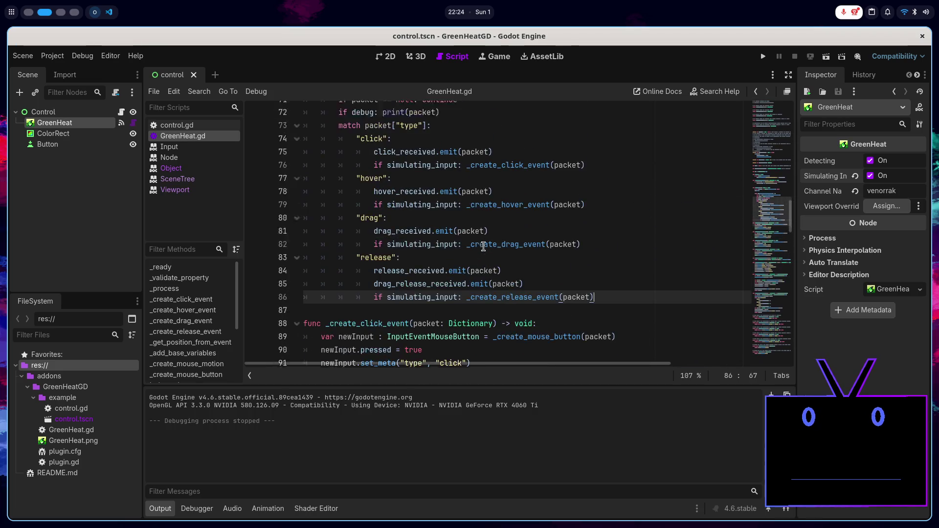
pyautogui.scroll(4, 484, 246)
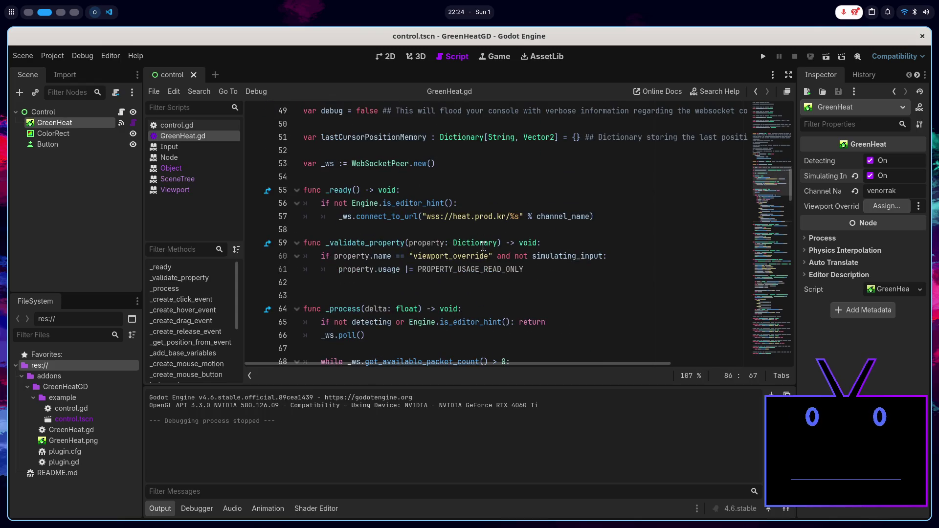
pyautogui.scroll(3, 483, 248)
pyautogui.scroll(-18, 483, 248)
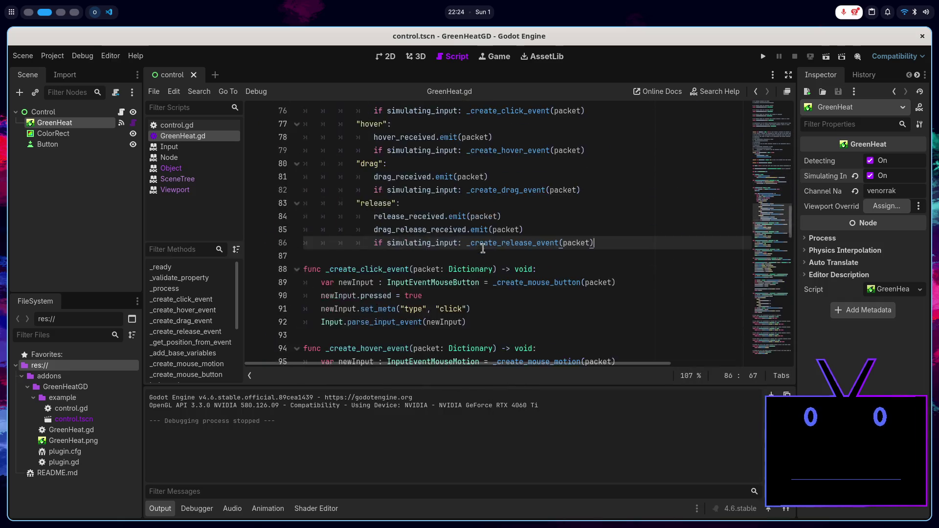
pyautogui.scroll(-14, 483, 248)
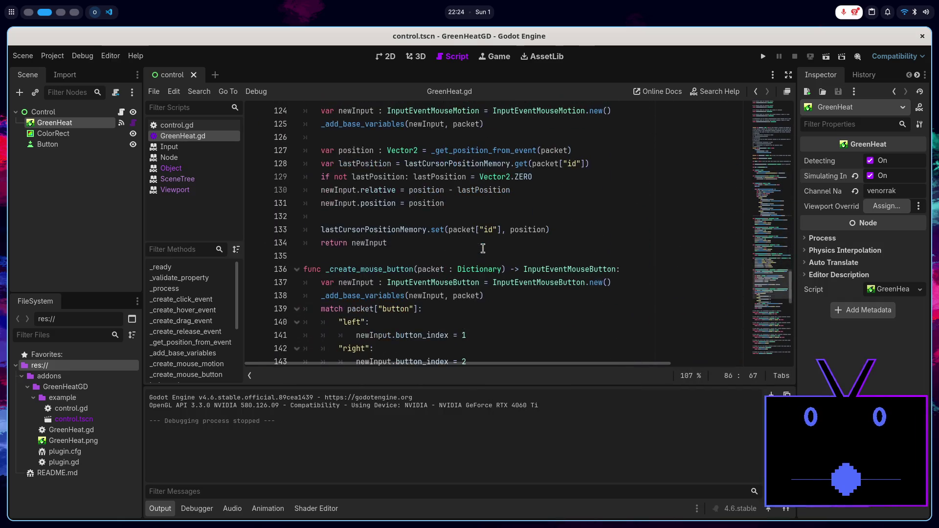
pyautogui.scroll(-4, 483, 248)
pyautogui.scroll(16, 483, 248)
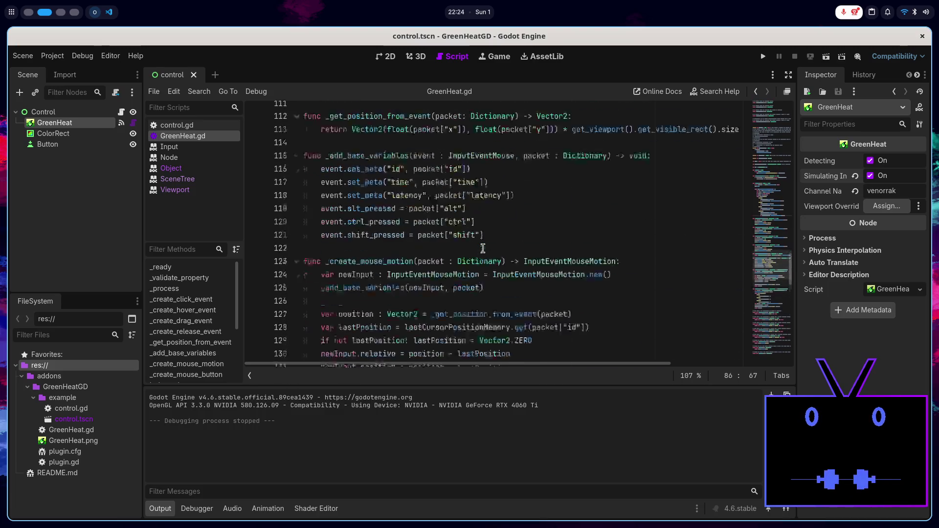
# Add an 'if viewport_override:' branch to _get_position_from_event and begin its Vector2 return.
pyautogui.click(576, 269)
pyautogui.press('Return')
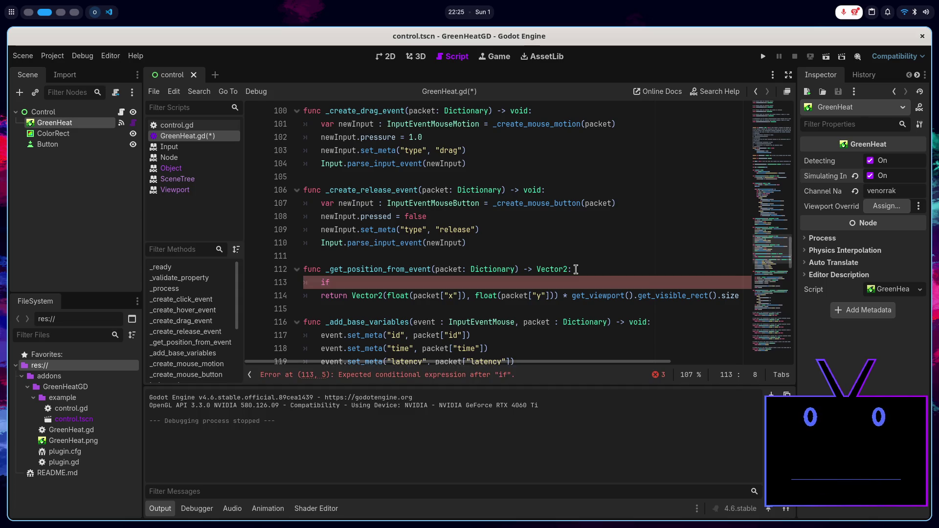
pyautogui.write('iew')
pyautogui.press('Return')
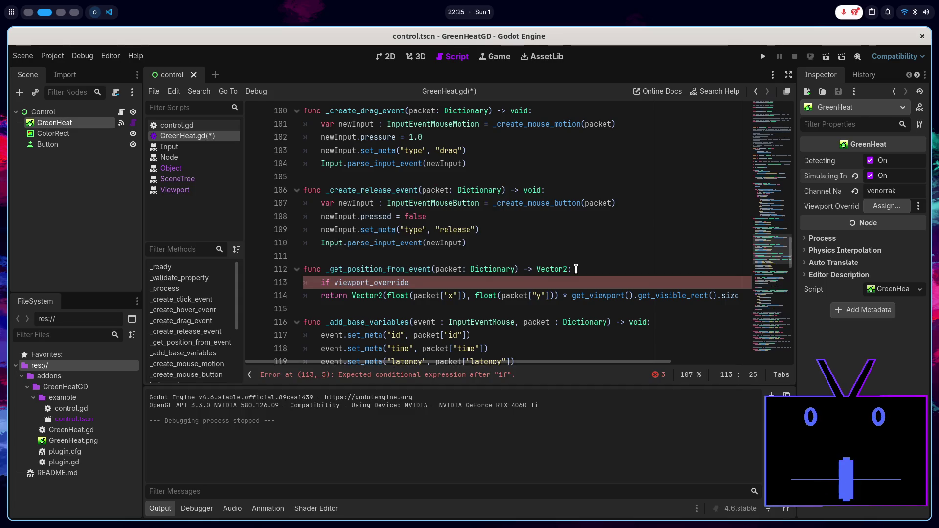
pyautogui.write(':')
pyautogui.press('Return')
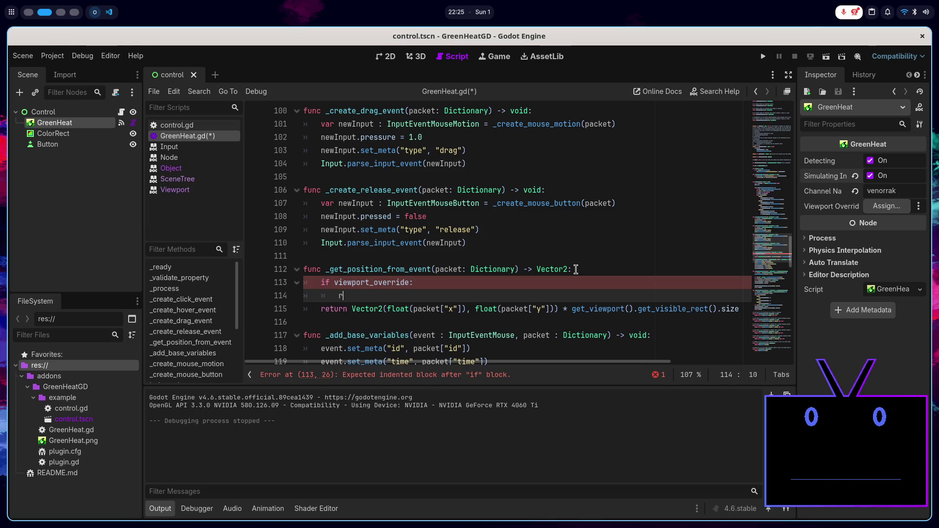
pyautogui.write('Ve')
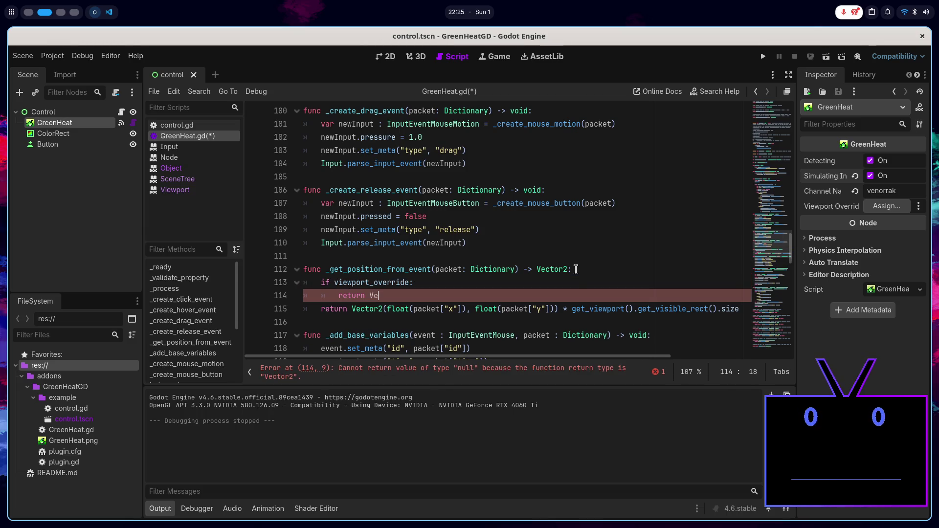
pyautogui.press('Return')
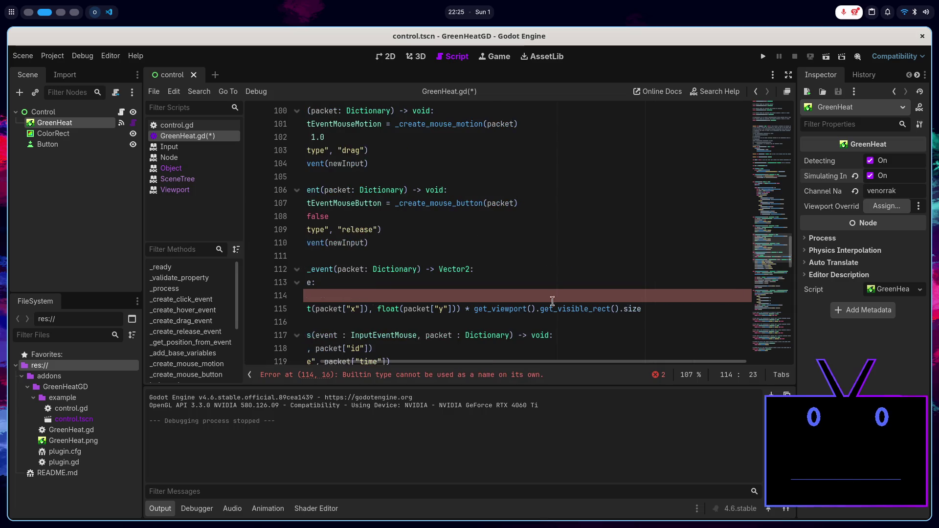
# Copy the position expression into the branch, scaling by viewport_override's visible rect size instead of get_viewport().
pyautogui.moveTo(648, 310); pyautogui.dragTo(350, 309)
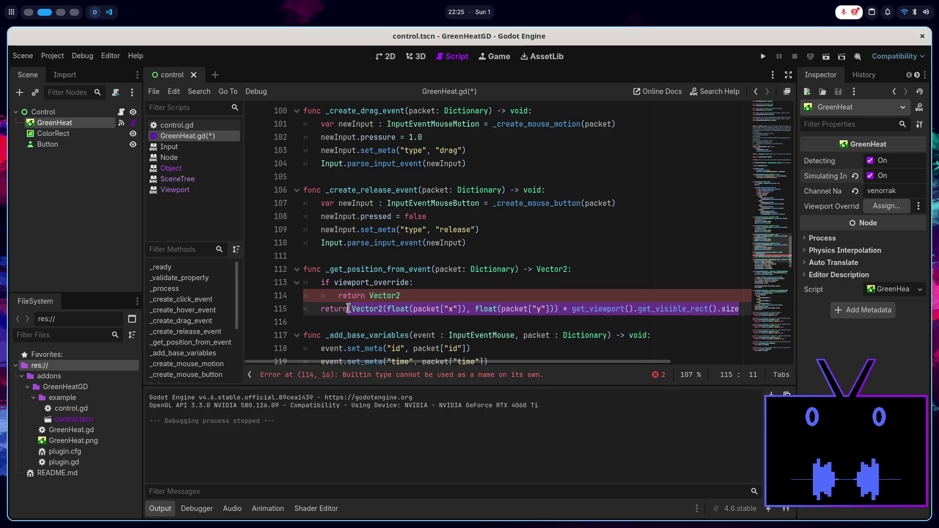
pyautogui.hotkey('ctrl', 'c')
pyautogui.doubleClick(374, 296)
pyautogui.hotkey('ctrl', 'v')
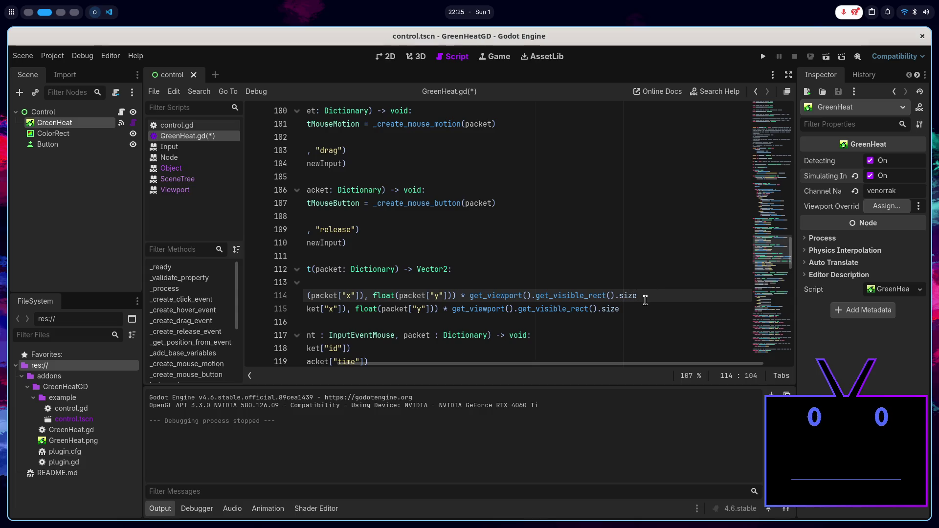
pyautogui.doubleClick(495, 296)
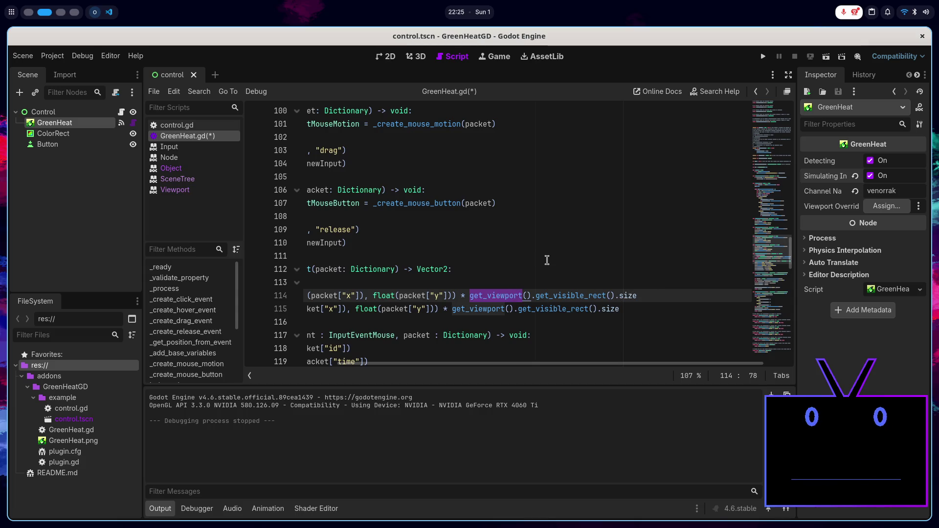
pyautogui.press('BackSpace')
pyautogui.press('Delete')
pyautogui.press('Delete')
pyautogui.write('ov')
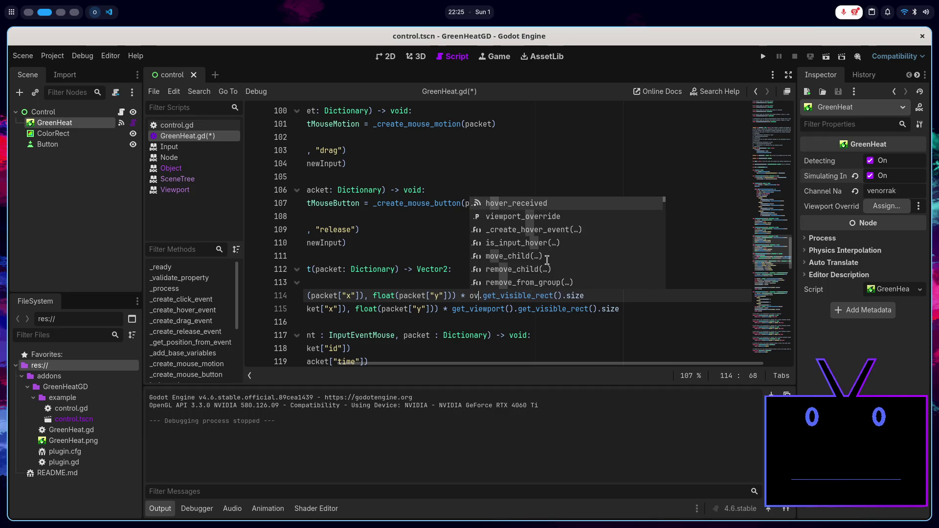
pyautogui.press('Down')
pyautogui.press('Return')
pyautogui.hscroll(-5, 547, 259)
pyautogui.hscroll(6, 546, 260)
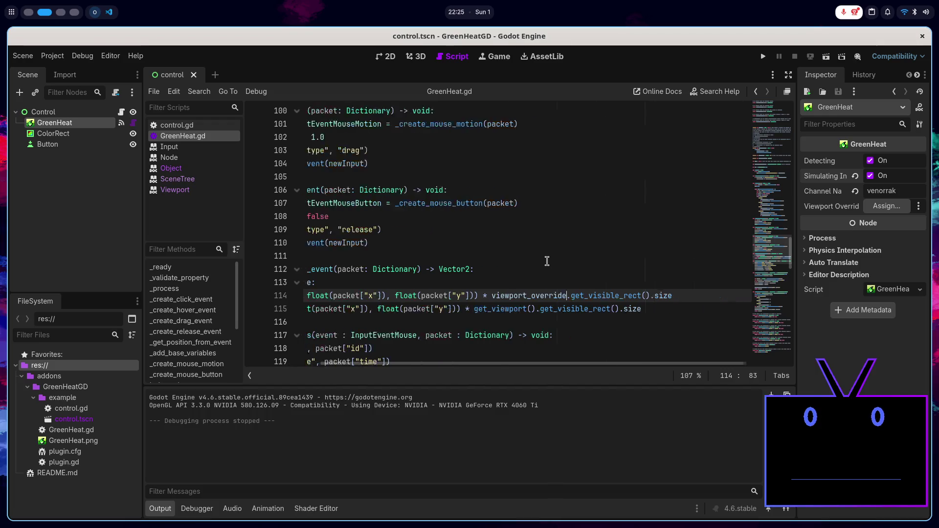
pyautogui.hscroll(-5, 626, 292)
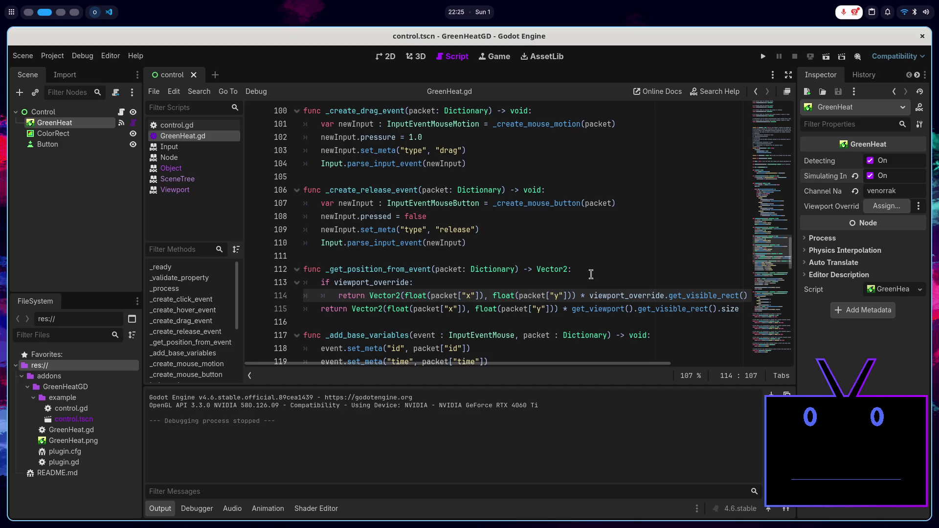
pyautogui.hscroll(5, 591, 274)
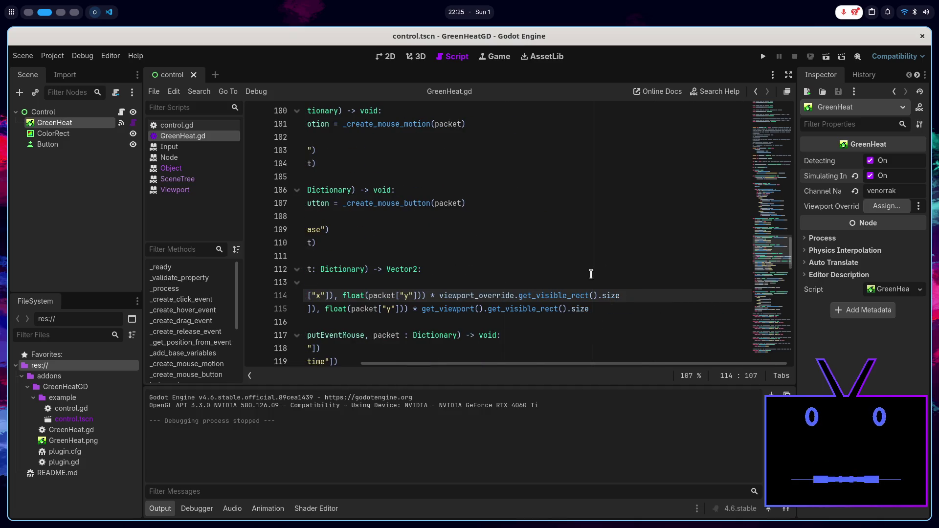
pyautogui.hscroll(-5, 591, 274)
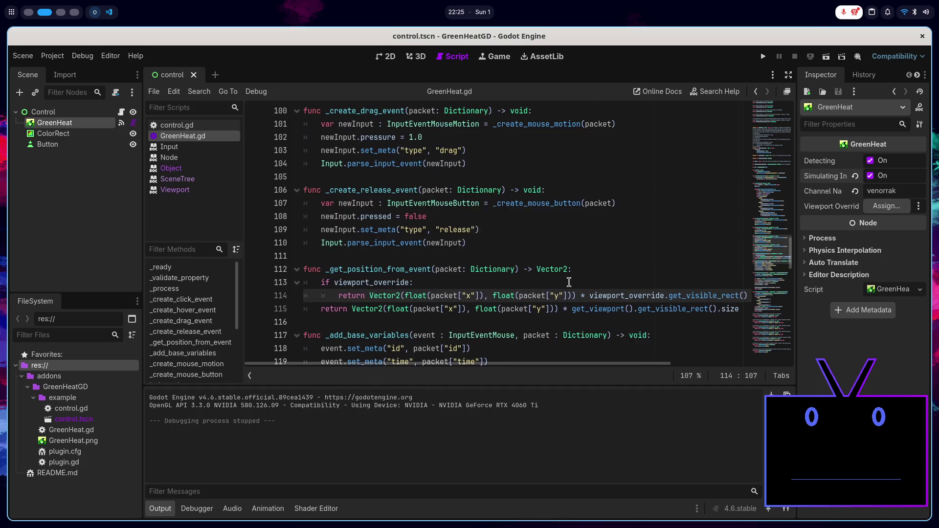
pyautogui.click(626, 310)
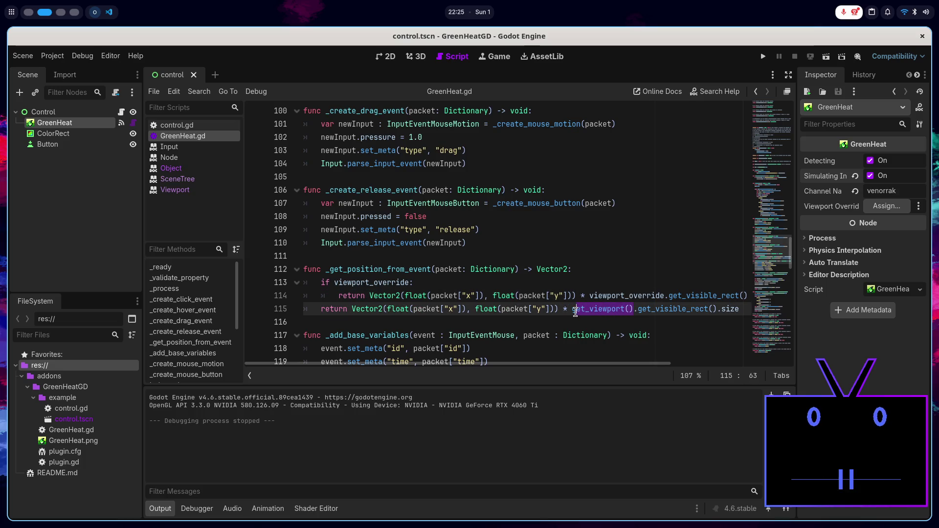
# Rewrite line 115's fallback to scale by get_tree().root.get_visible_rect().size, without get_viewport().
pyautogui.hotkey('shift', 'Left')
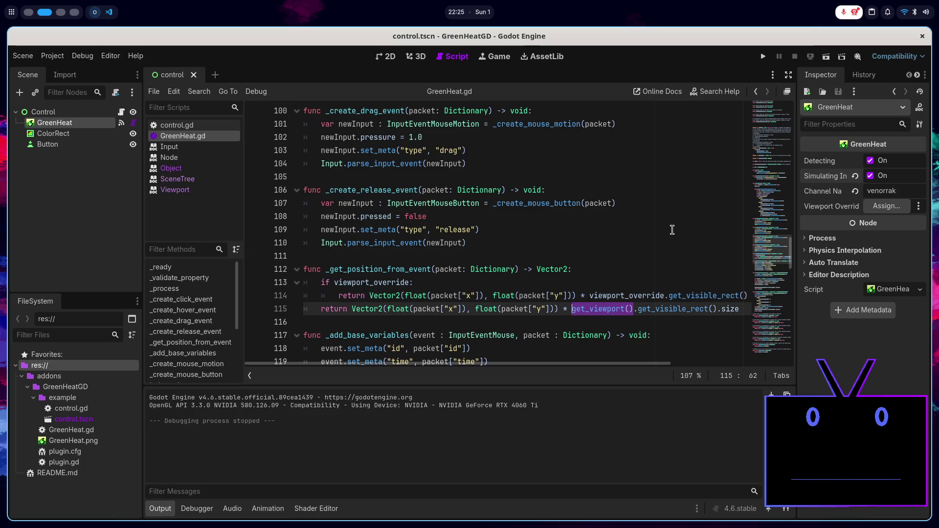
pyautogui.write('get_tr')
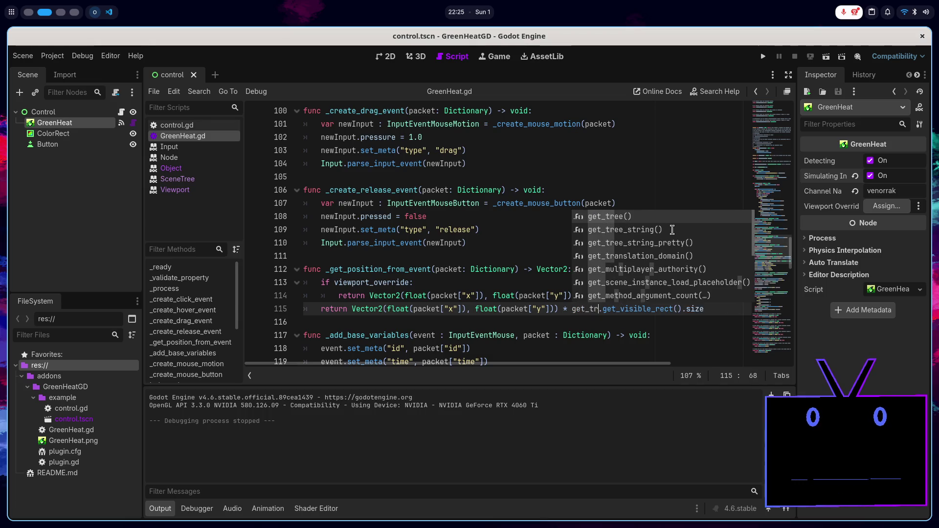
pyautogui.write('ee')
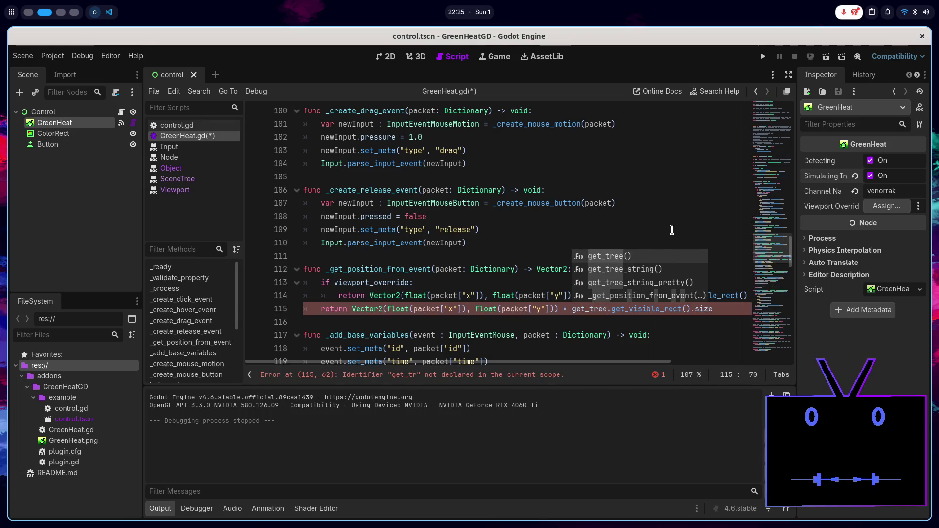
pyautogui.press('Return')
pyautogui.write('.root')
pyautogui.hotkey('ctrl', 's')
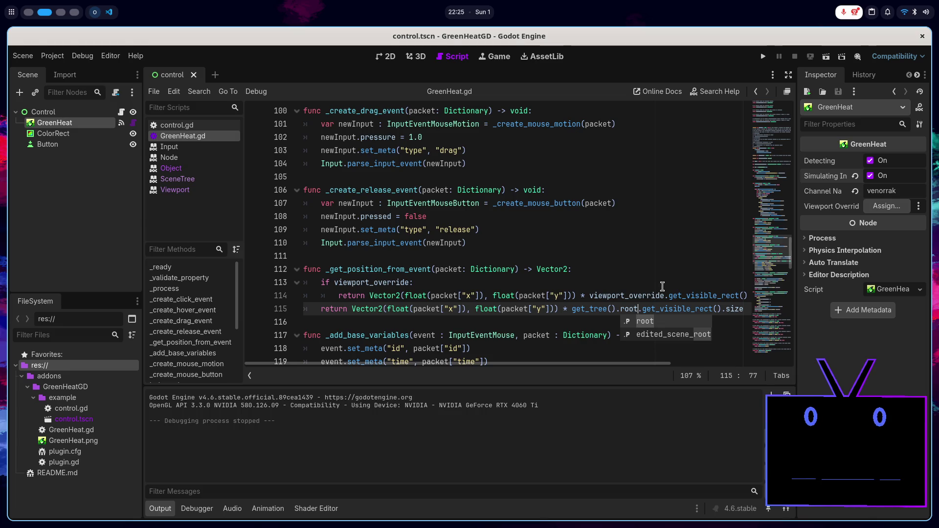
pyautogui.write('.get_view')
pyautogui.press('Down')
pyautogui.press('Return')
pyautogui.hscroll(5, 658, 283)
pyautogui.hscroll(-5, 658, 282)
pyautogui.hscroll(5, 656, 276)
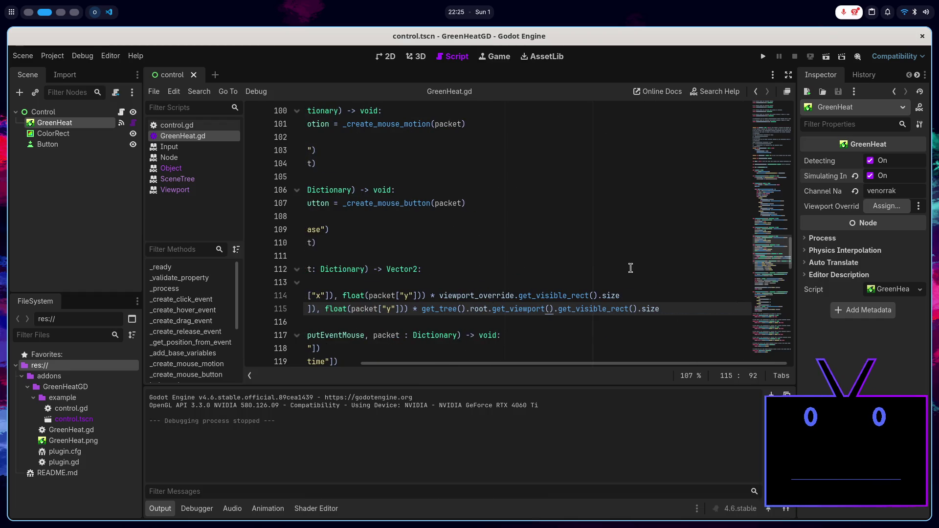
pyautogui.hscroll(-5, 631, 268)
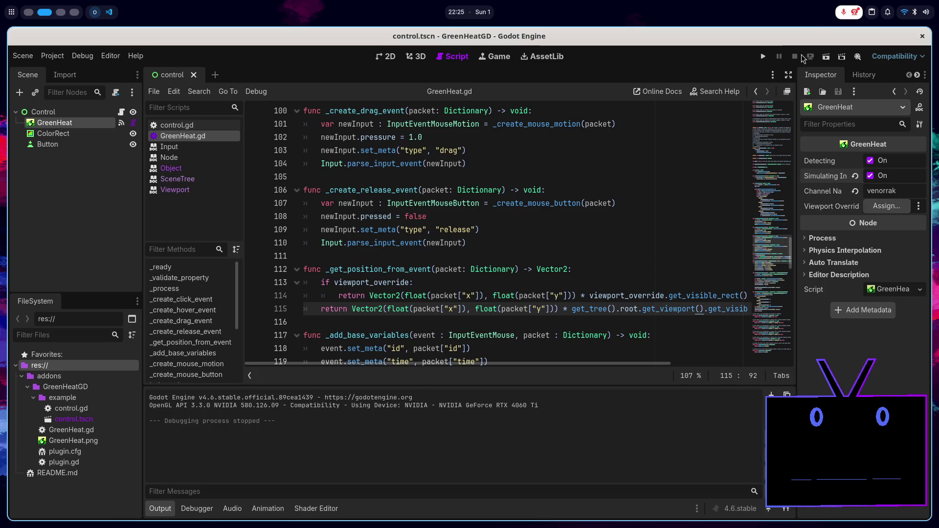
pyautogui.press('BackSpace')
pyautogui.press('BackSpace')
pyautogui.press('BackSpace')
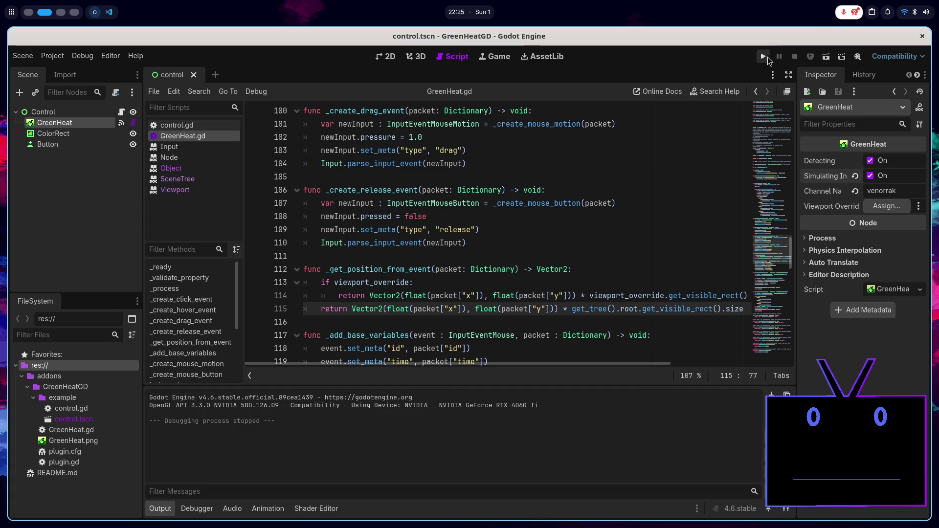
# Run the game and send a heat-map click that lands on the TEST button.
pyautogui.click(766, 57)
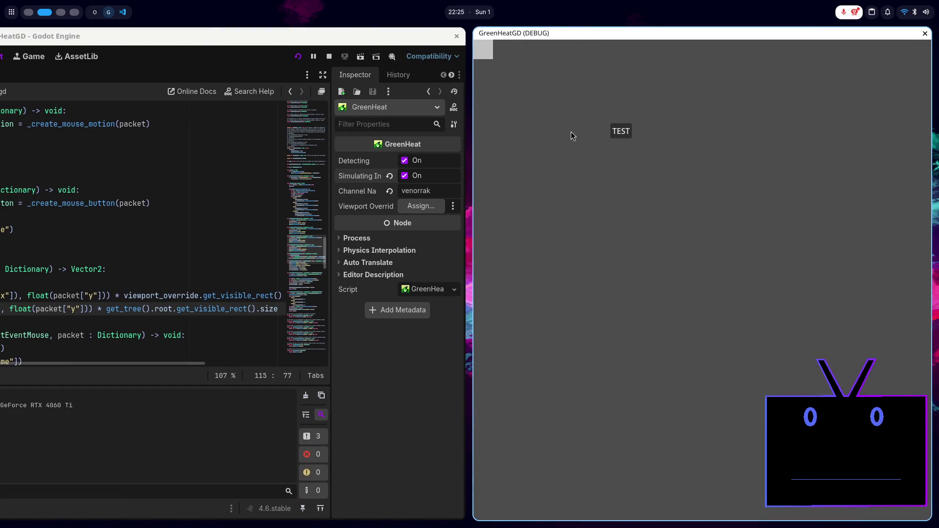
pyautogui.press('super+1')
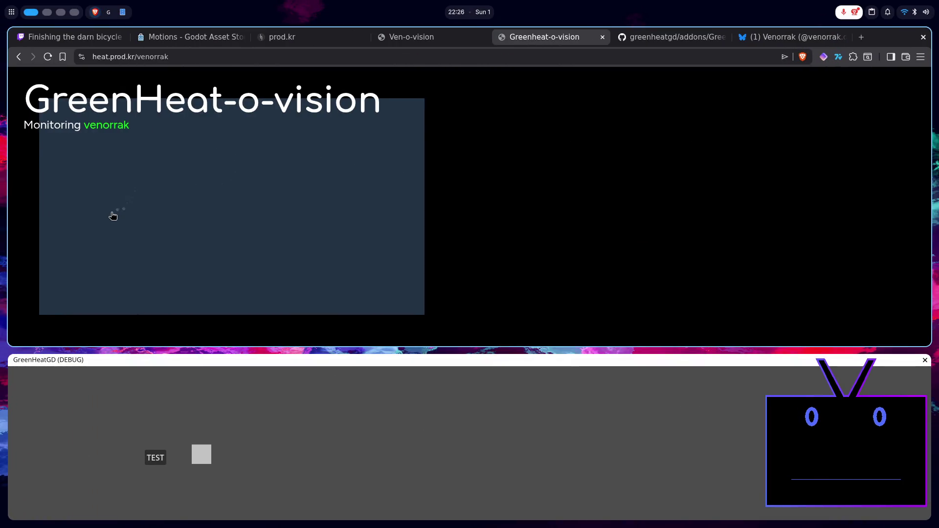
pyautogui.click(104, 224)
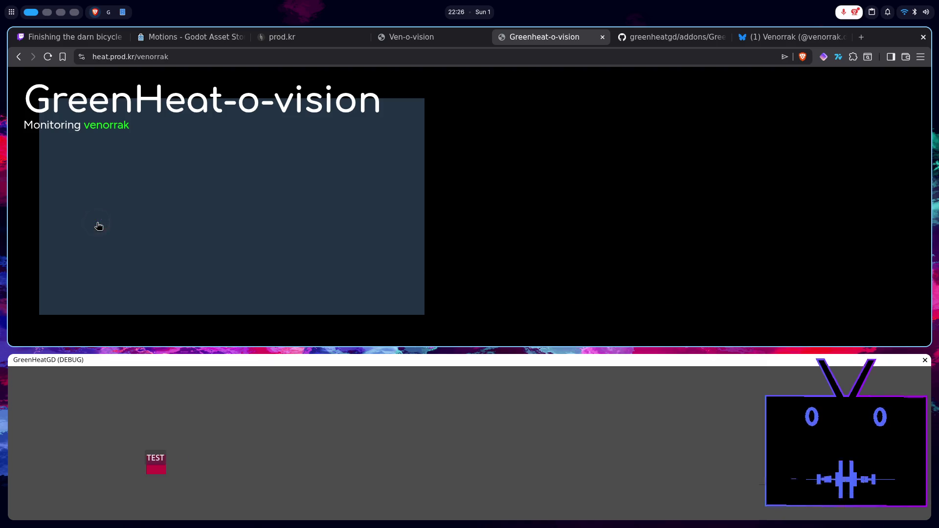
pyautogui.press('super+2')
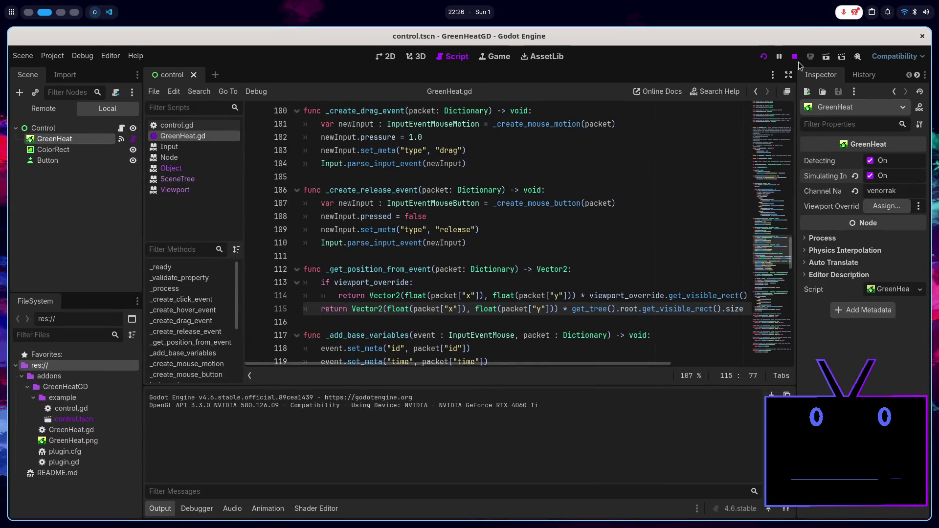
# Stop the game, add a Window node under Control at x 504, and rerun the scene.
pyautogui.click(797, 59)
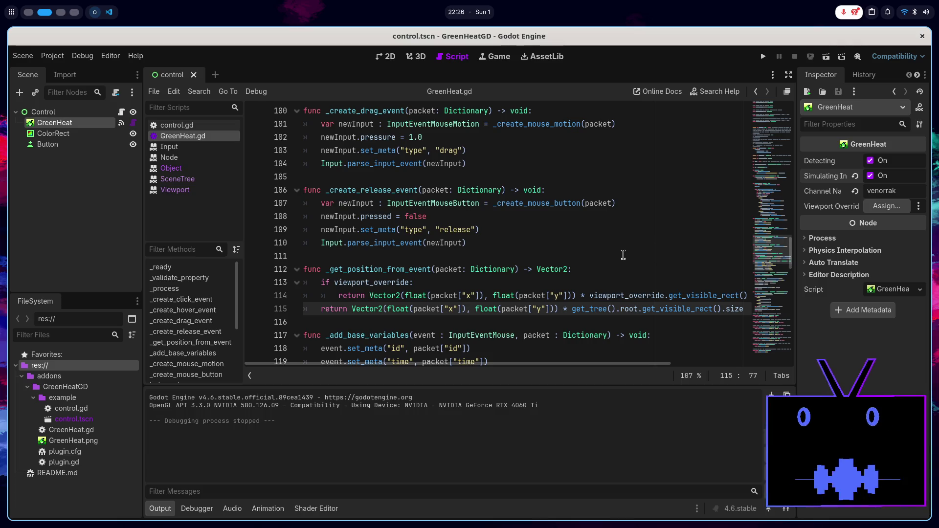
pyautogui.click(43, 112)
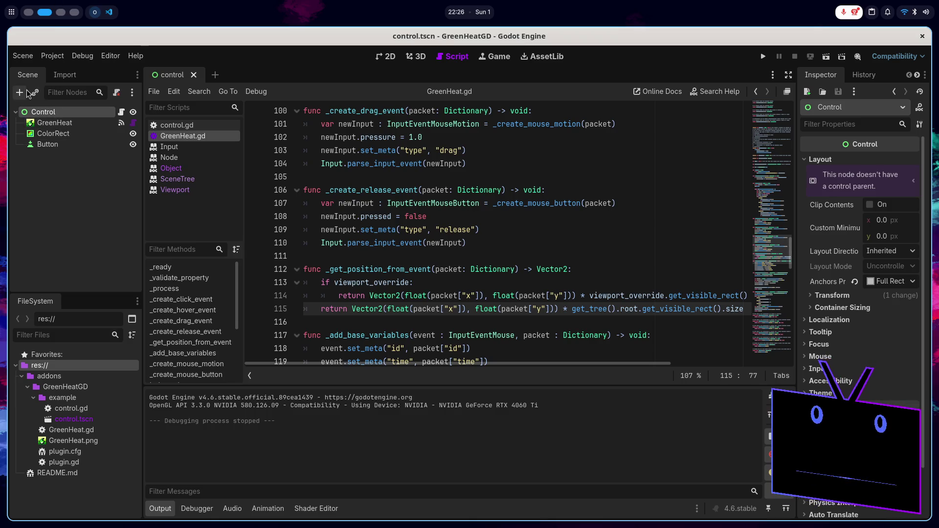
pyautogui.click(25, 92)
pyautogui.doubleClick(313, 181)
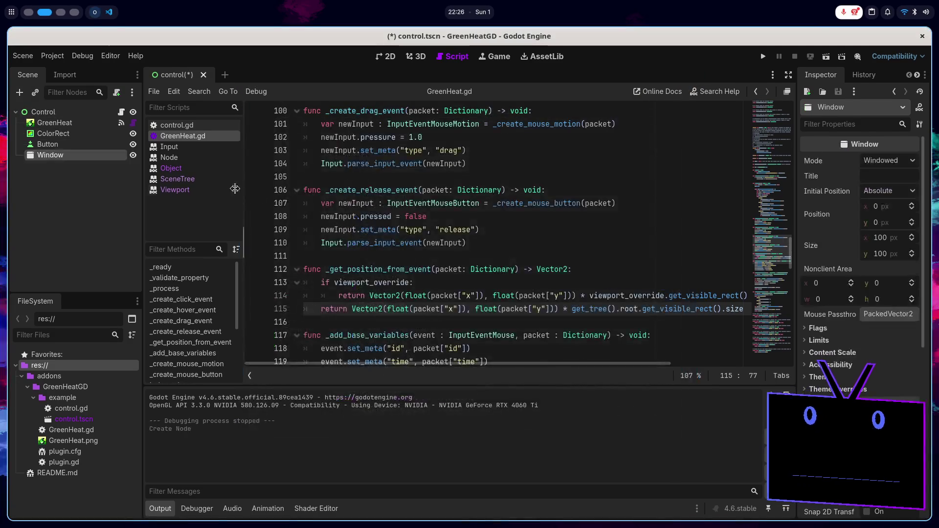
pyautogui.click(385, 57)
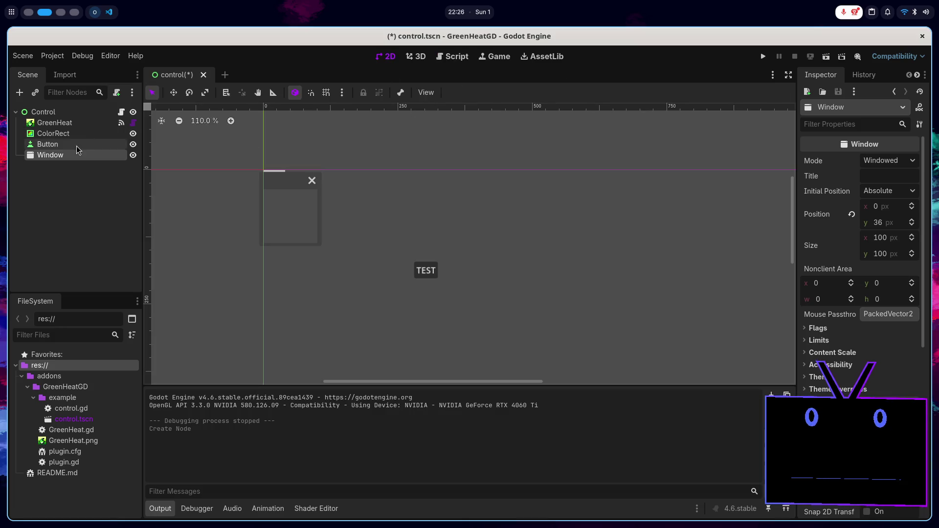
pyautogui.moveTo(885, 212); pyautogui.dragTo(905, 212)
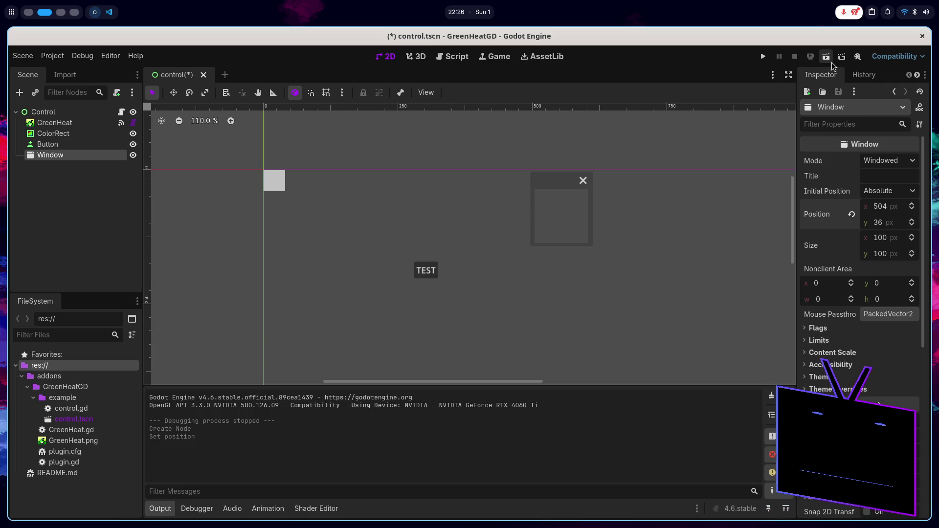
pyautogui.click(769, 56)
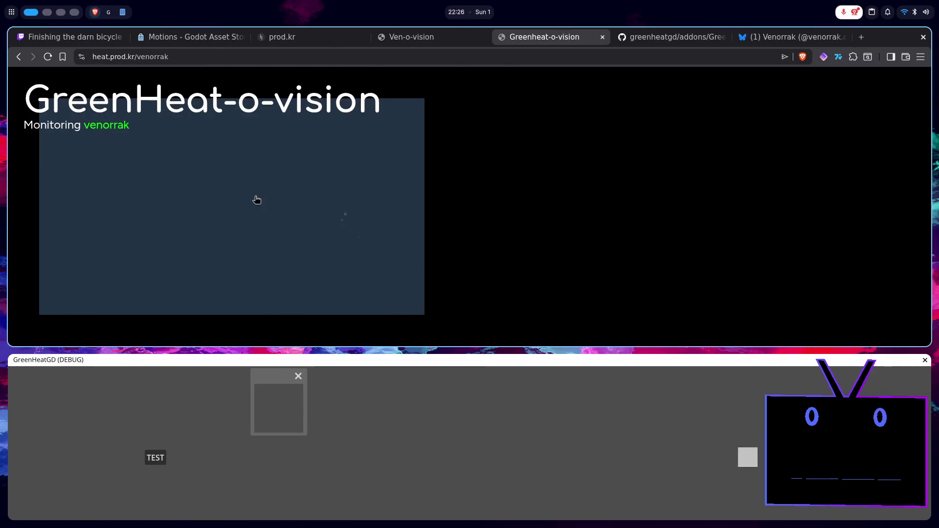
# Move the TEST button to the top-left layout preset, retest heat-map clicks, then stop the game.
pyautogui.click(100, 234)
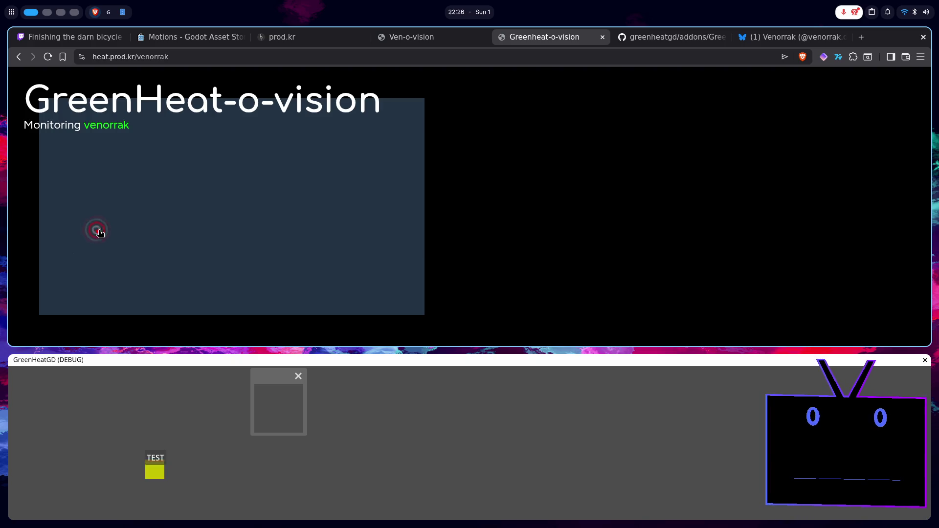
pyautogui.press('super+2')
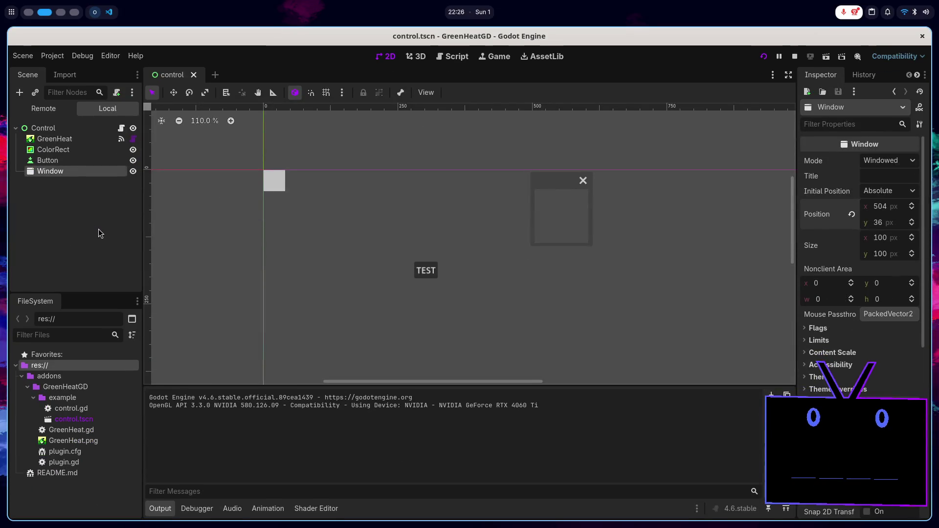
pyautogui.click(81, 160)
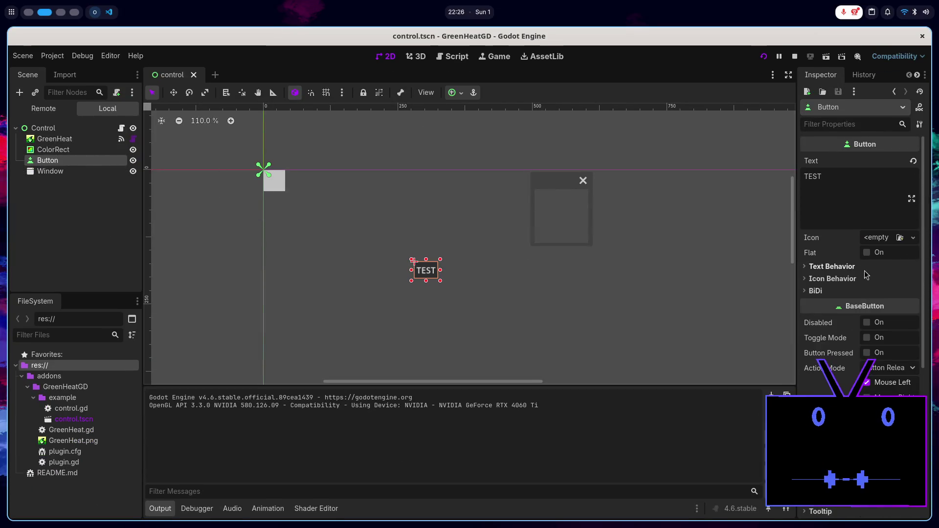
pyautogui.scroll(-5, 875, 361)
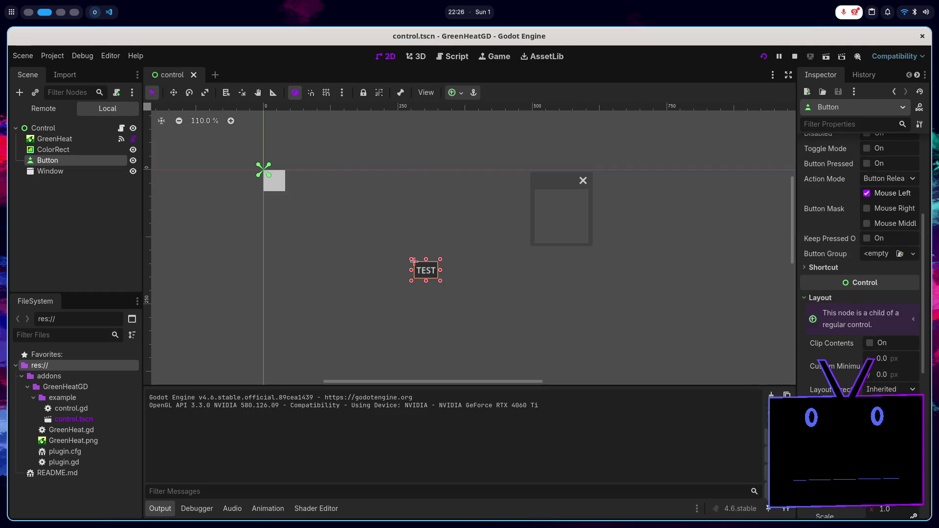
pyautogui.click(335, 300)
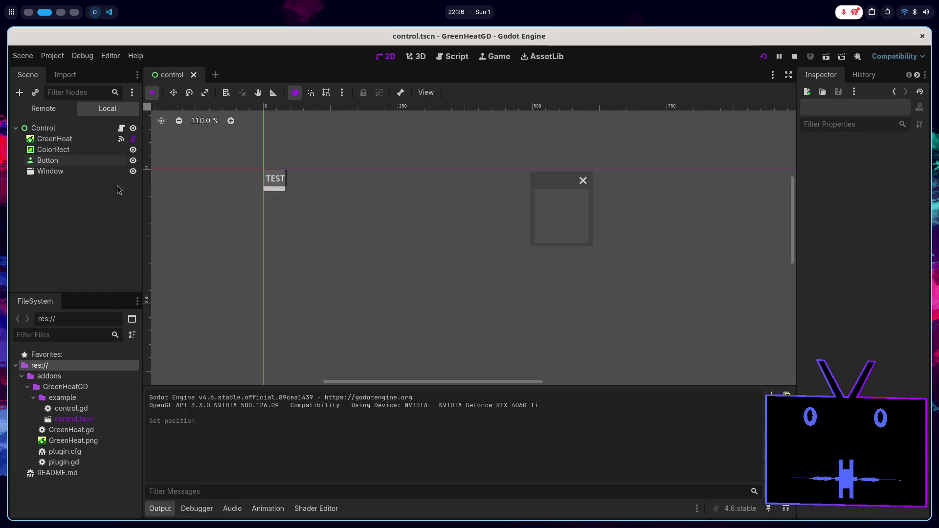
pyautogui.click(763, 57)
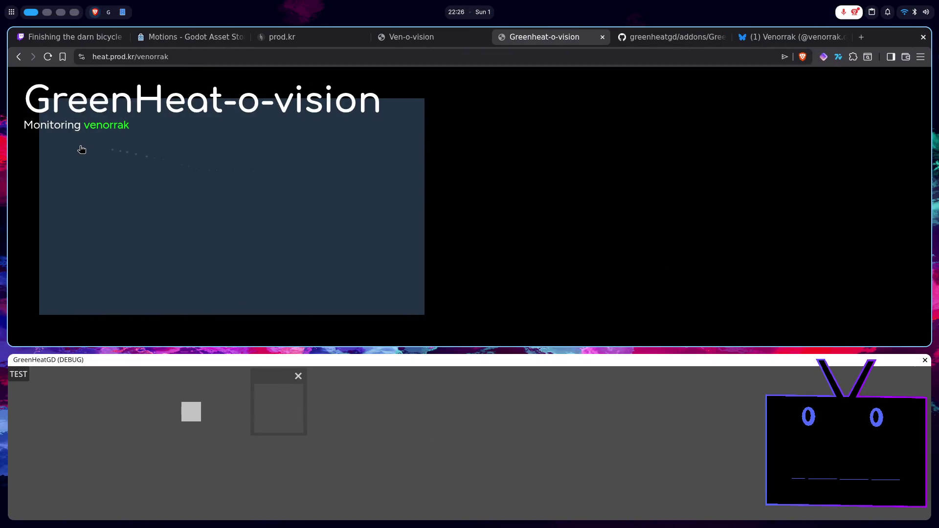
pyautogui.click(42, 118)
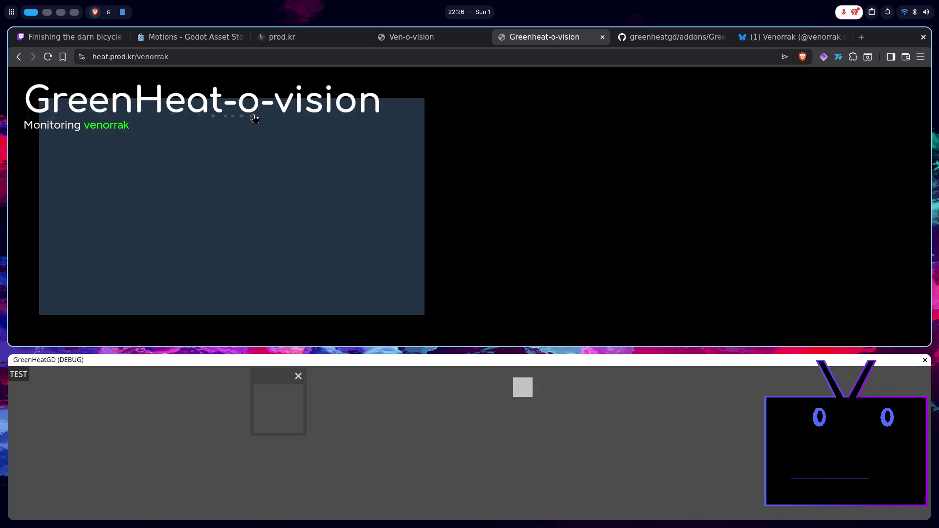
pyautogui.press('super+2')
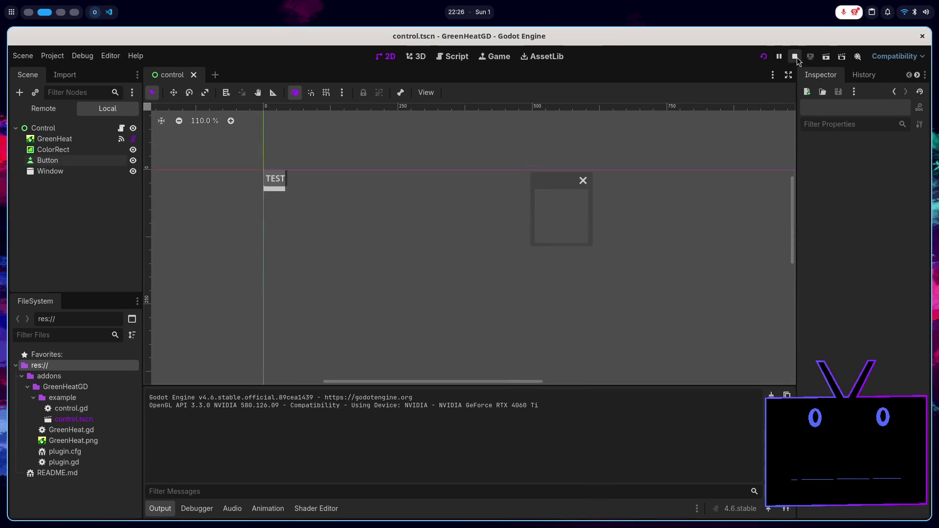
pyautogui.click(795, 57)
# Add a Button labelled 'TEST 2' inside the Window and save the scene.
pyautogui.click(49, 154)
pyautogui.click(19, 91)
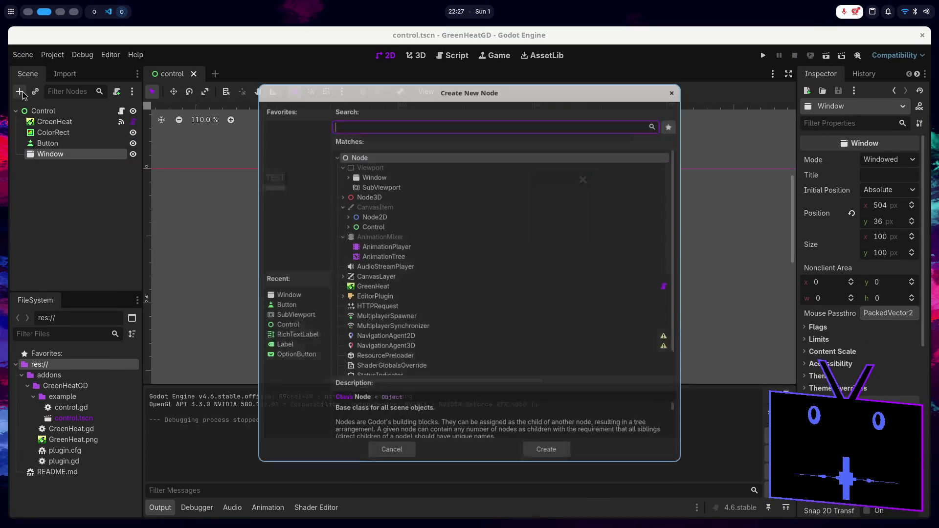
pyautogui.write('but')
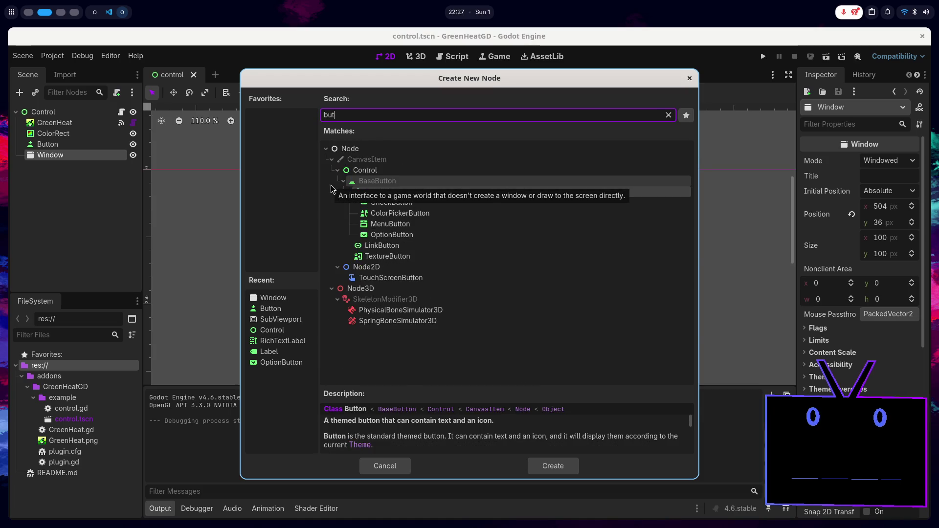
pyautogui.press('Return')
pyautogui.click(839, 198)
pyautogui.write('TEST')
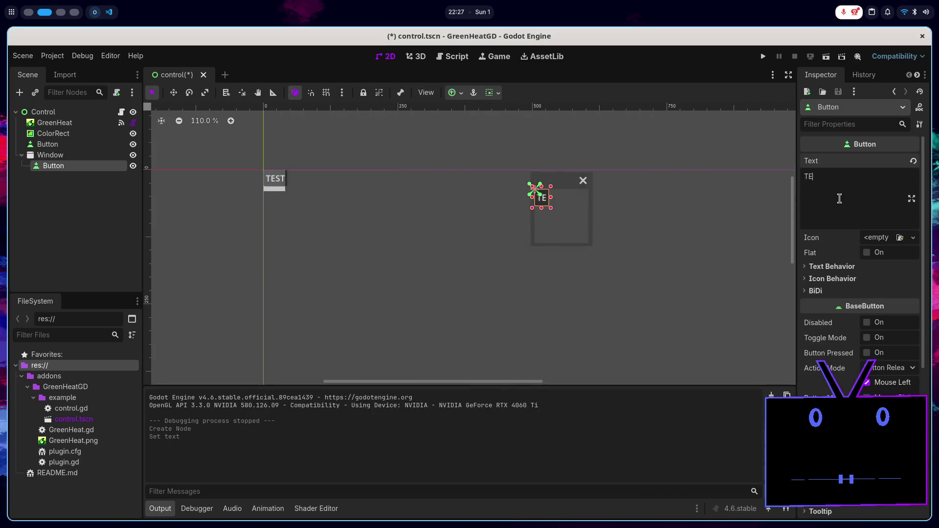
pyautogui.write(' 2')
pyautogui.hotkey('ctrl', 's')
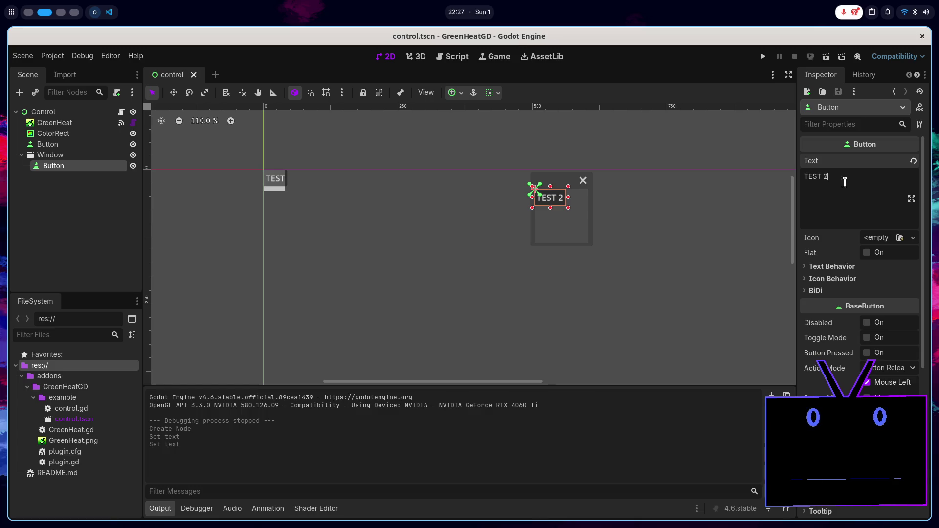
# Run the scene and send two test clicks from the heat-map page.
pyautogui.click(768, 57)
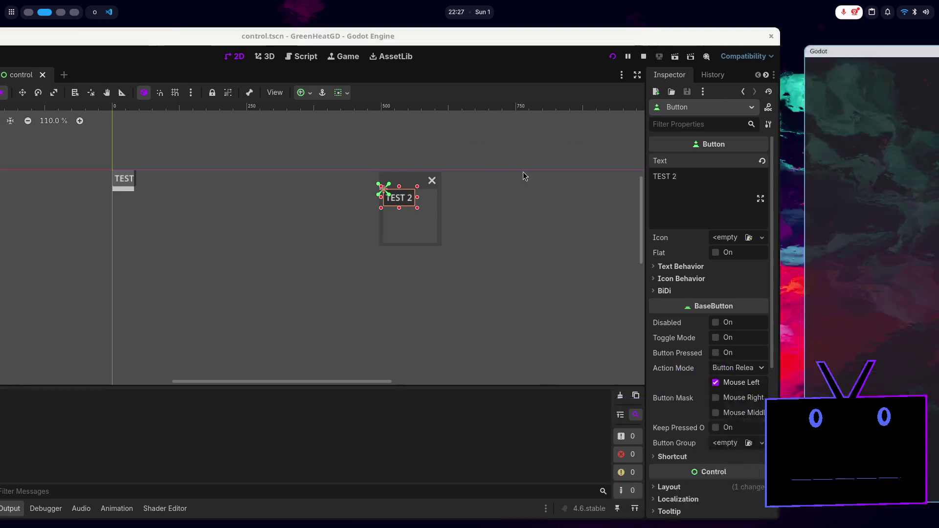
pyautogui.press('super+shift+1')
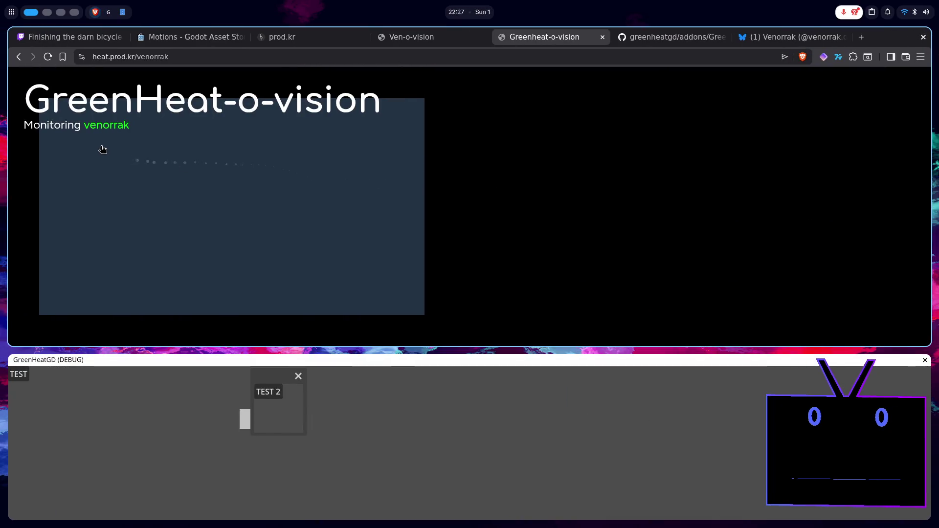
pyautogui.click(53, 117)
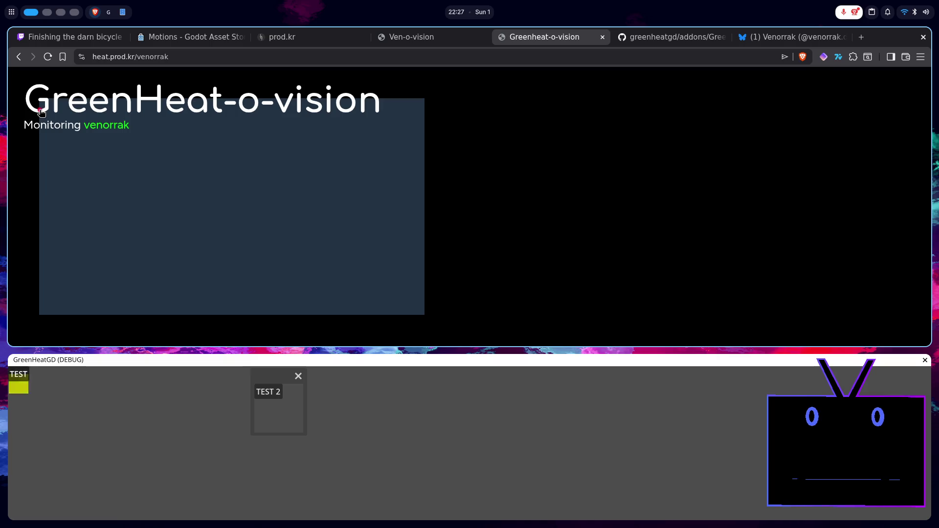
pyautogui.click(156, 136)
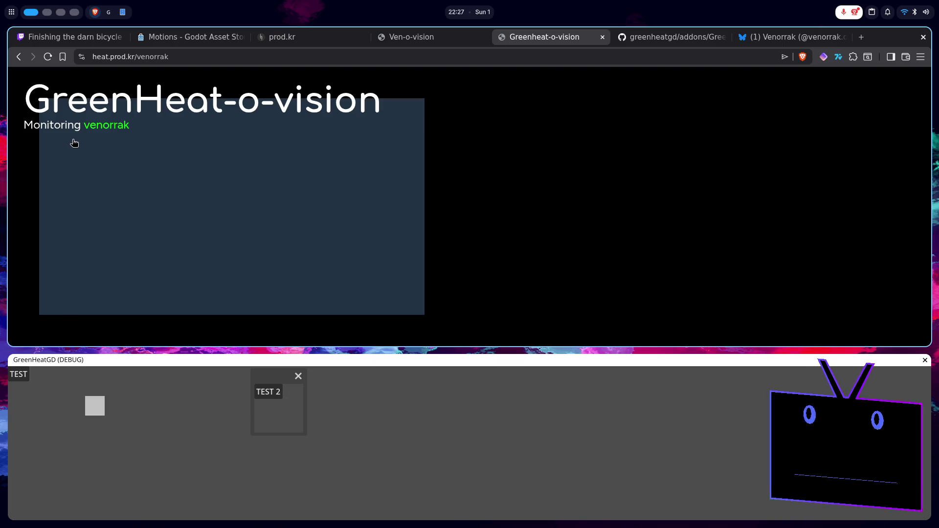
# Uncheck Display > Window > Embed Subwindows in Project Settings and run the game with F5.
pyautogui.press('super+2')
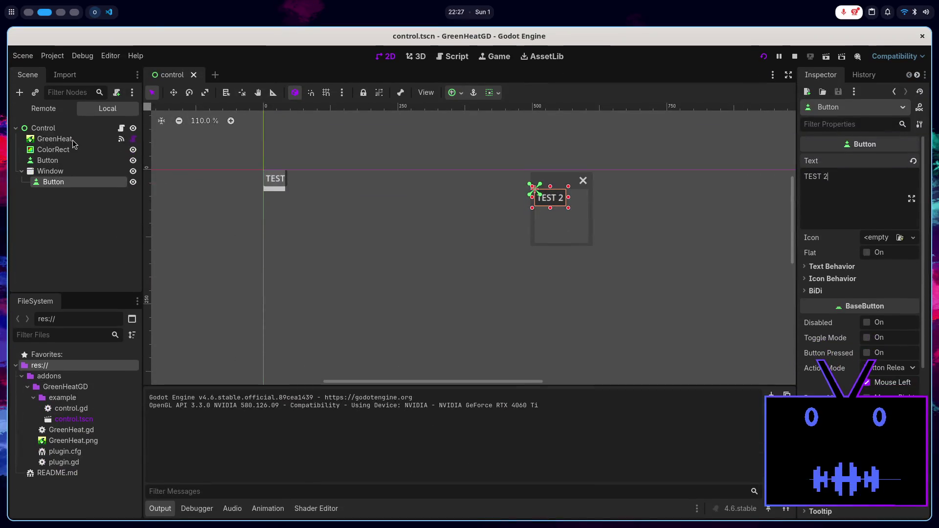
pyautogui.click(52, 56)
pyautogui.click(64, 69)
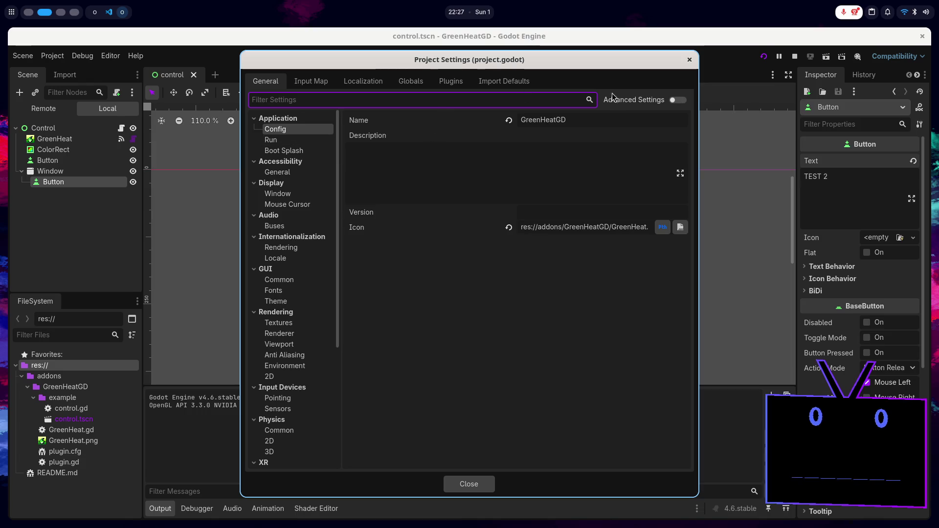
pyautogui.click(678, 100)
pyautogui.click(479, 98)
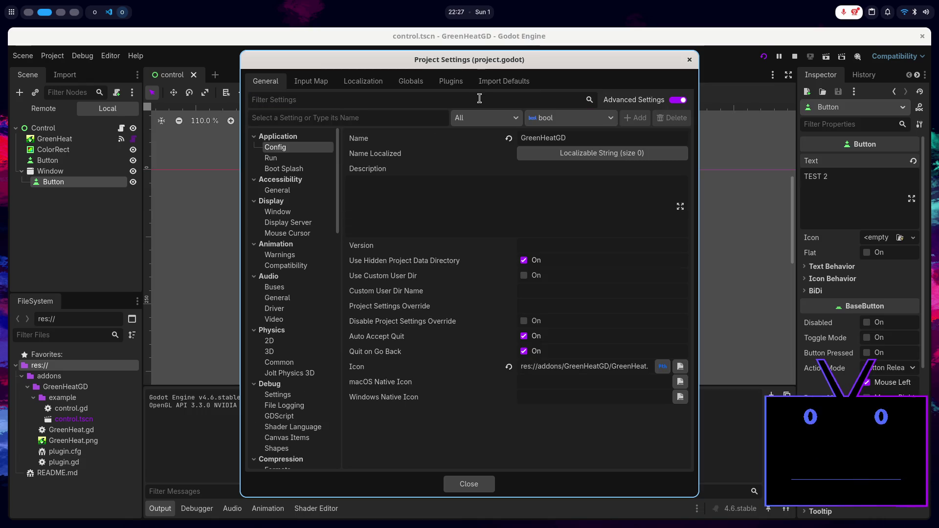
pyautogui.write('windo')
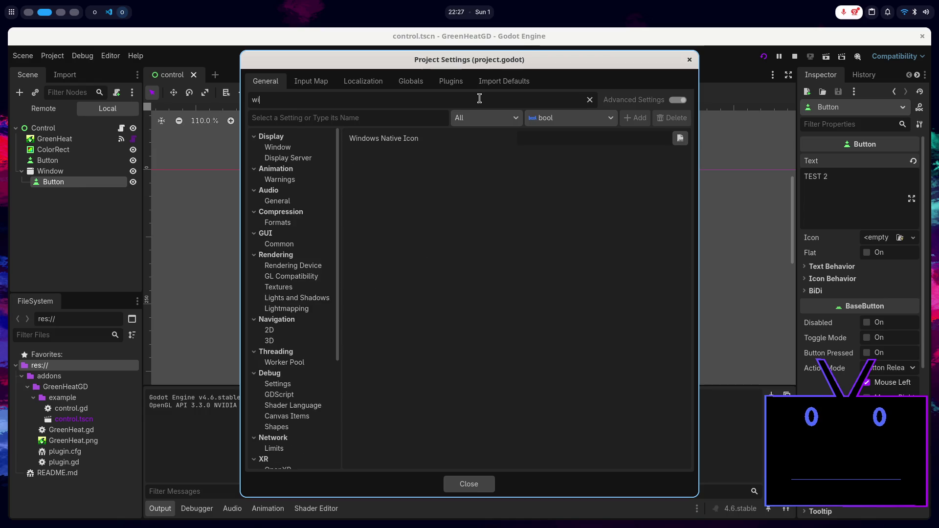
pyautogui.click(307, 148)
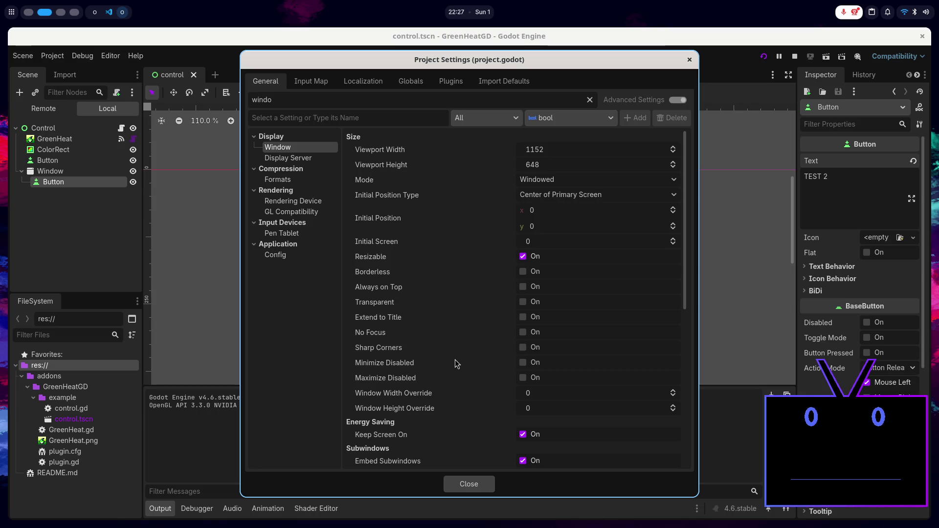
pyautogui.scroll(-4, 450, 366)
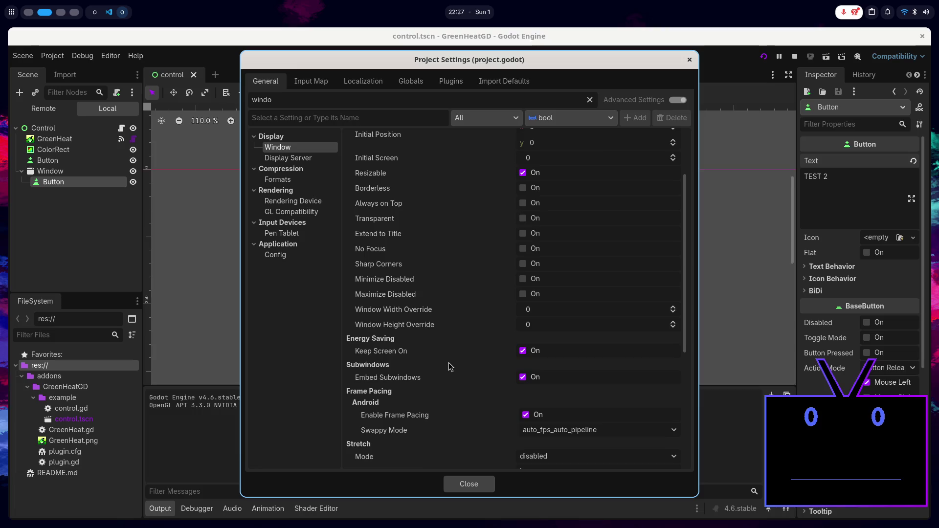
pyautogui.click(523, 378)
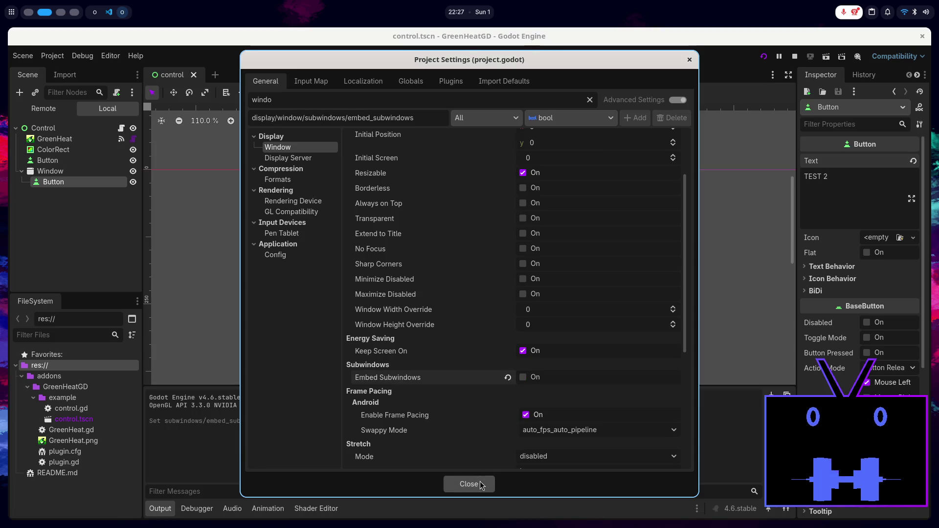
pyautogui.click(469, 484)
pyautogui.press('F5')
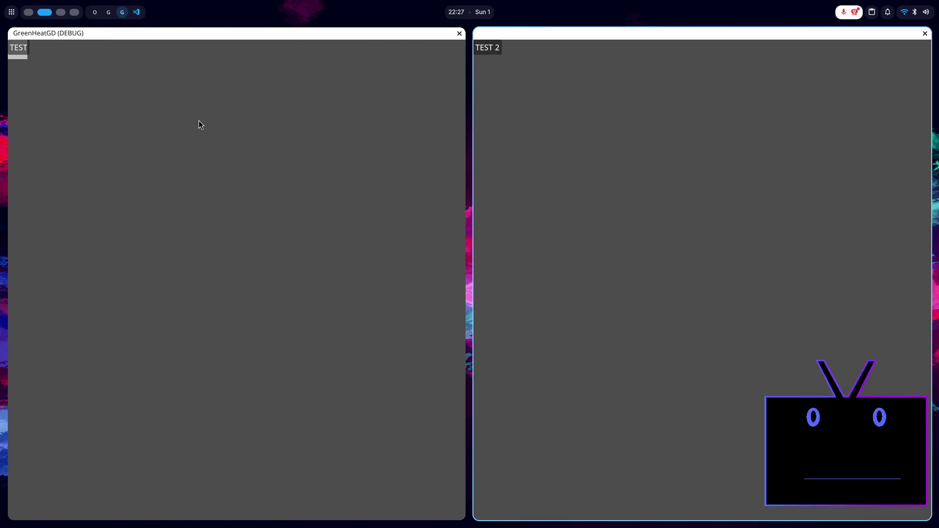
# Close the separate TEST 2 window and quit the running GreenHeatGD (DEBUG) game.
pyautogui.press('super+1')
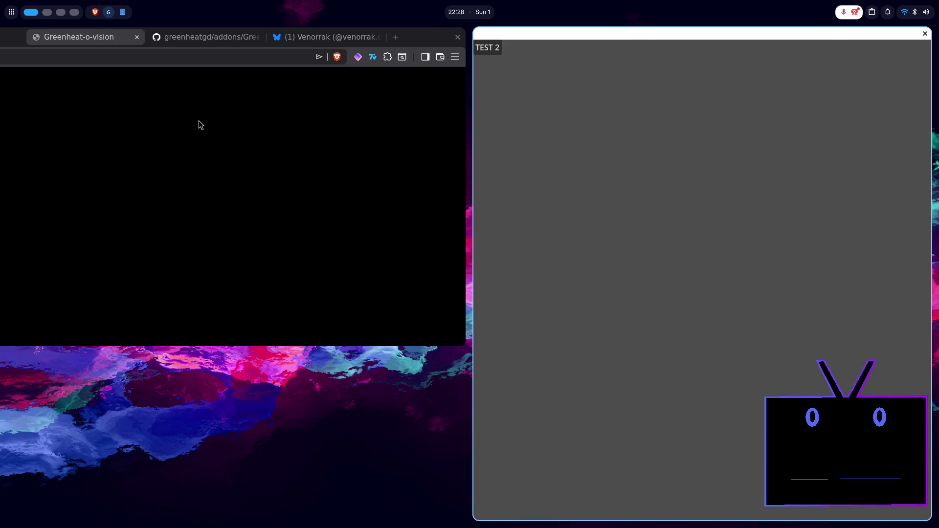
pyautogui.press('super+2')
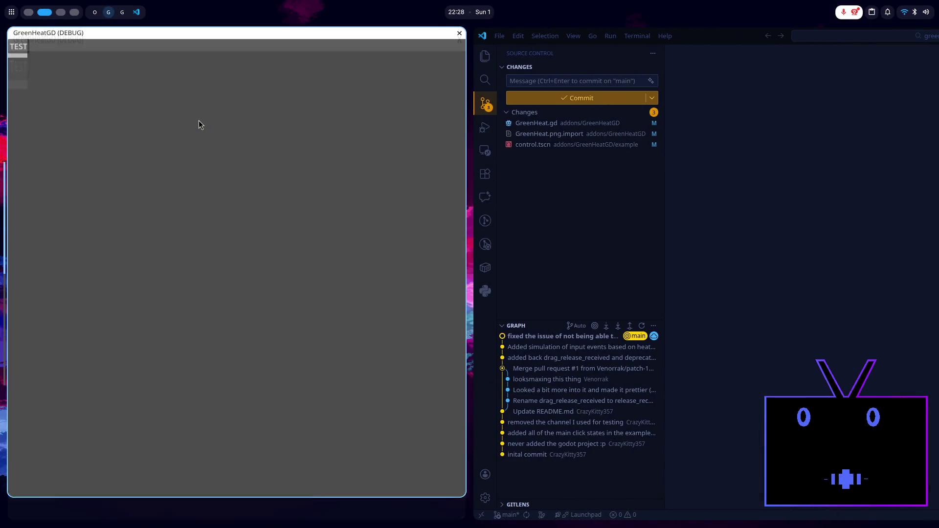
pyautogui.press('super+shift+1')
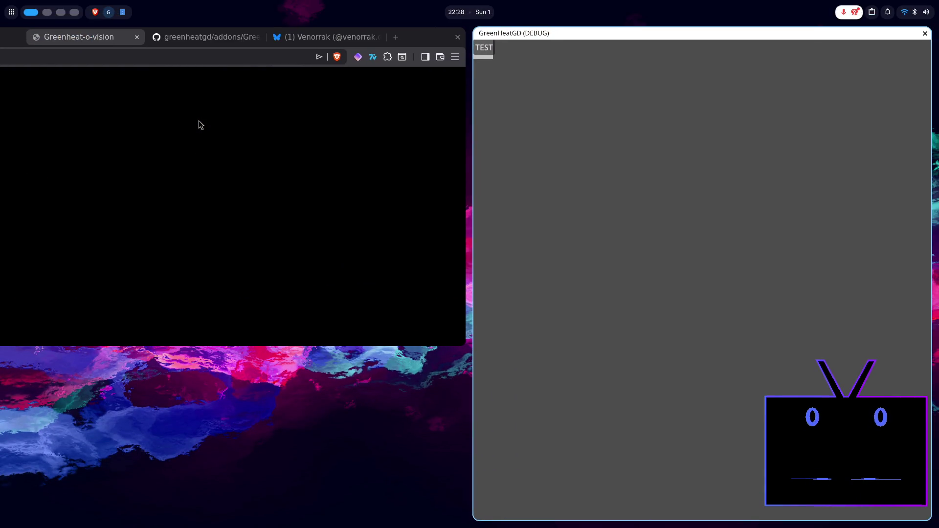
pyautogui.press('super+shift+2')
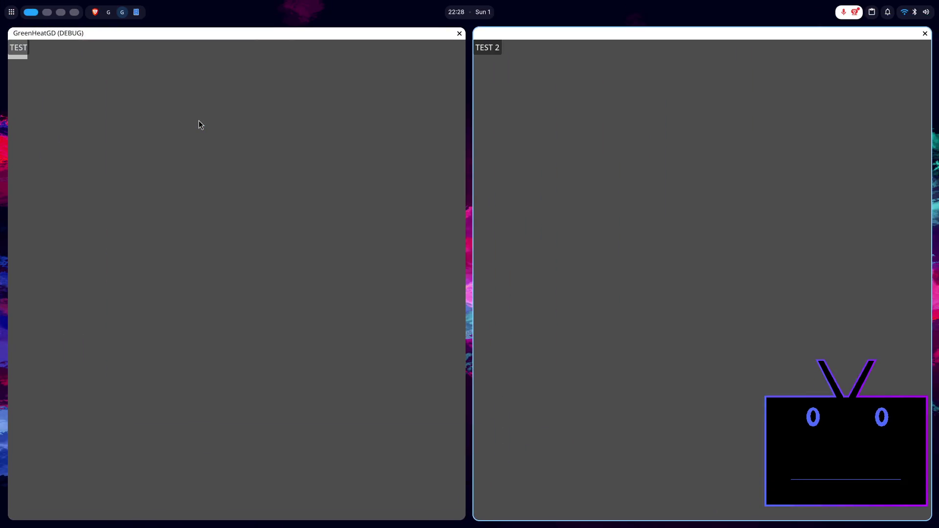
pyautogui.press('super+q')
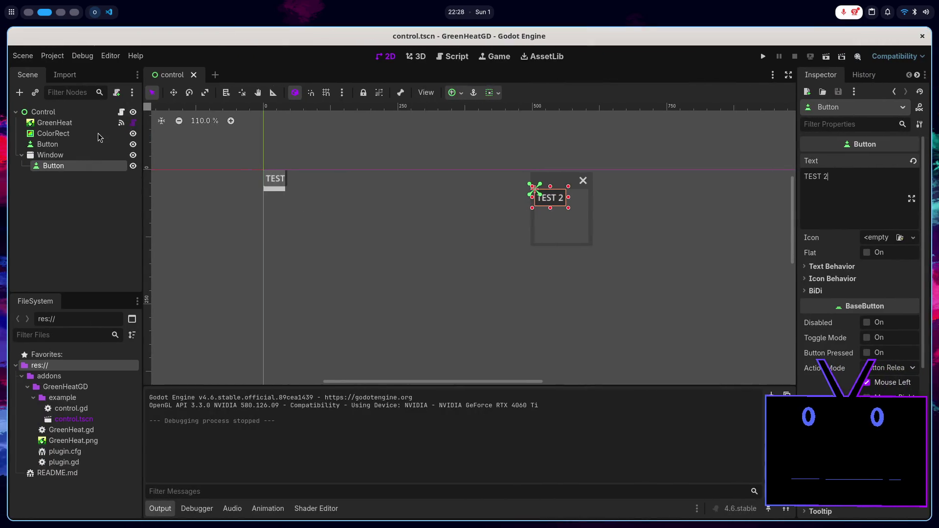
# Rerun the scene, send several test clicks from the GreenHeat-o-vision panel, then return to the editor.
pyautogui.click(763, 57)
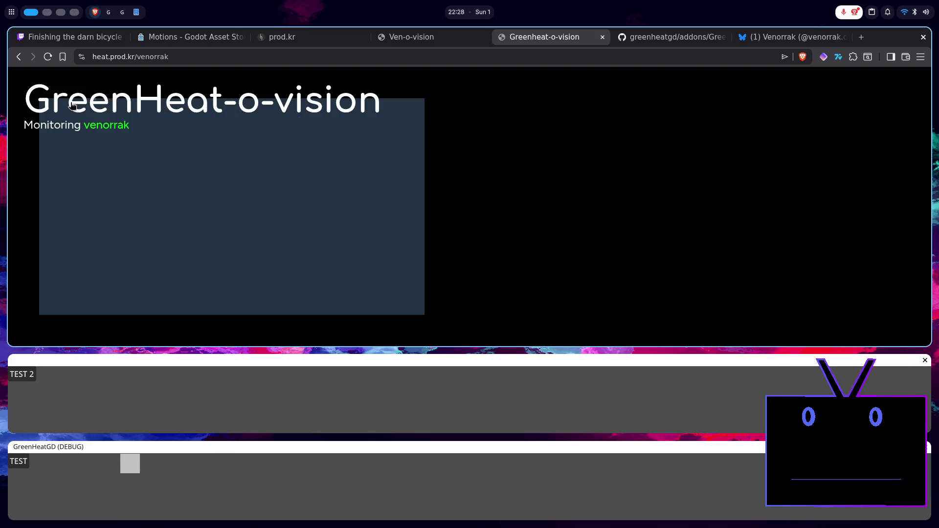
pyautogui.click(45, 110)
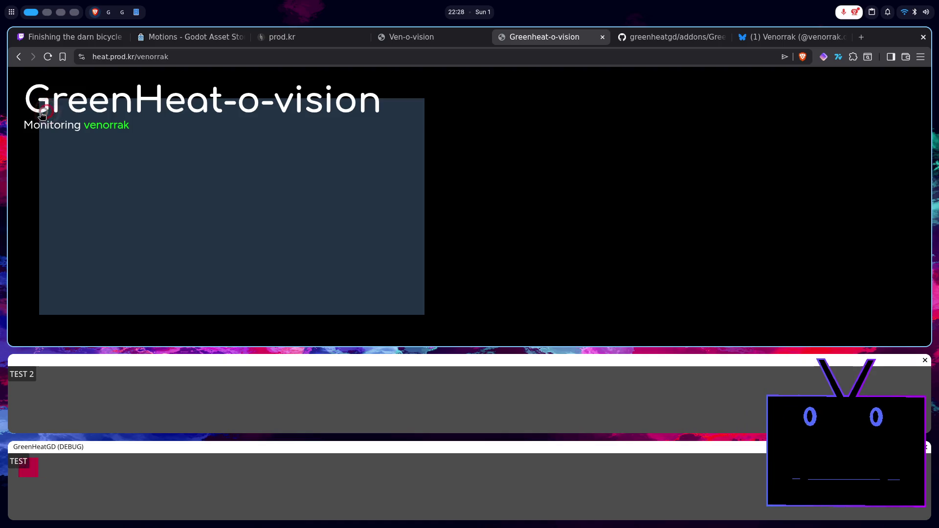
pyautogui.click(47, 119)
pyautogui.click(47, 119)
pyautogui.click(43, 119)
pyautogui.click(43, 119)
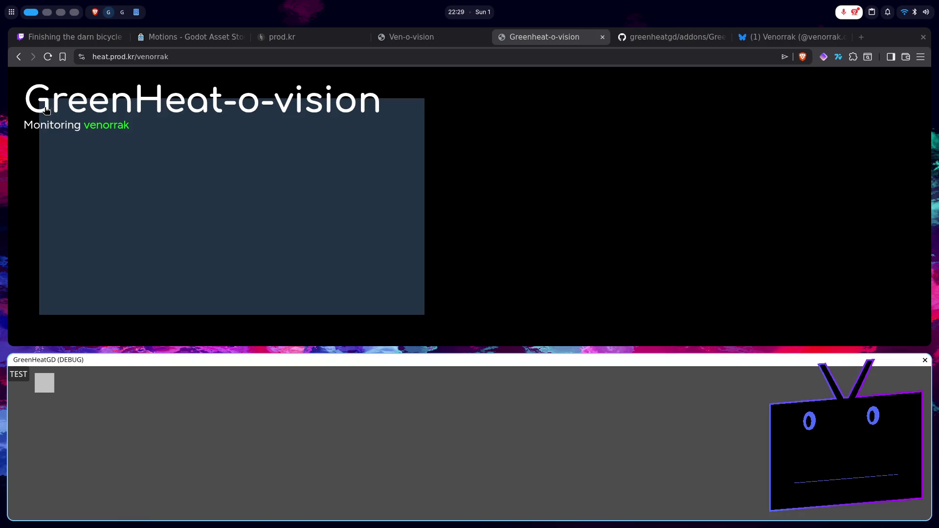
pyautogui.click(43, 113)
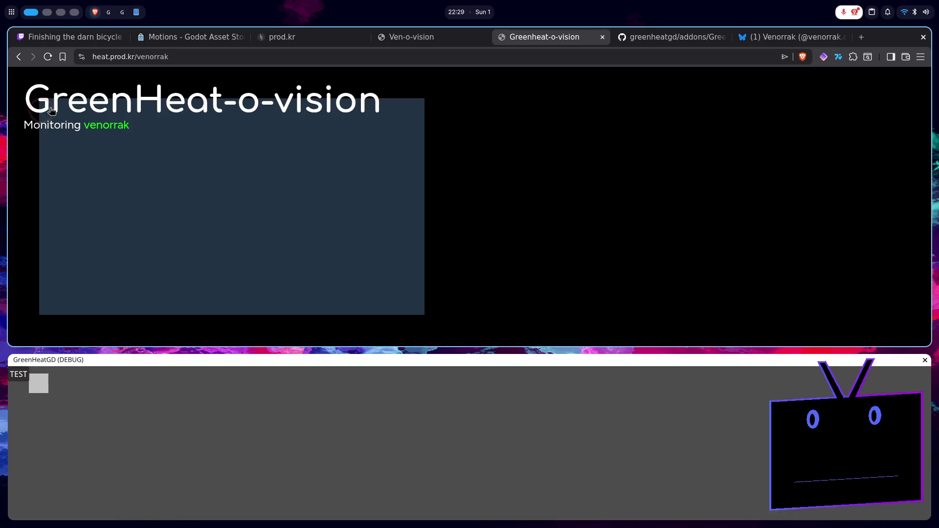
pyautogui.press('super+Page_Down')
pyautogui.hotkey('alt', 'Tab')
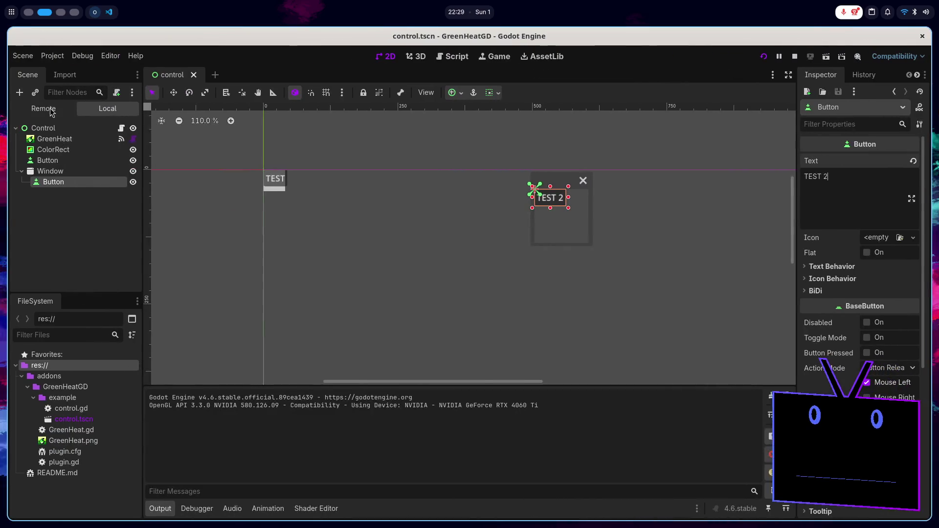
# Stop the game, deselect the Button, and select the Window node in the Scene dock.
pyautogui.click(793, 55)
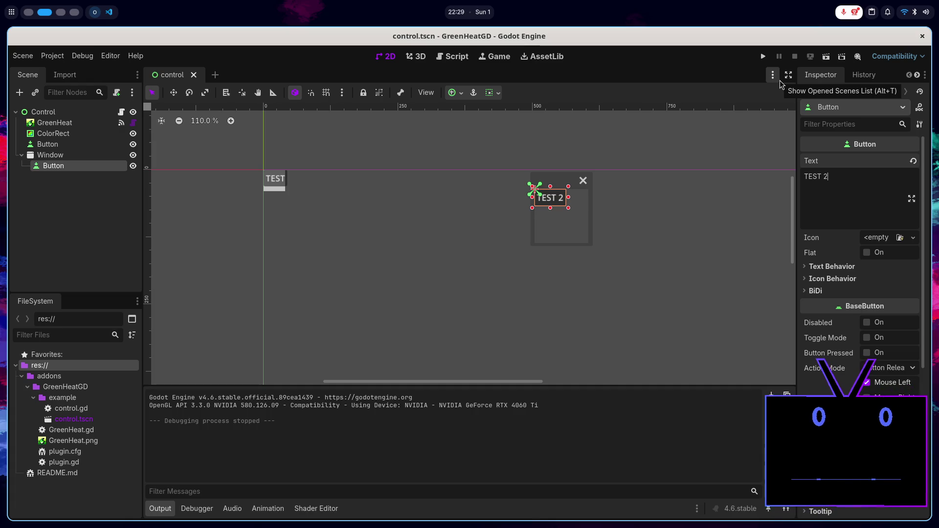
pyautogui.click(114, 199)
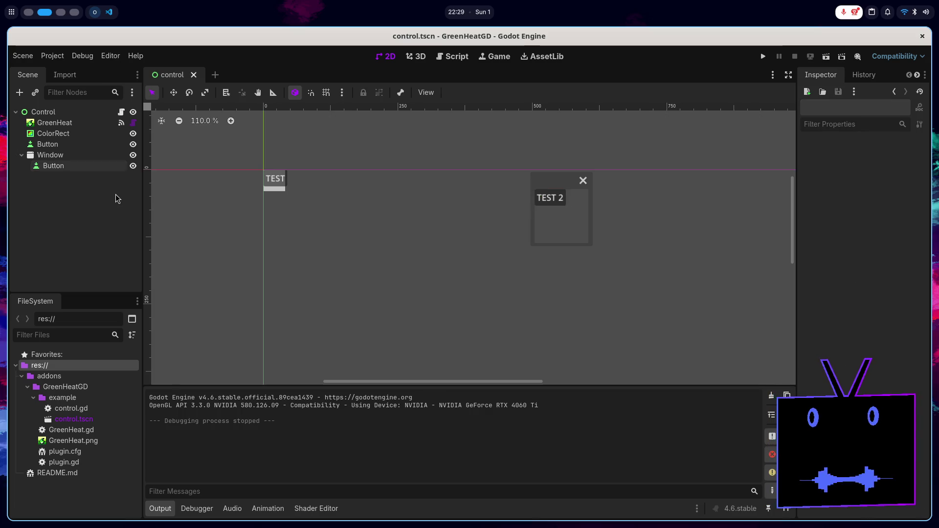
pyautogui.click(61, 165)
pyautogui.click(57, 155)
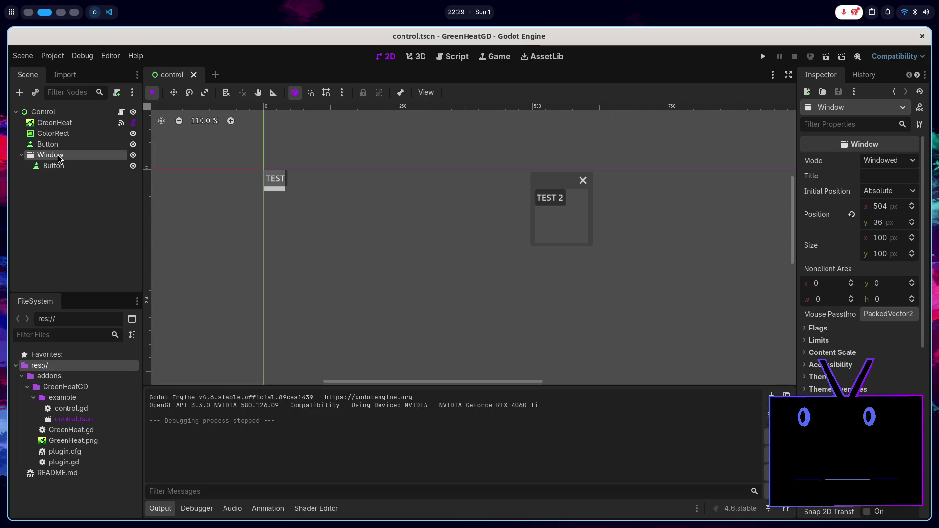
pyautogui.click(52, 55)
# Turn Embed Subwindows back on in Project Settings.
pyautogui.click(66, 70)
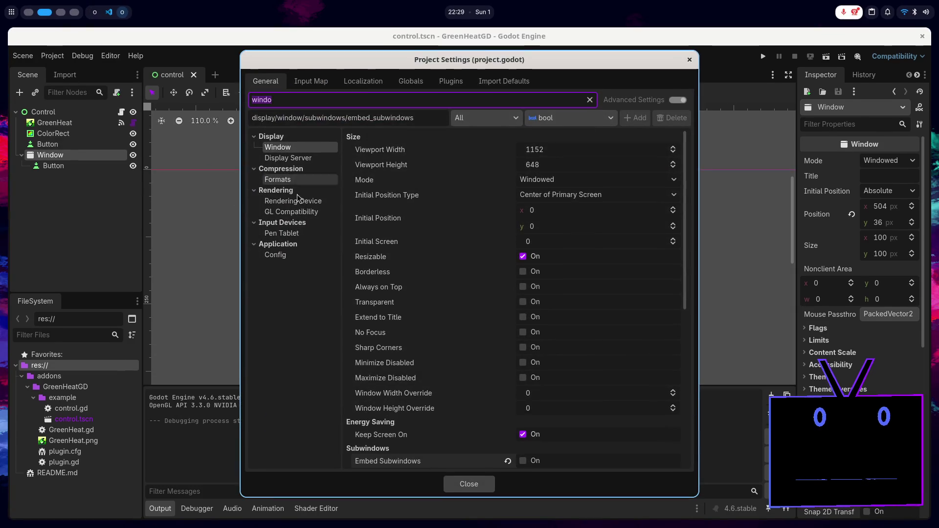
pyautogui.scroll(-2, 469, 428)
pyautogui.click(522, 419)
pyautogui.click(469, 484)
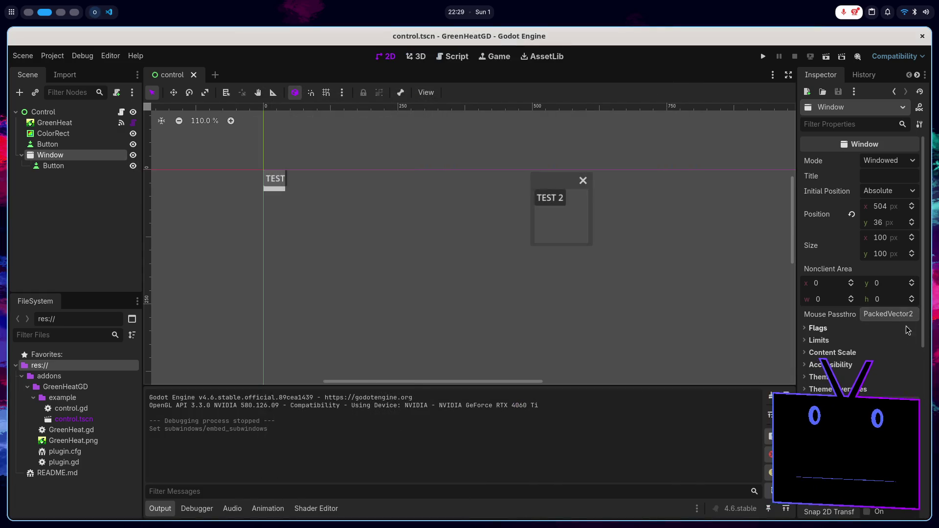
# Enable the Window node's Force Native flag under Flags and rerun the scene.
pyautogui.scroll(-5, 828, 318)
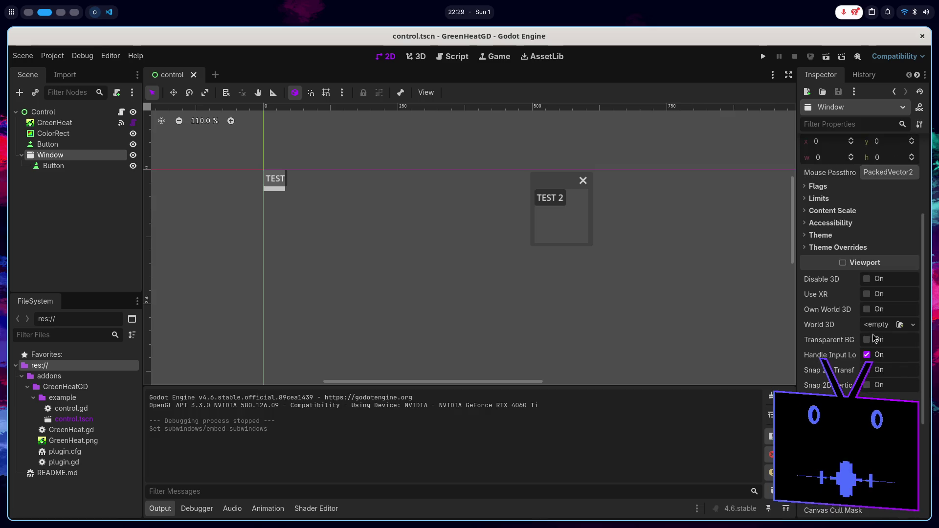
pyautogui.scroll(3, 828, 317)
pyautogui.scroll(-2, 828, 318)
pyautogui.click(836, 235)
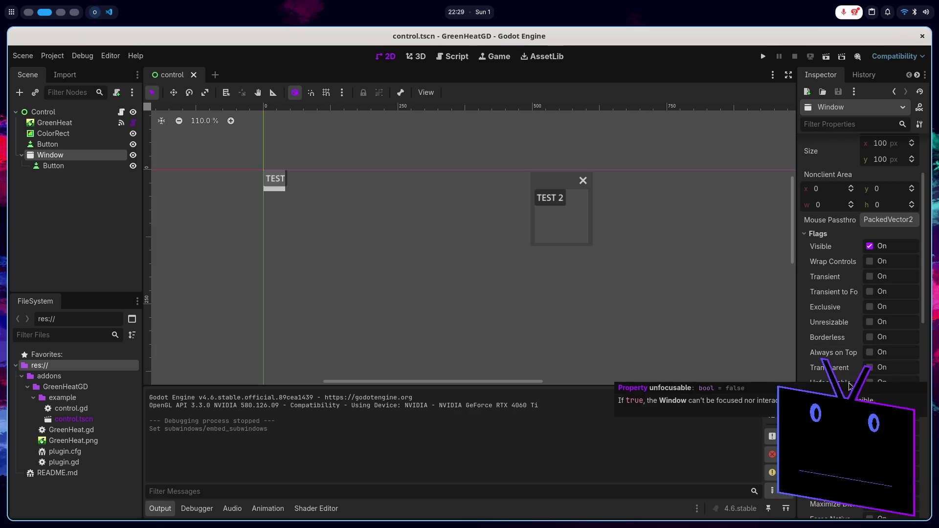
pyautogui.scroll(-2, 861, 294)
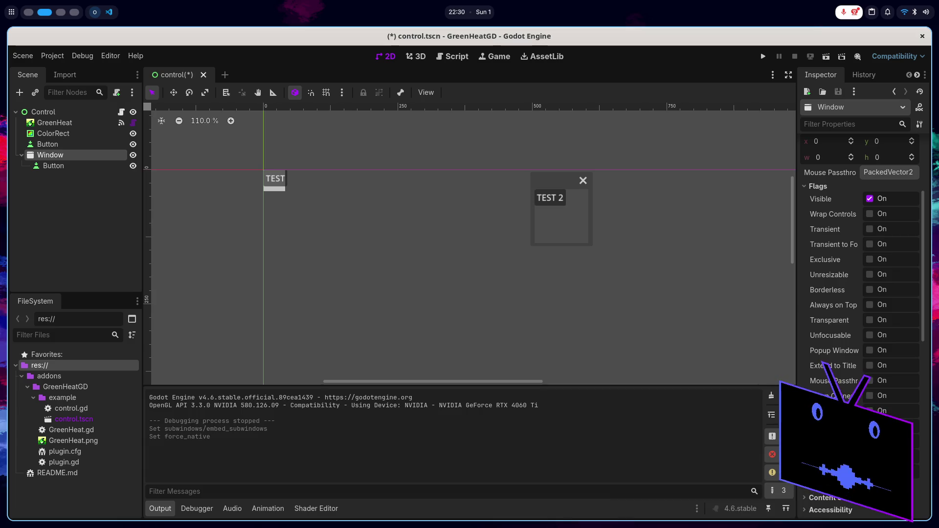
pyautogui.click(763, 58)
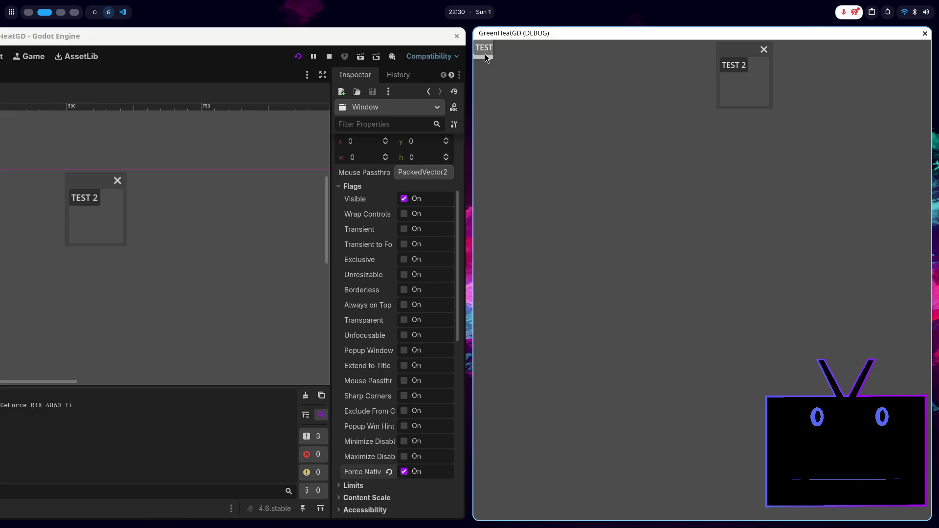
# From the browser, click TEST 2 repeatedly through the GreenHeat-o-vision panel.
pyautogui.press('super+1')
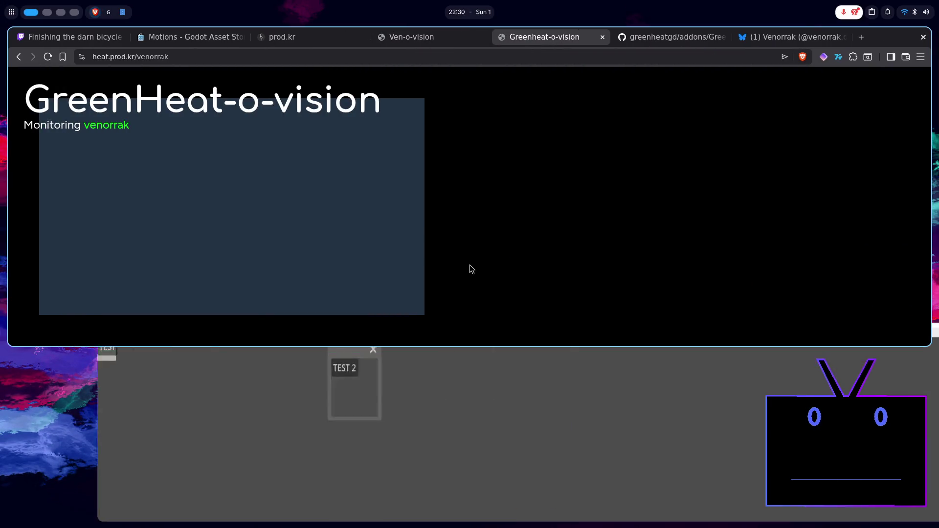
pyautogui.click(149, 150)
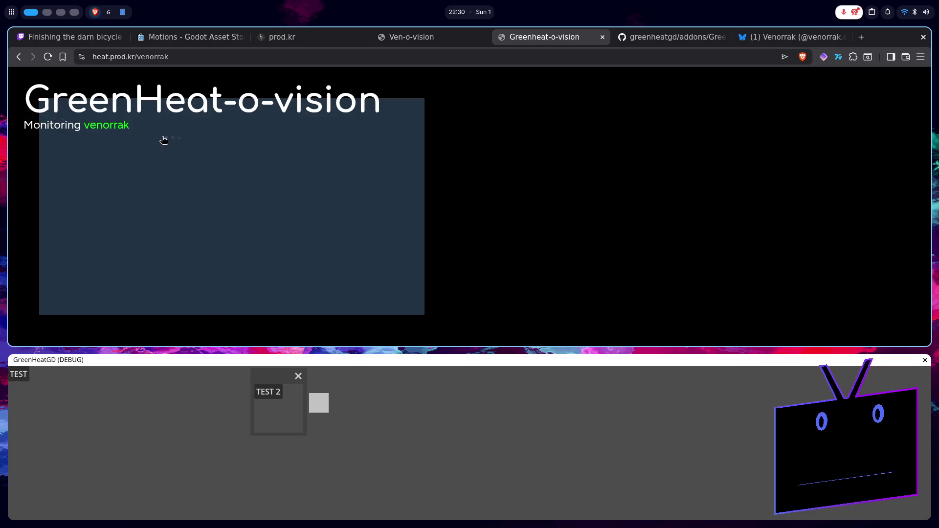
pyautogui.click(146, 127)
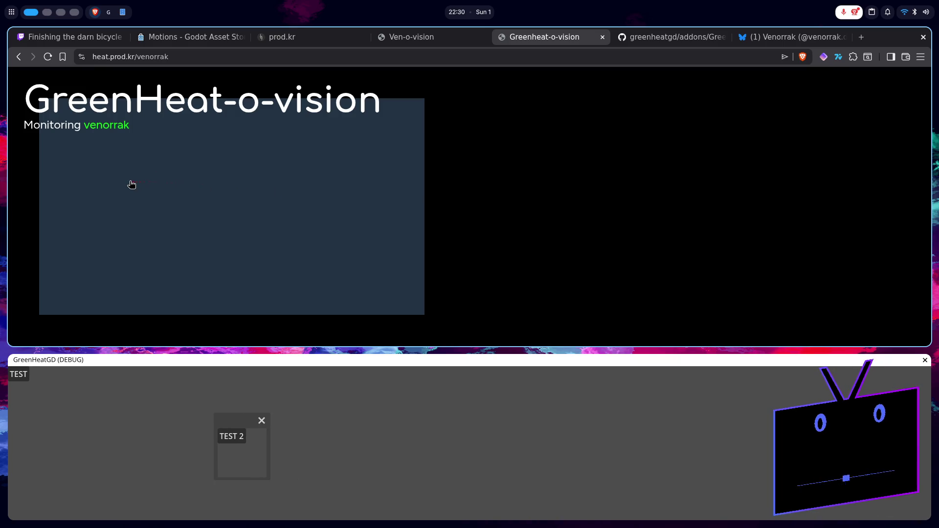
pyautogui.click(139, 204)
pyautogui.click(138, 204)
pyautogui.click(138, 205)
pyautogui.click(139, 205)
pyautogui.click(138, 205)
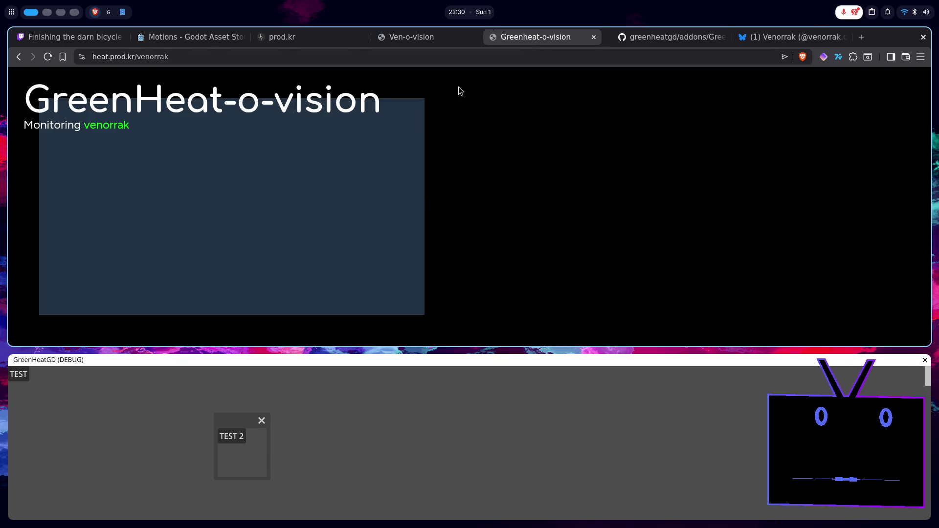
# Close the GreenHeat-o-vision tab and stop the running game.
pyautogui.hotkey('ctrl', 'w')
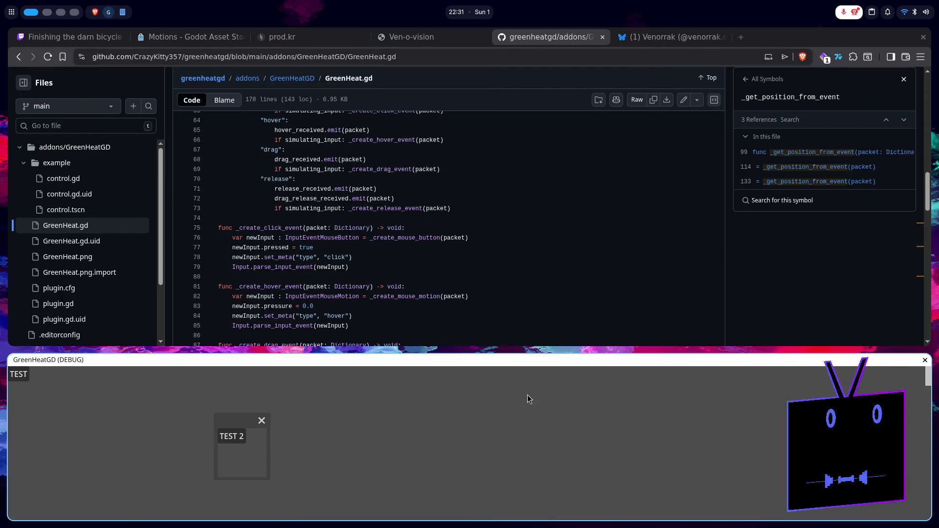
pyautogui.press('super+2')
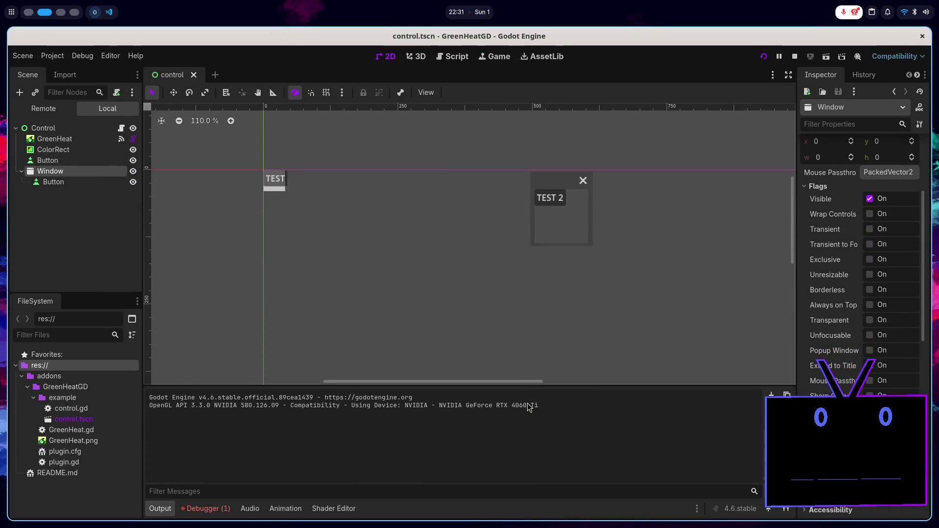
pyautogui.click(795, 56)
# Uncheck Embed Subwindows in Project Settings and relaunch the scene.
pyautogui.click(52, 56)
pyautogui.press('Escape')
pyautogui.click(67, 74)
pyautogui.click(522, 460)
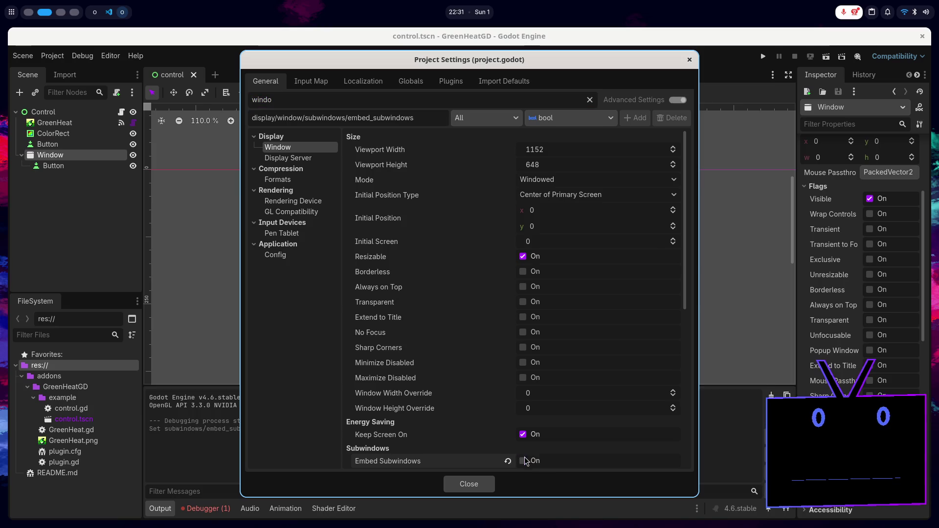
pyautogui.click(469, 484)
pyautogui.click(763, 57)
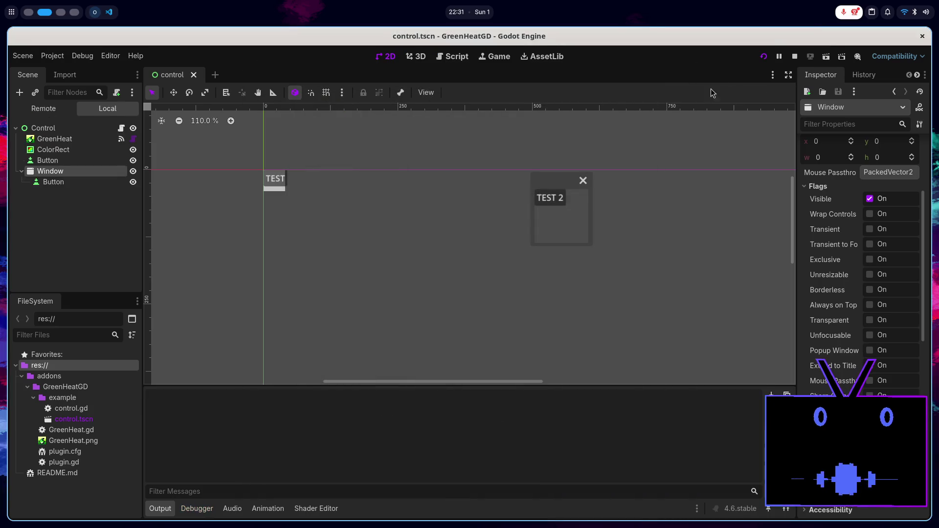
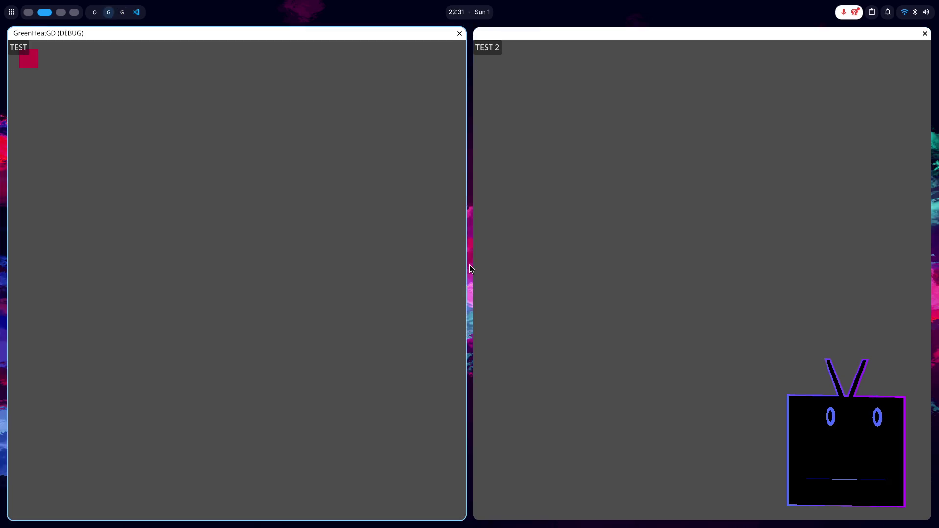
# Stop the game, switch to the Remote scene tree, and expand the Control node.
pyautogui.press('F8')
pyautogui.click(54, 111)
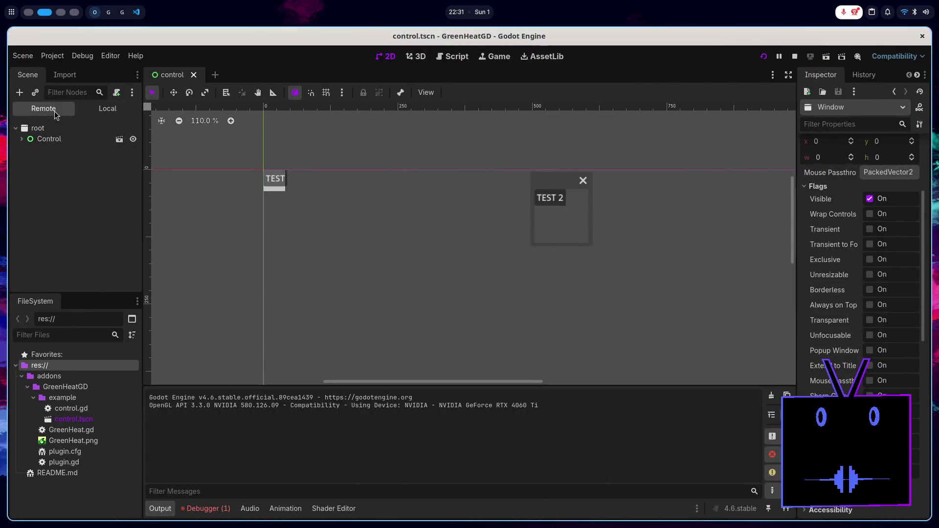
pyautogui.click(57, 127)
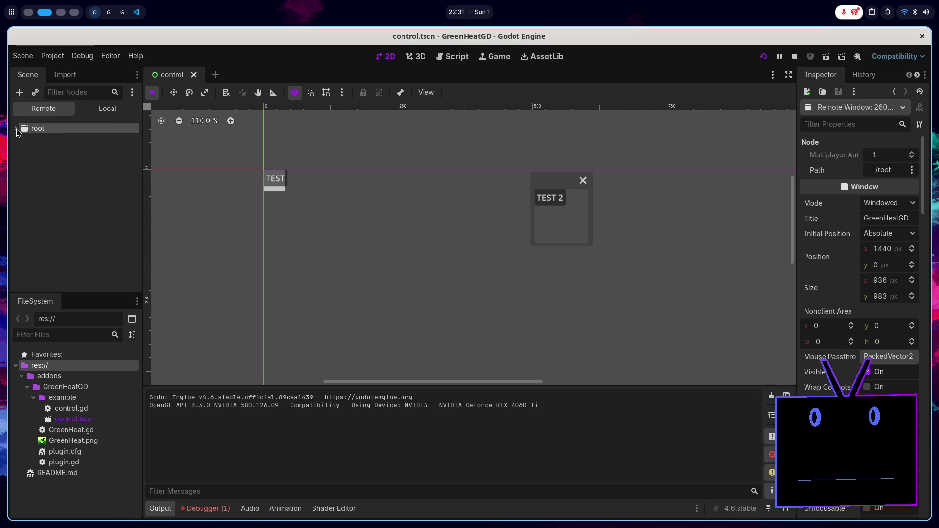
pyautogui.click(22, 139)
# Compare the Window node's and root window's properties, then switch to GreenHeat.gd.
pyautogui.click(28, 182)
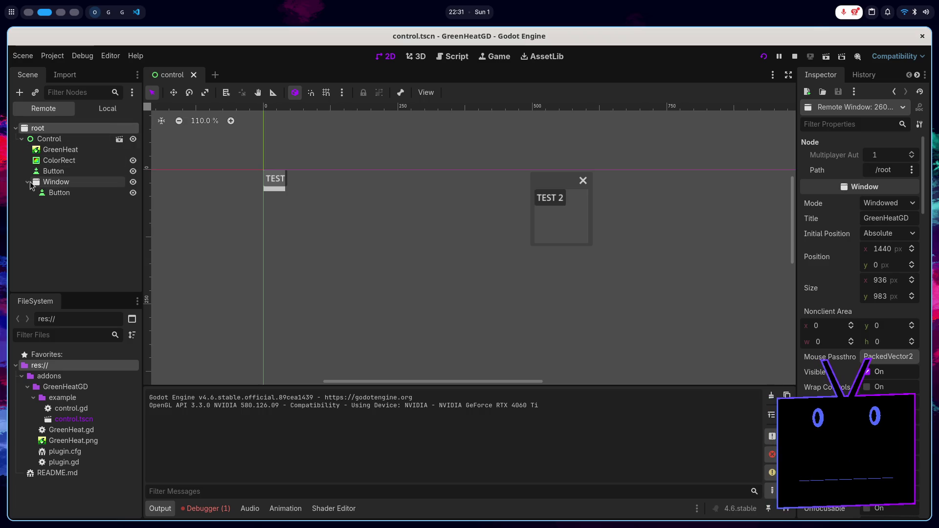
pyautogui.click(48, 181)
pyautogui.click(49, 128)
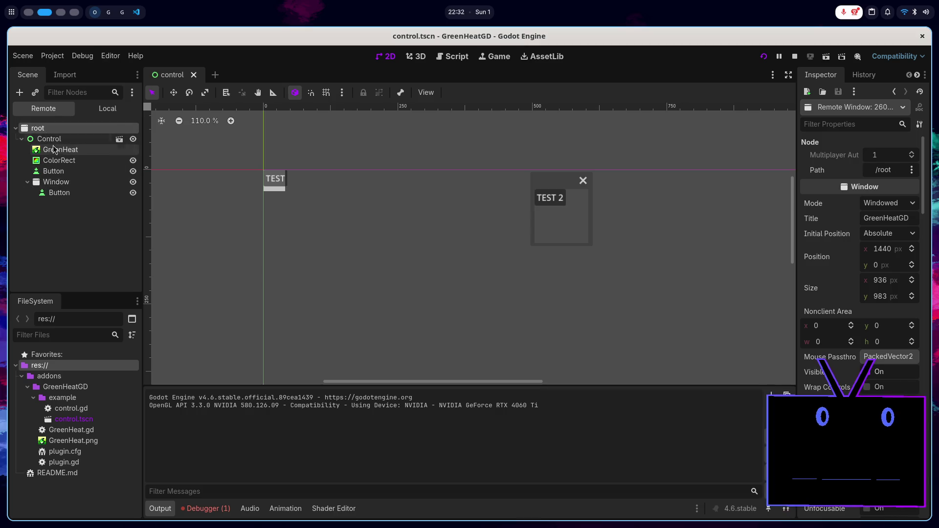
pyautogui.click(65, 181)
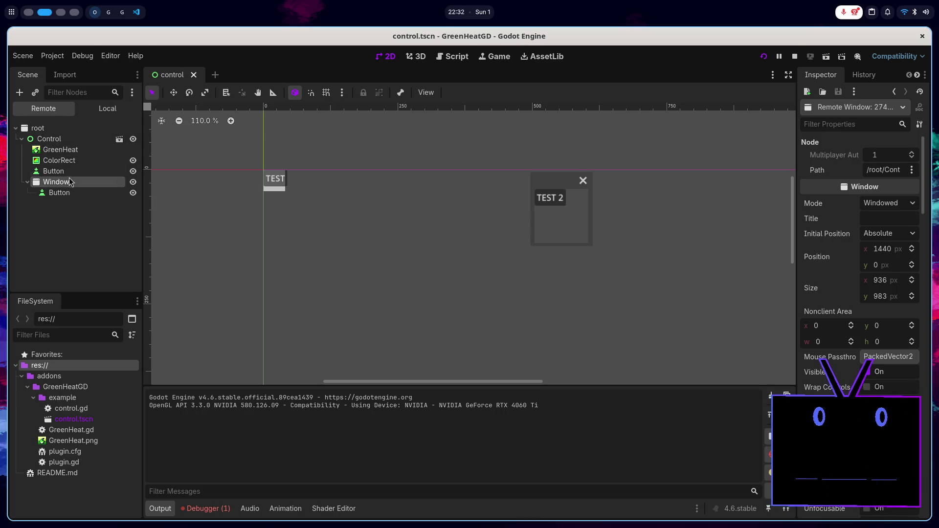
pyautogui.click(59, 129)
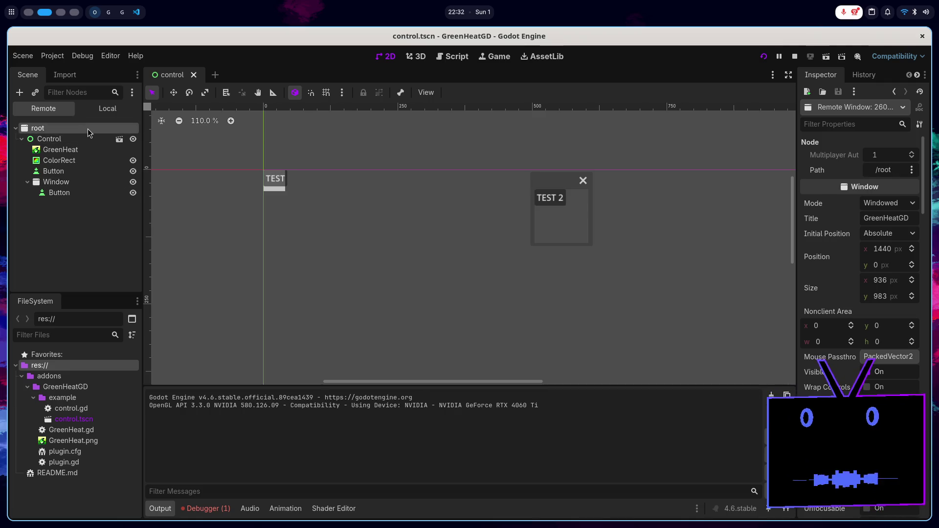
pyautogui.click(463, 58)
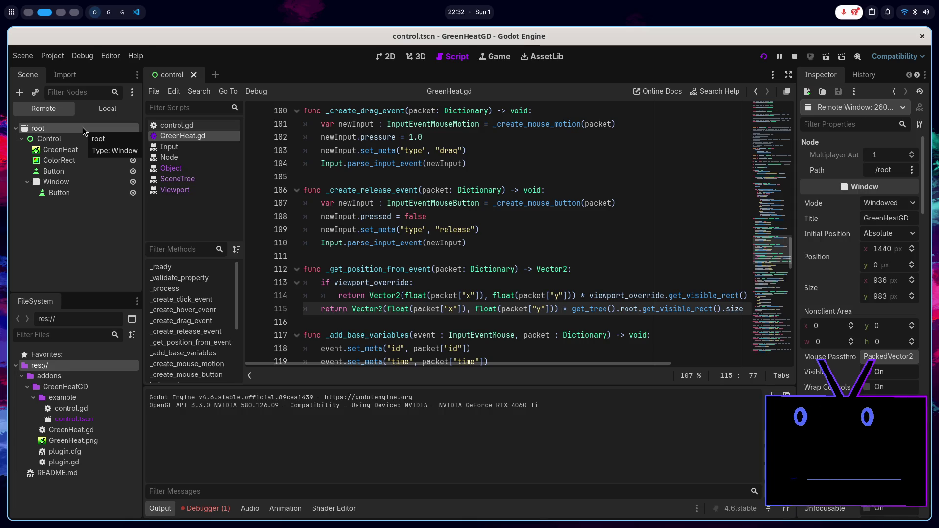
# Study lines 114–115 of _get_position_from_event, selecting get_visible_rect, float and Vector2.
pyautogui.doubleClick(663, 308)
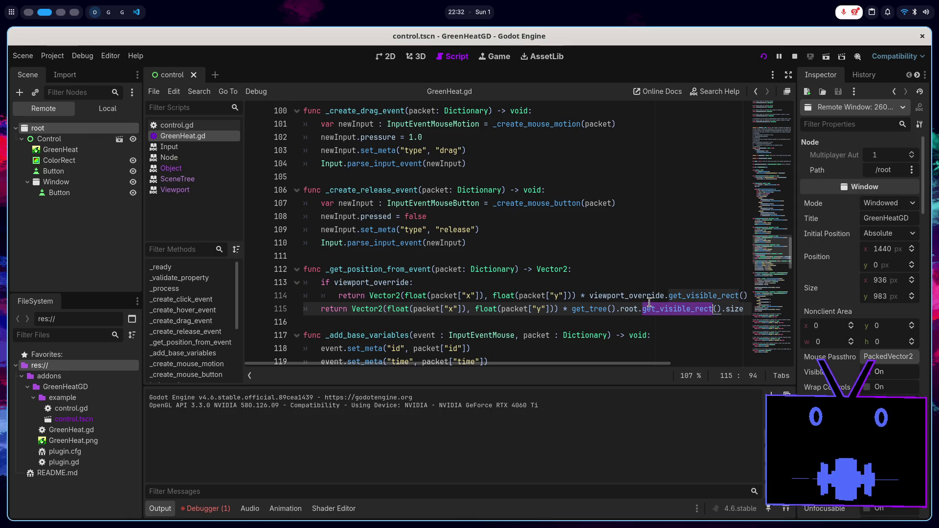
pyautogui.hscroll(5, 650, 302)
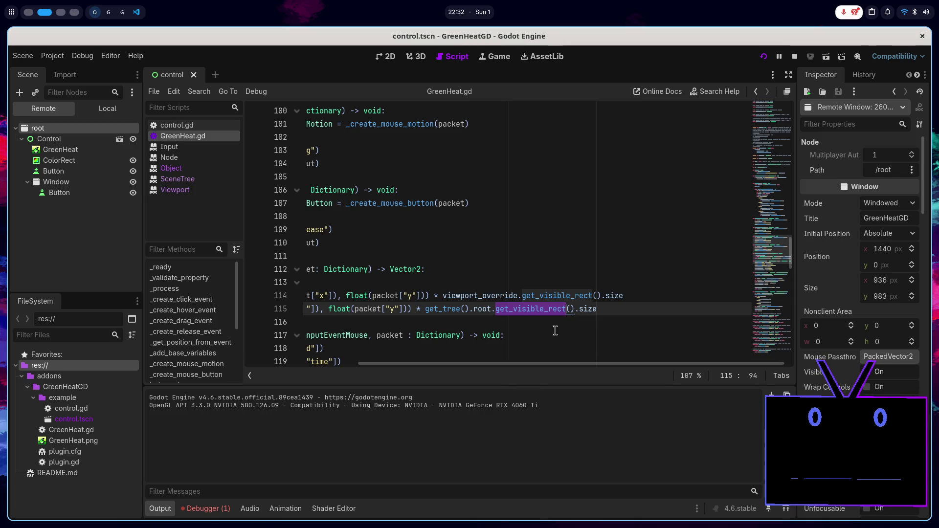
pyautogui.hscroll(-5, 531, 310)
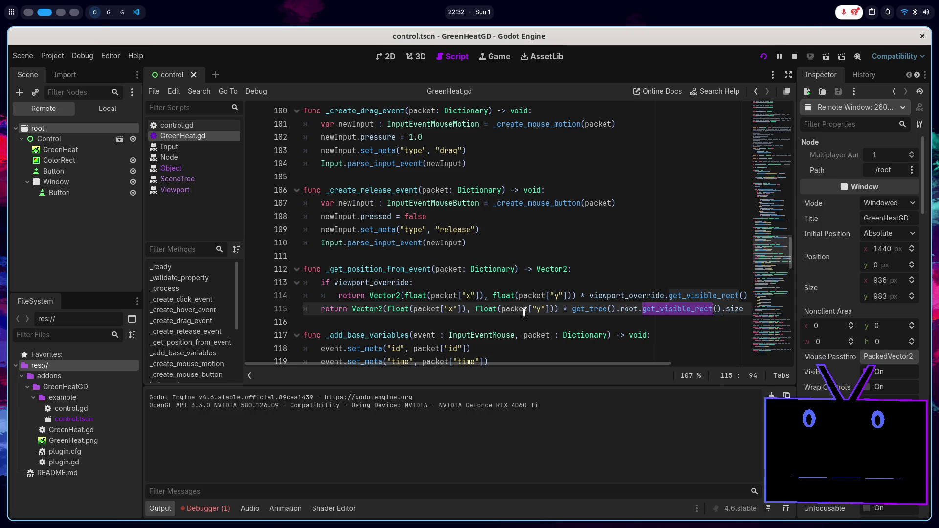
pyautogui.moveTo(524, 313)
pyautogui.click(388, 309)
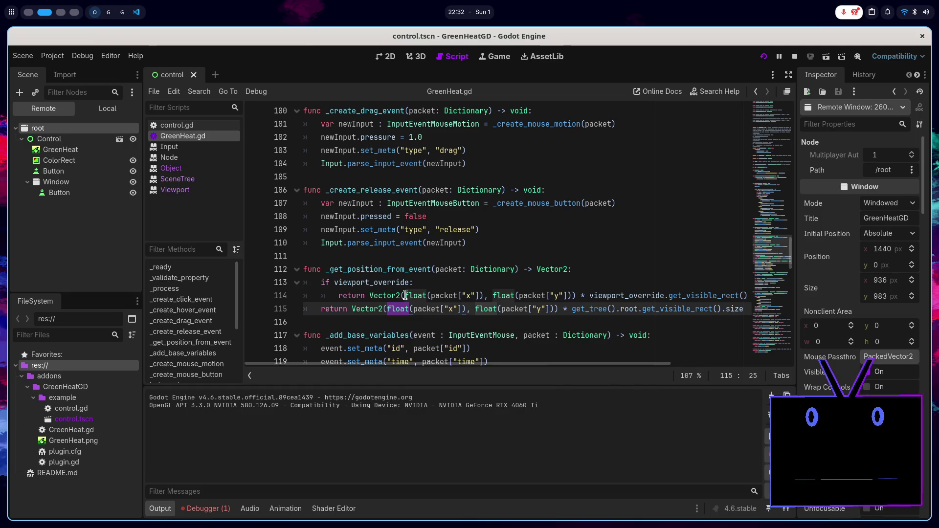
pyautogui.moveTo(405, 296)
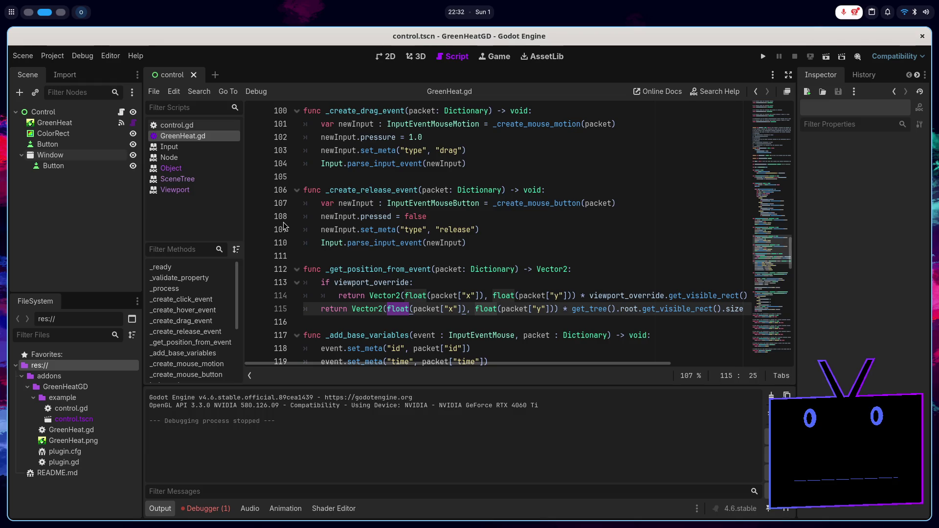
pyautogui.doubleClick(387, 294)
# Review the Embed Subwindows setting in Project Settings, then close it and select the Window node.
pyautogui.click(53, 56)
pyautogui.click(54, 73)
pyautogui.scroll(-5, 459, 354)
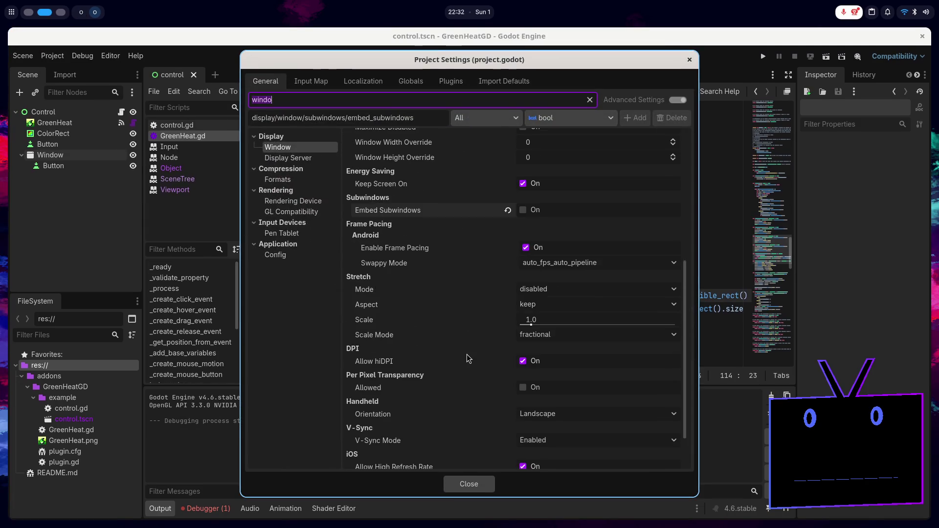
pyautogui.scroll(1, 468, 358)
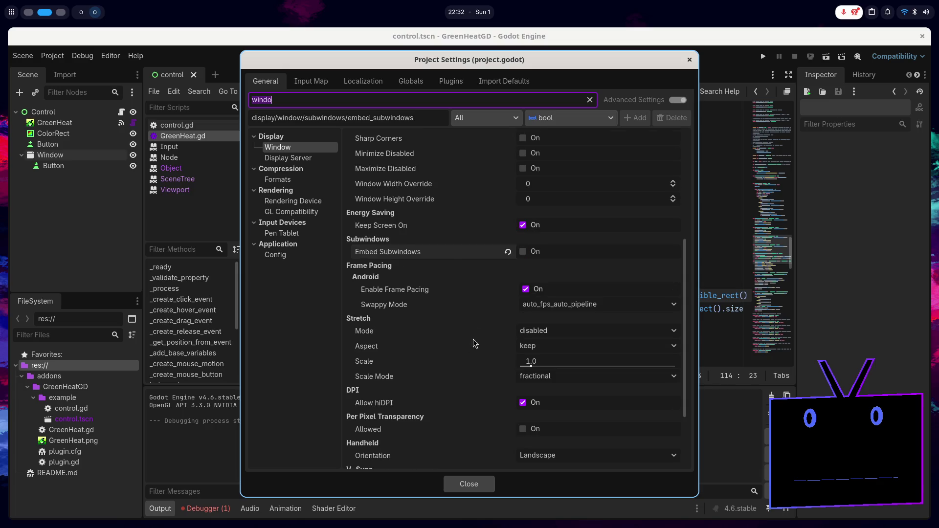
pyautogui.click(455, 483)
pyautogui.click(74, 159)
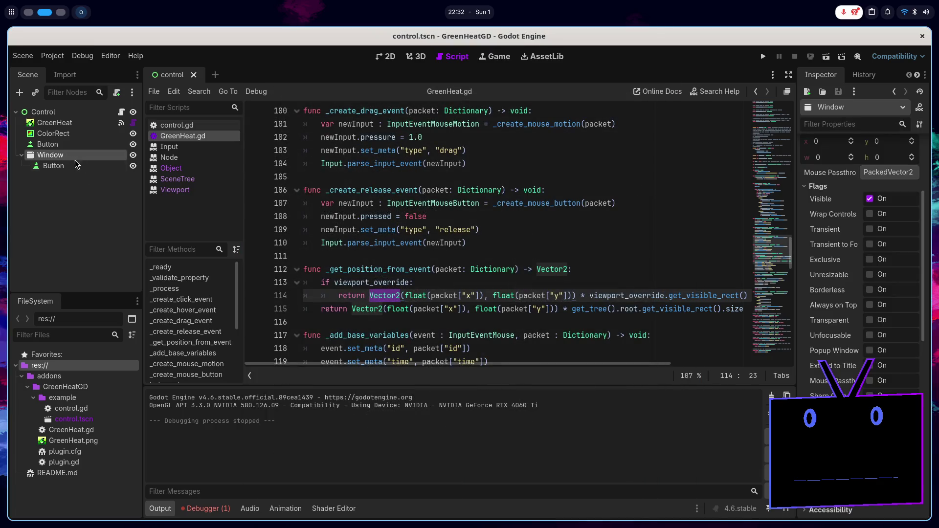
# Toggle the Window's Force Native flag, tick Exclusive, and run the project to test TEST 2.
pyautogui.click(814, 145)
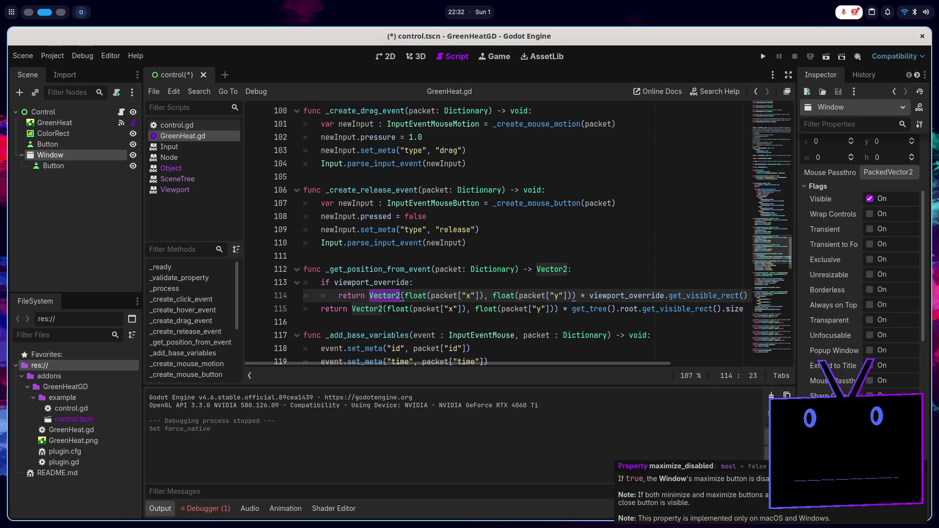
pyautogui.moveTo(838, 321)
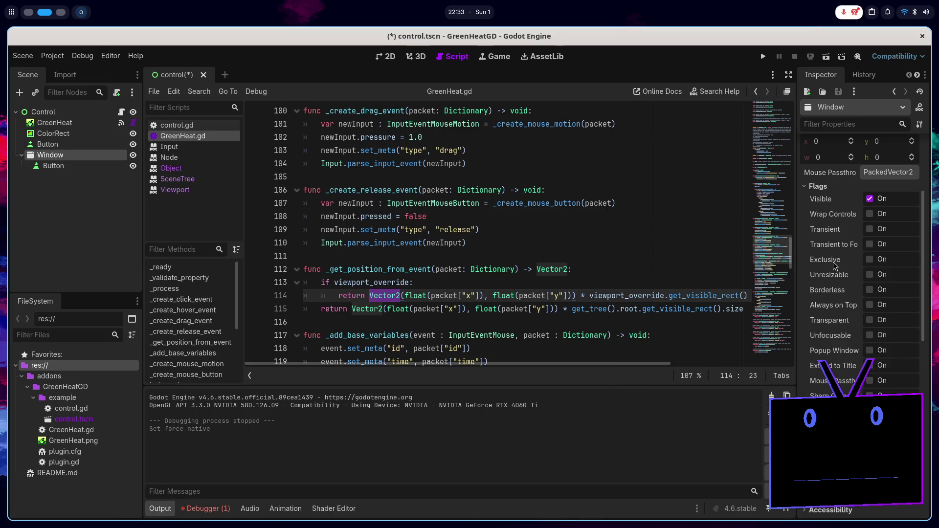
pyautogui.moveTo(834, 265)
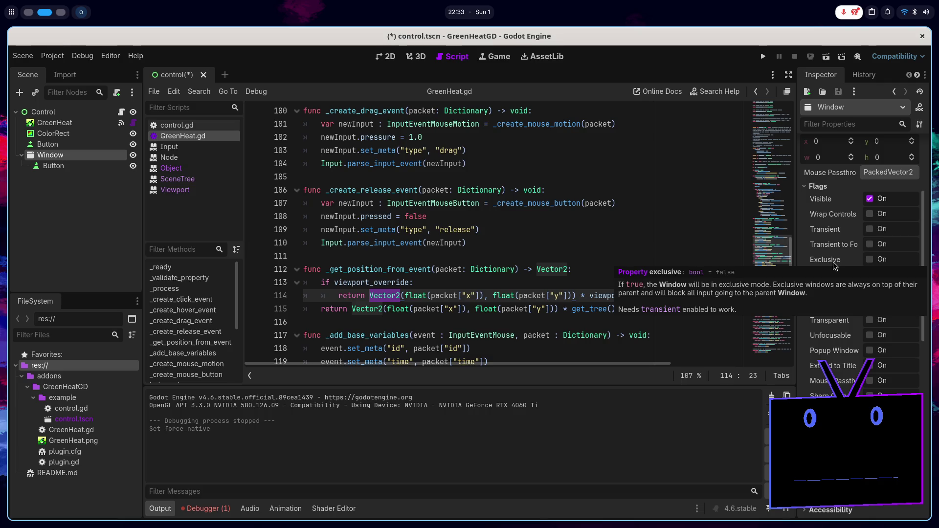
pyautogui.click(869, 259)
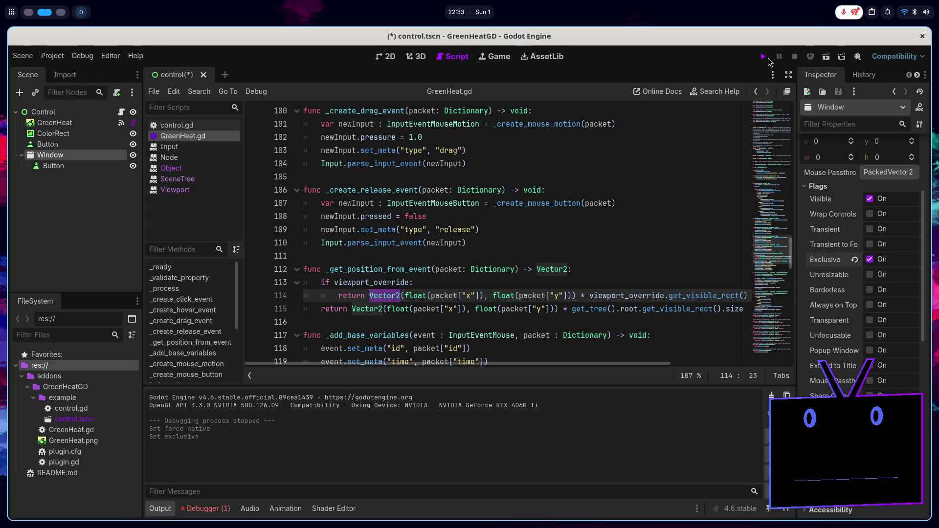
pyautogui.click(764, 57)
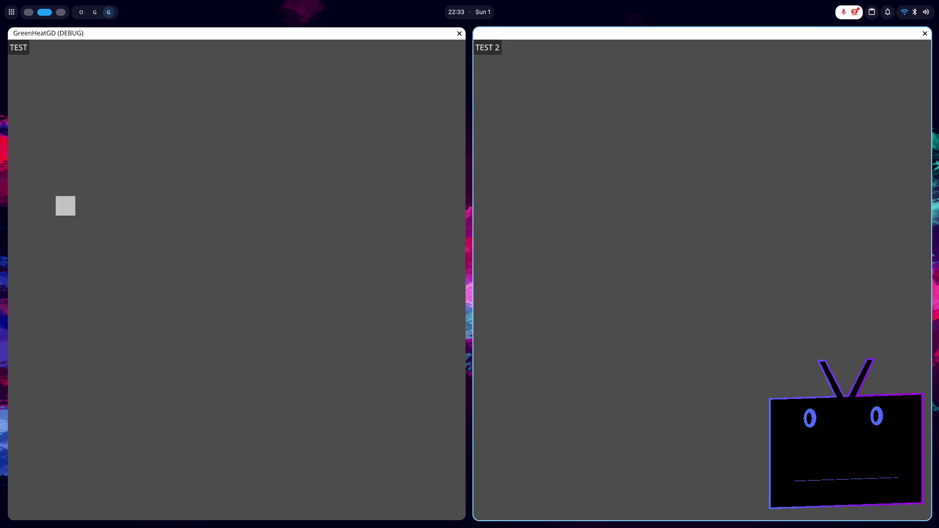
# Stop the game, replace the Window's Exclusive flag with Transient, and run the project again.
pyautogui.click(33, 58)
pyautogui.click(25, 58)
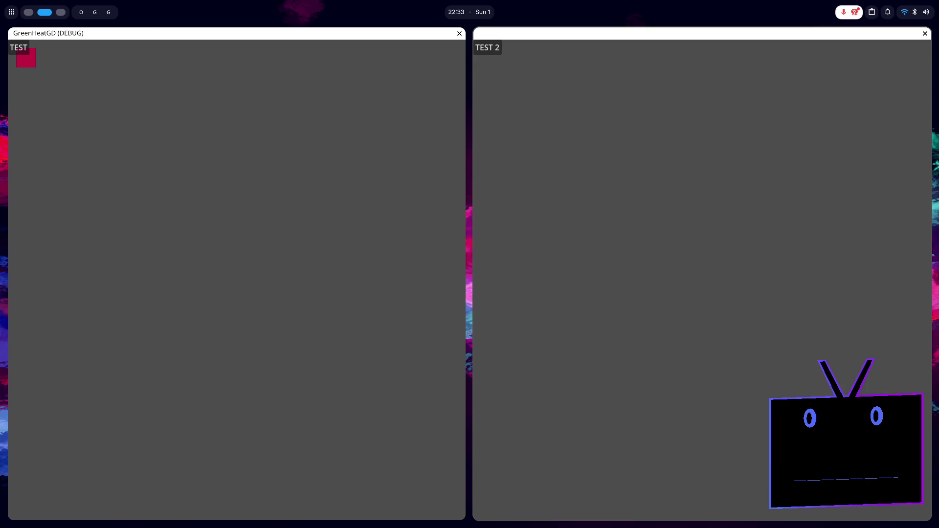
pyautogui.press('F8')
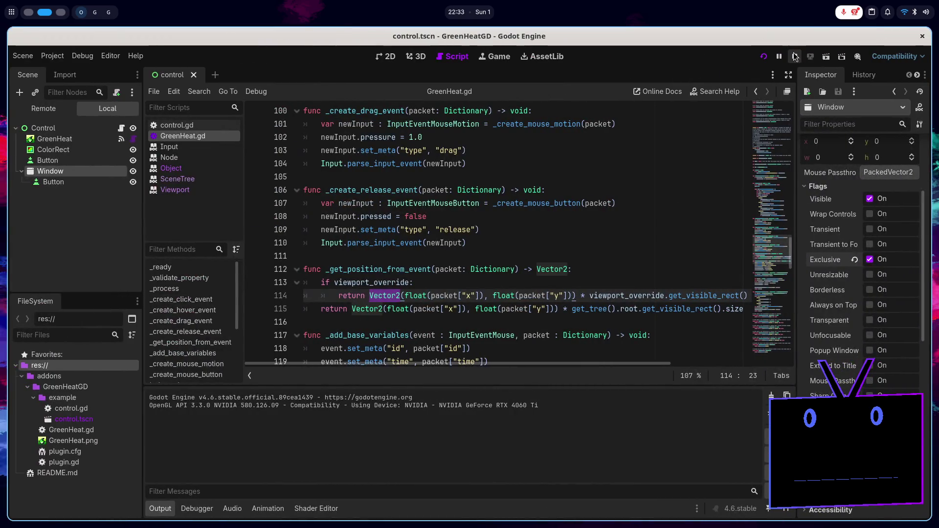
pyautogui.click(875, 260)
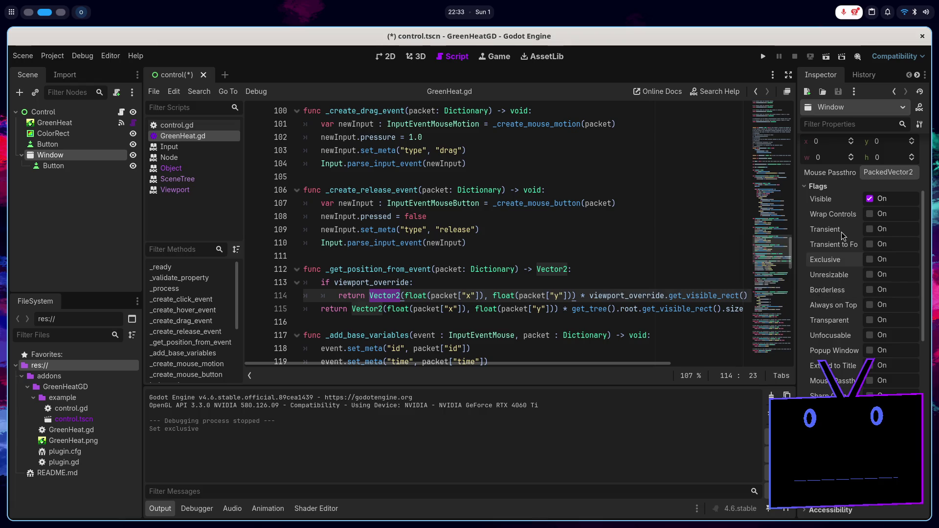
pyautogui.moveTo(831, 231)
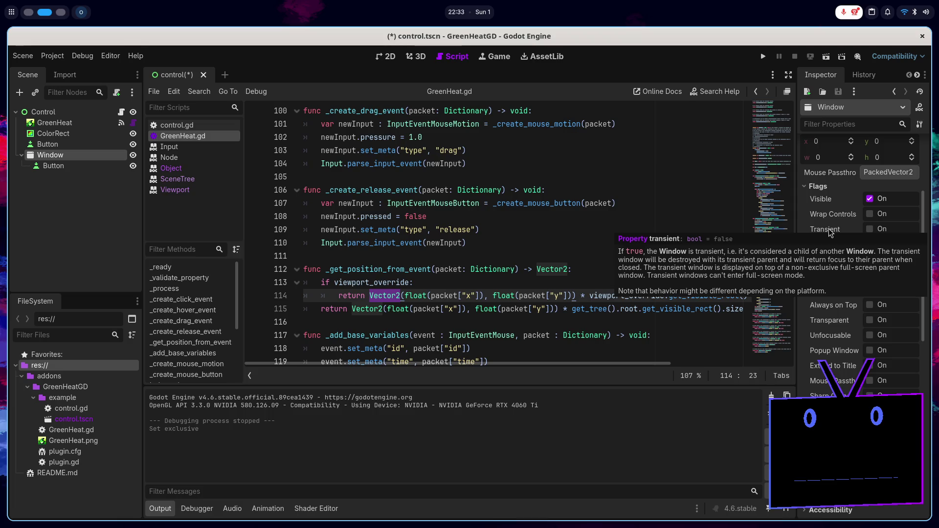
pyautogui.click(872, 229)
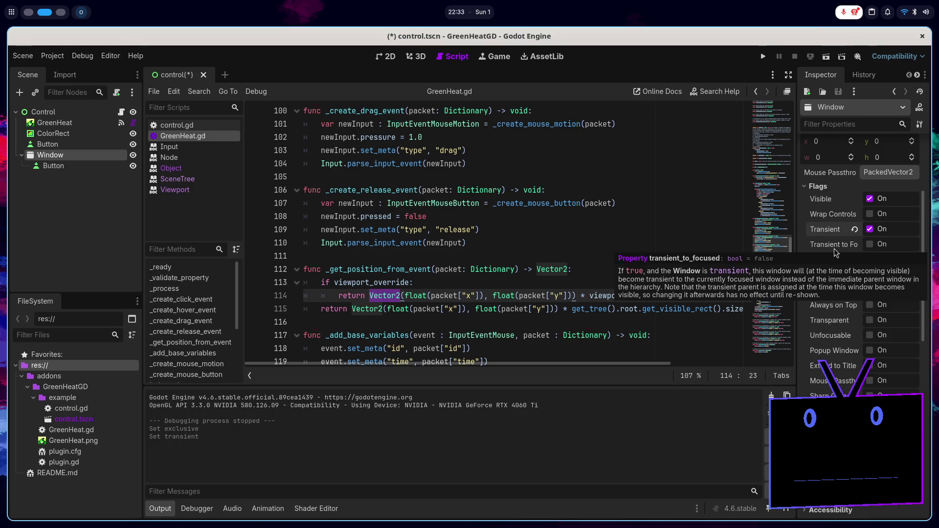
pyautogui.click(763, 56)
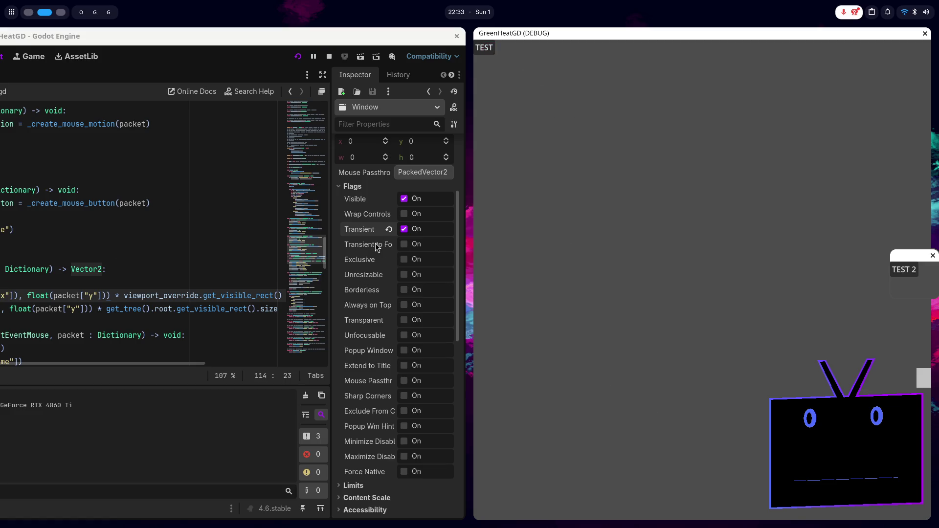
# Turn on Transient To Focused for the Window and restart the game.
pyautogui.click(404, 245)
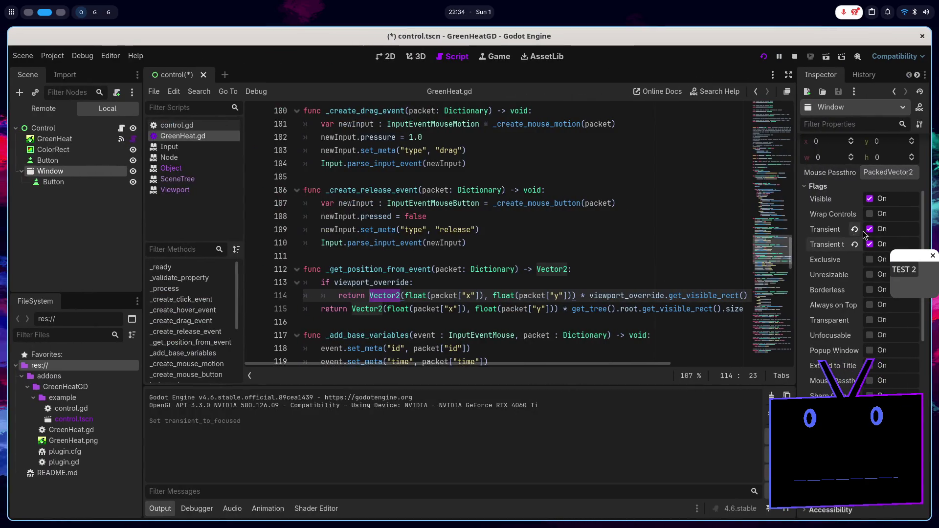
pyautogui.click(795, 56)
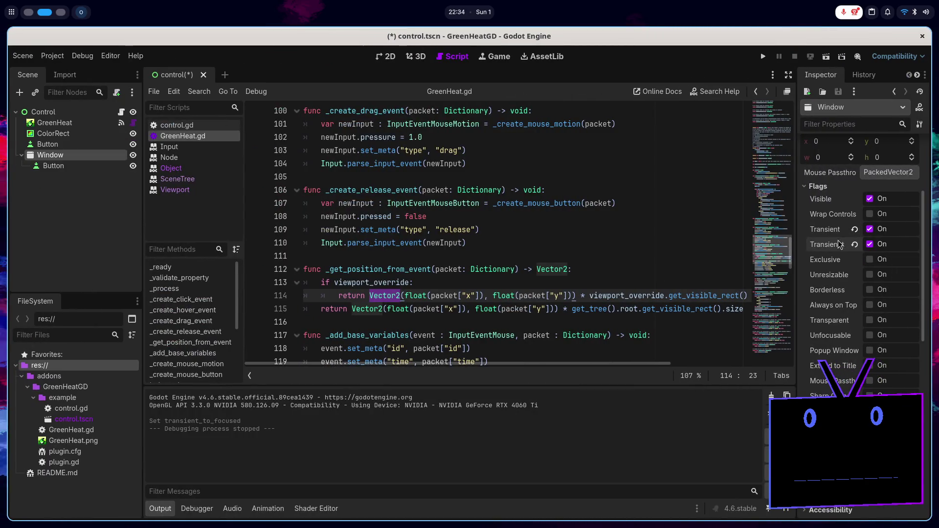
pyautogui.click(763, 56)
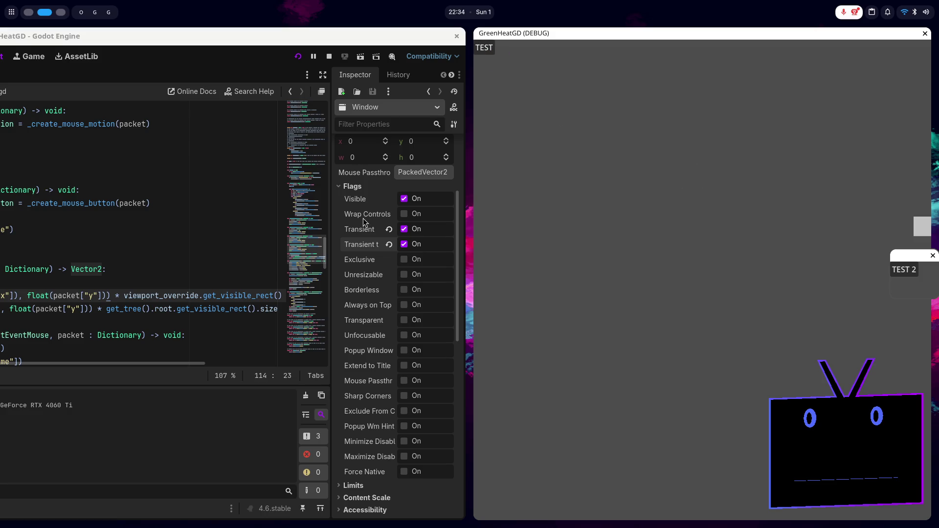
# Untick the Window's Transient flag, restart the project, then stop it.
pyautogui.moveTo(362, 215)
pyautogui.click(430, 230)
pyautogui.click(794, 56)
pyautogui.press('F5')
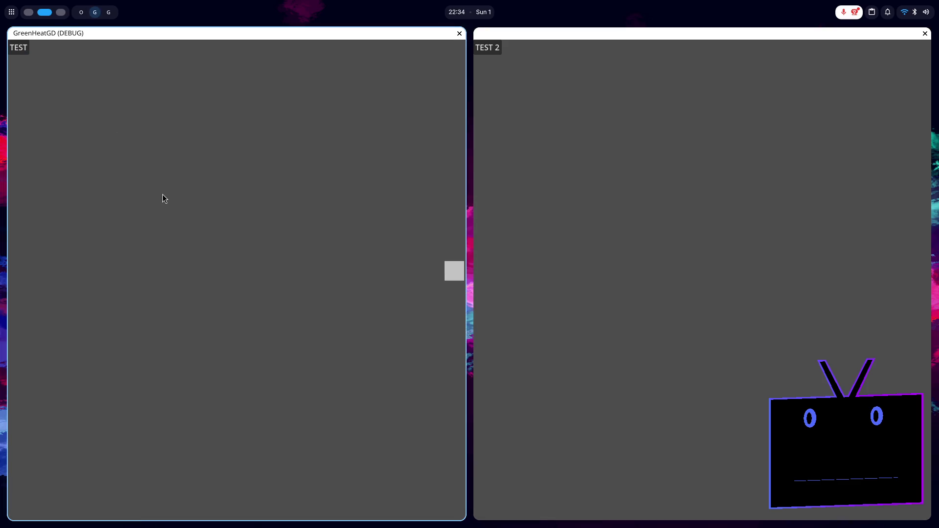
pyautogui.press('F8')
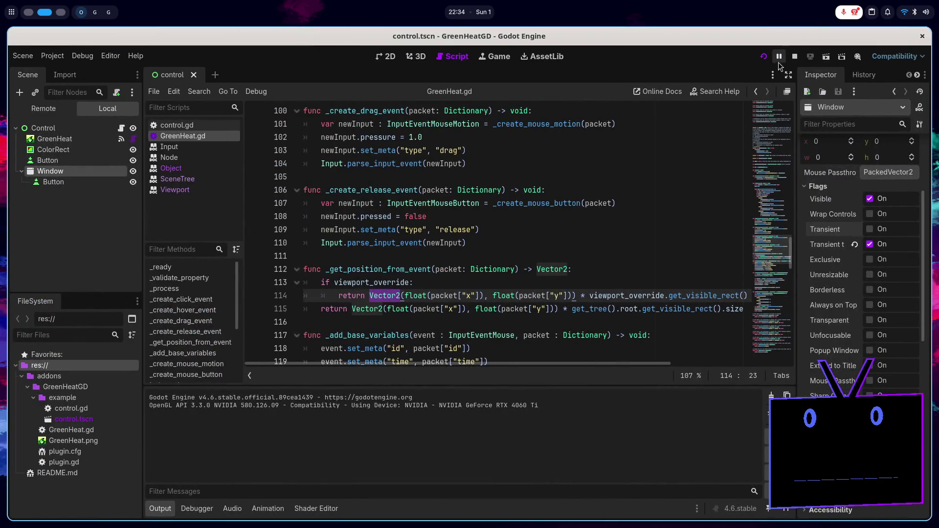
# Re-enable Transient, run the project to test the window, then return to the editor and stop it.
pyautogui.click(870, 229)
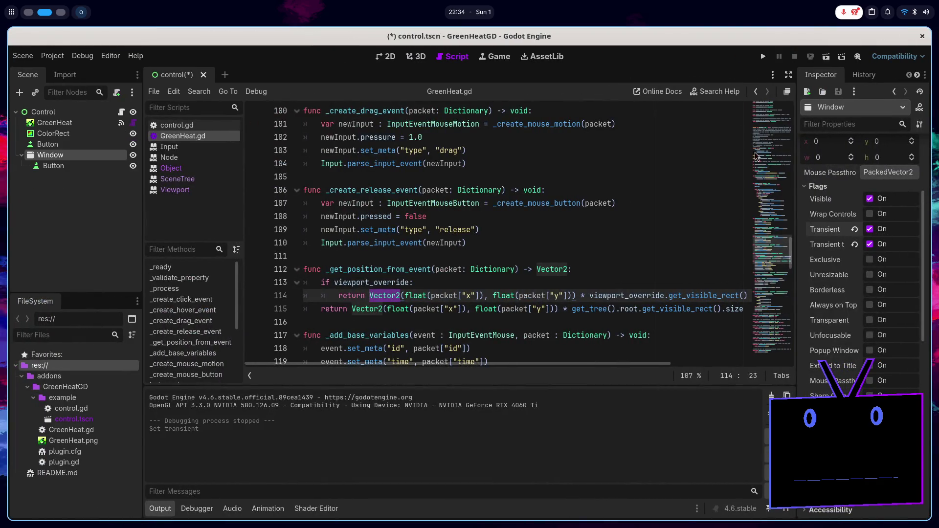
pyautogui.click(762, 57)
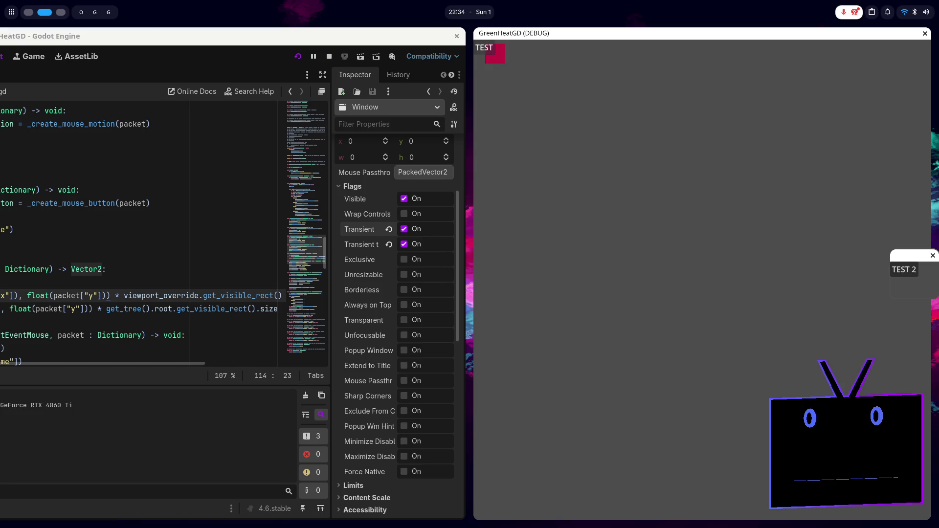
pyautogui.click(90, 239)
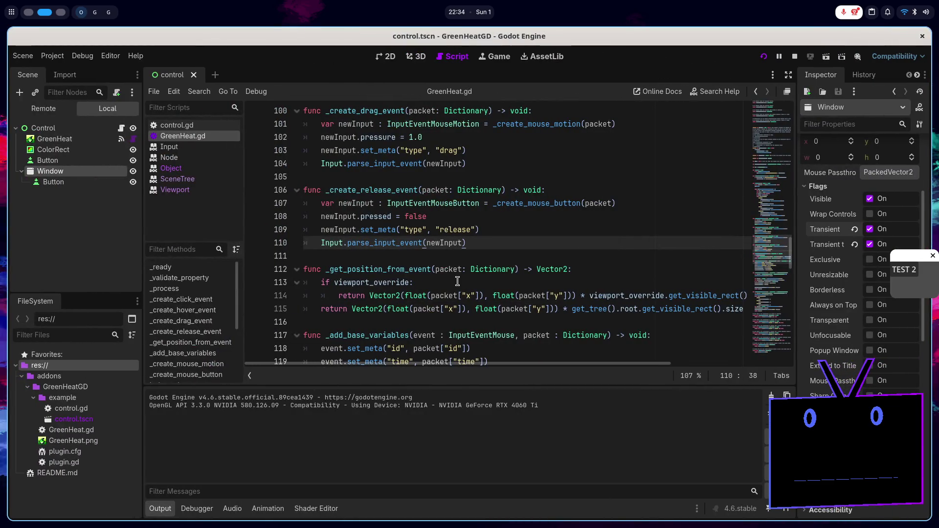
pyautogui.click(794, 57)
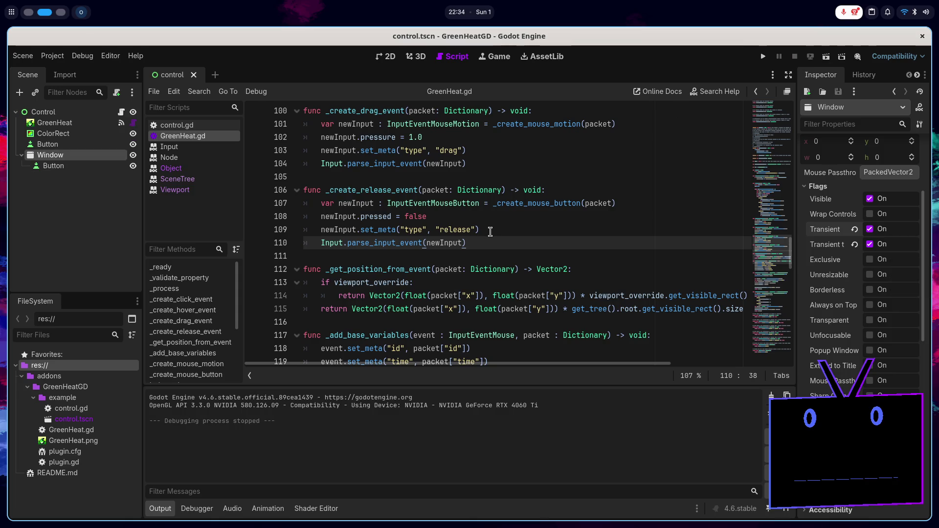
pyautogui.scroll(10, 494, 233)
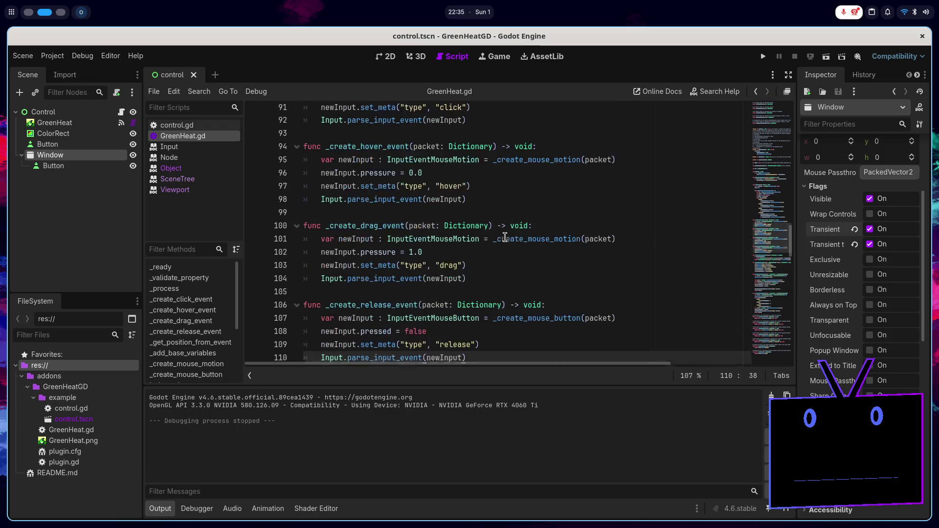
# Set GreenHeat's Viewport Override to the Window node and run the project.
pyautogui.scroll(-11, 504, 237)
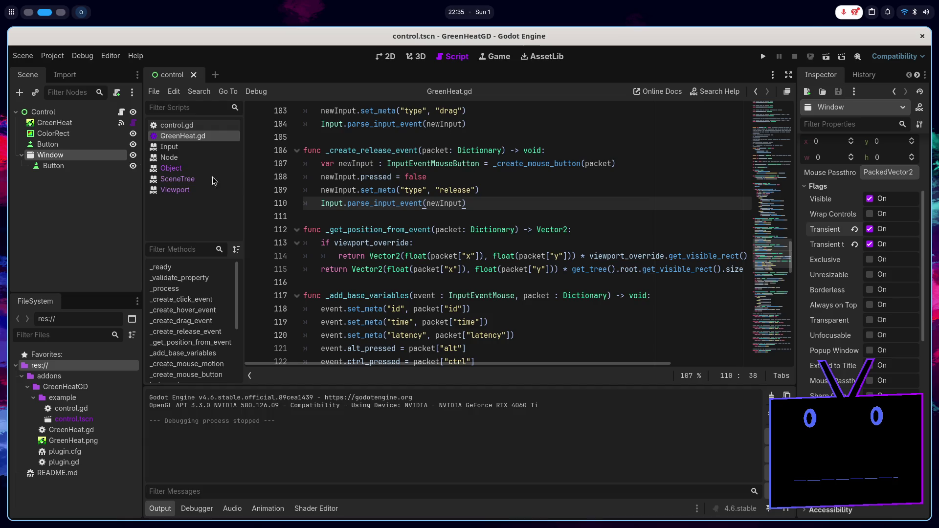
pyautogui.click(54, 123)
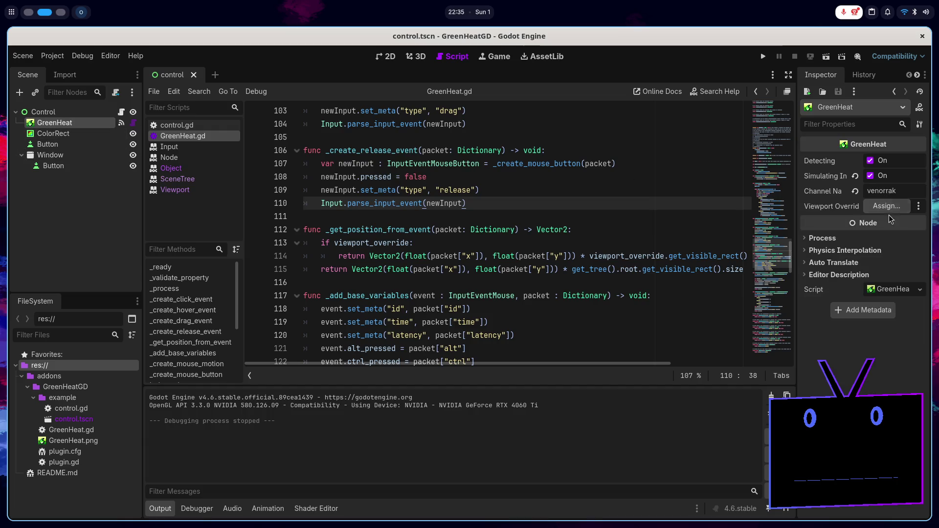
pyautogui.click(887, 206)
pyautogui.doubleClick(459, 172)
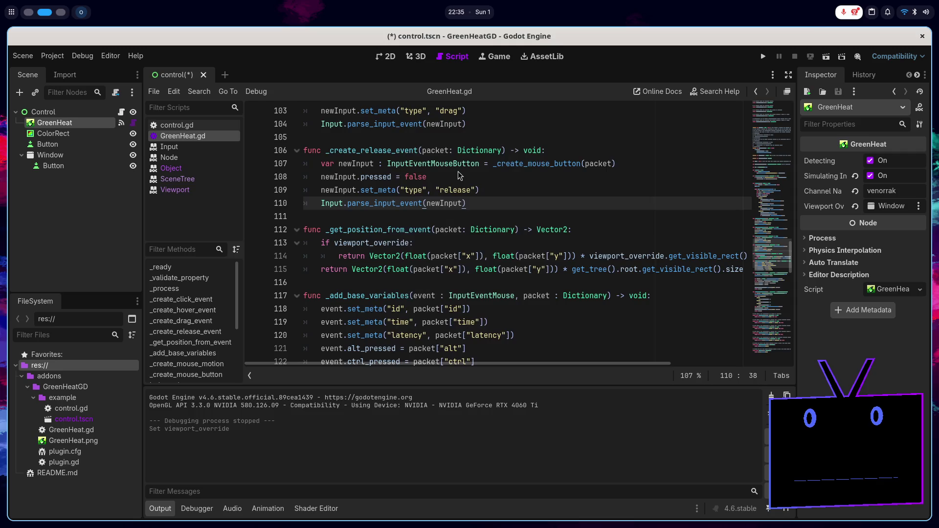
pyautogui.click(763, 57)
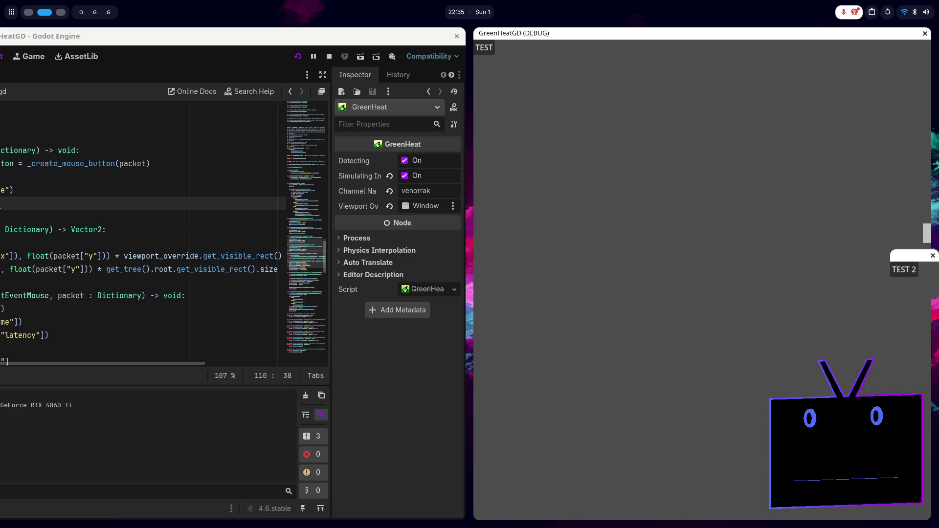
# Stop the game, enable Embed Subwindows in Project Settings, and run the project.
pyautogui.click(329, 56)
pyautogui.click(52, 56)
pyautogui.click(58, 69)
pyautogui.scroll(-5, 505, 353)
pyautogui.click(523, 335)
pyautogui.click(469, 484)
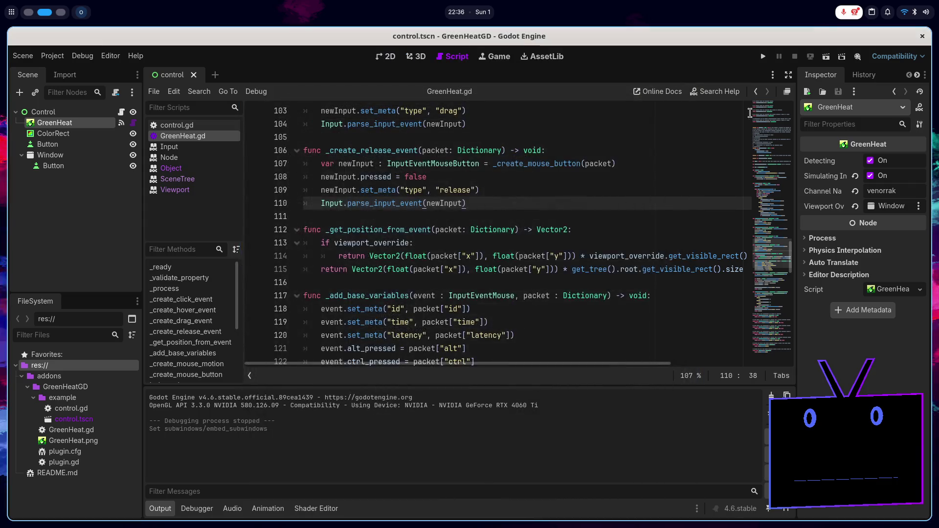
pyautogui.click(763, 56)
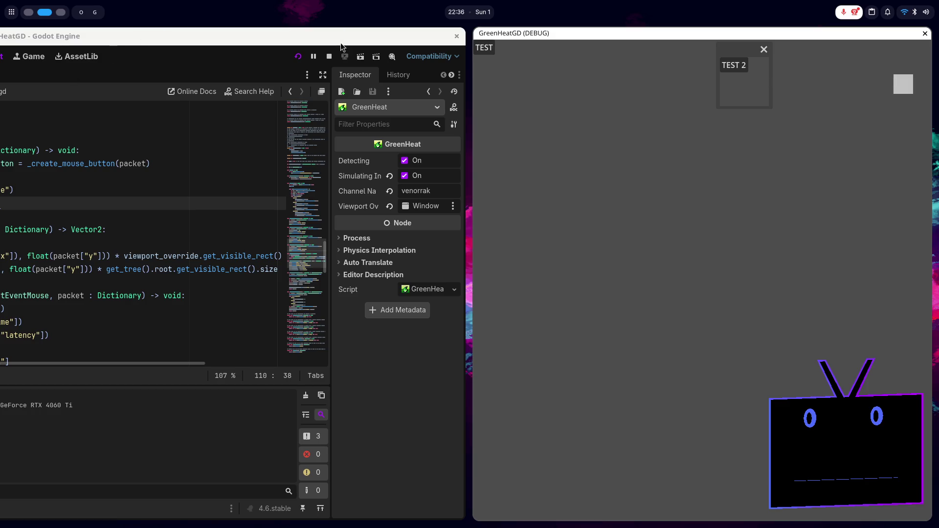
# Turn off the Window's Transient and Transient To Focused flags and run again.
pyautogui.click(329, 57)
pyautogui.click(72, 159)
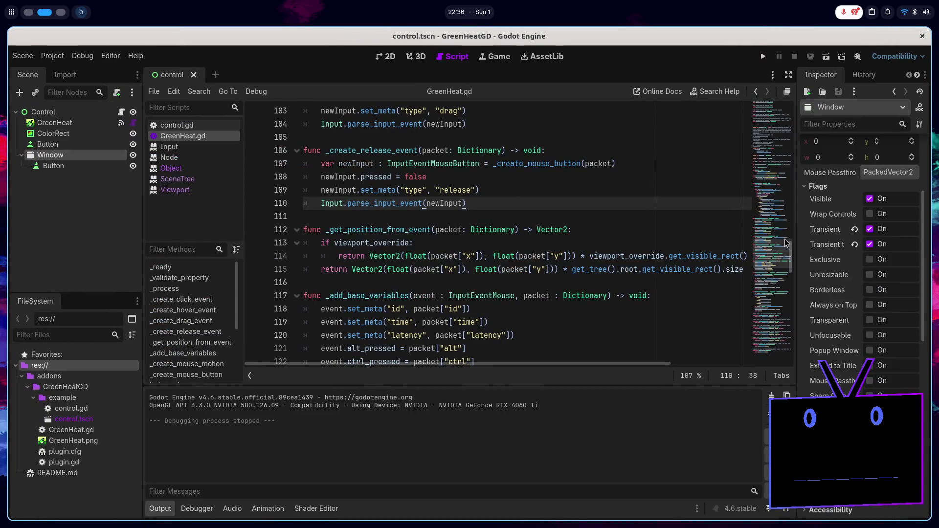
pyautogui.click(870, 245)
pyautogui.click(870, 229)
pyautogui.click(763, 56)
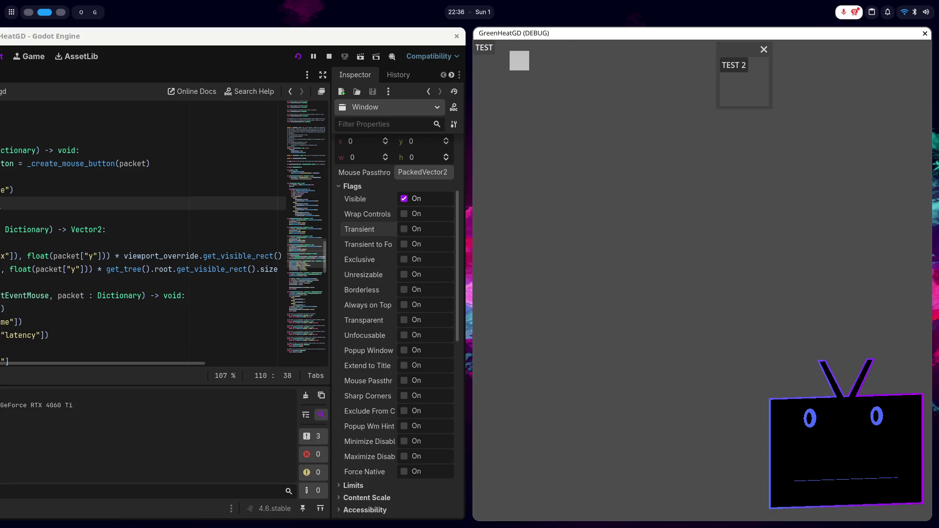
# Stop the game and clear GreenHeat's Viewport Override.
pyautogui.click(326, 58)
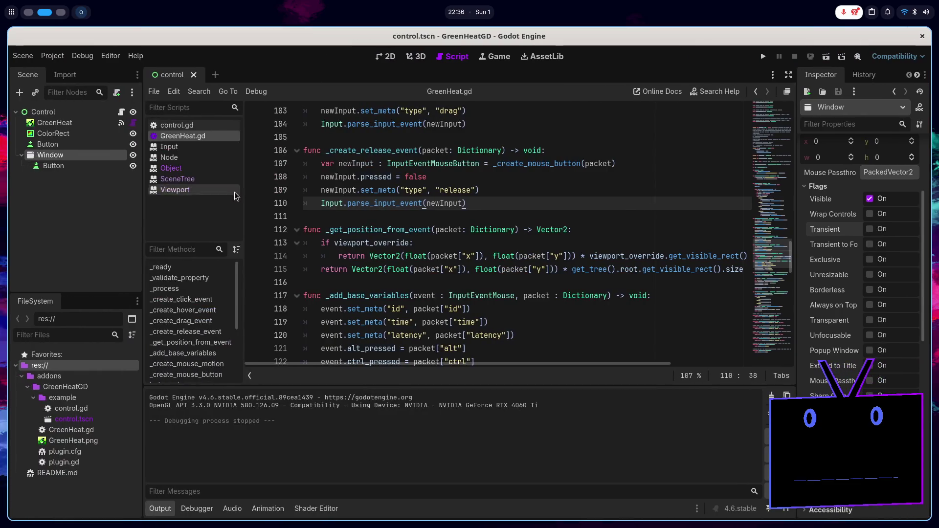
pyautogui.click(54, 122)
pyautogui.click(855, 206)
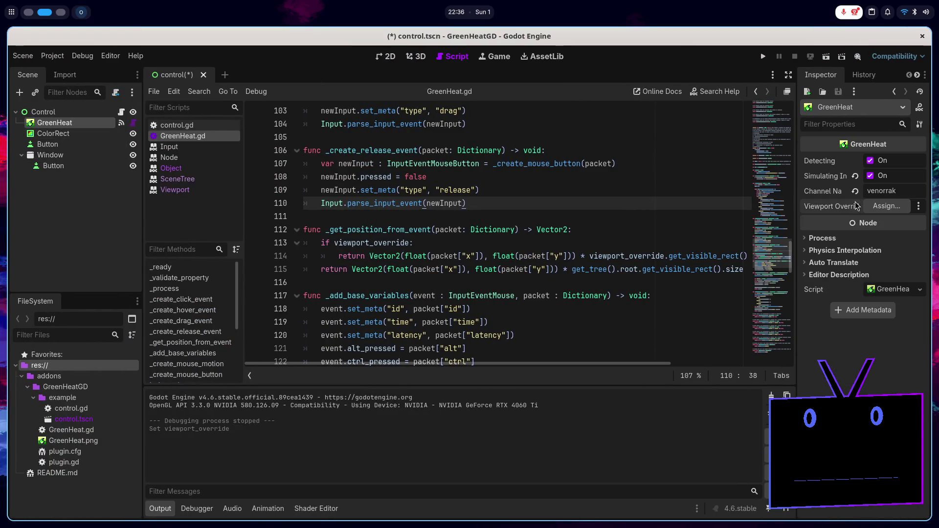
# Save and run the scene, test clicks in the embedded TEST 2 window, then return to the editor.
pyautogui.click(763, 56)
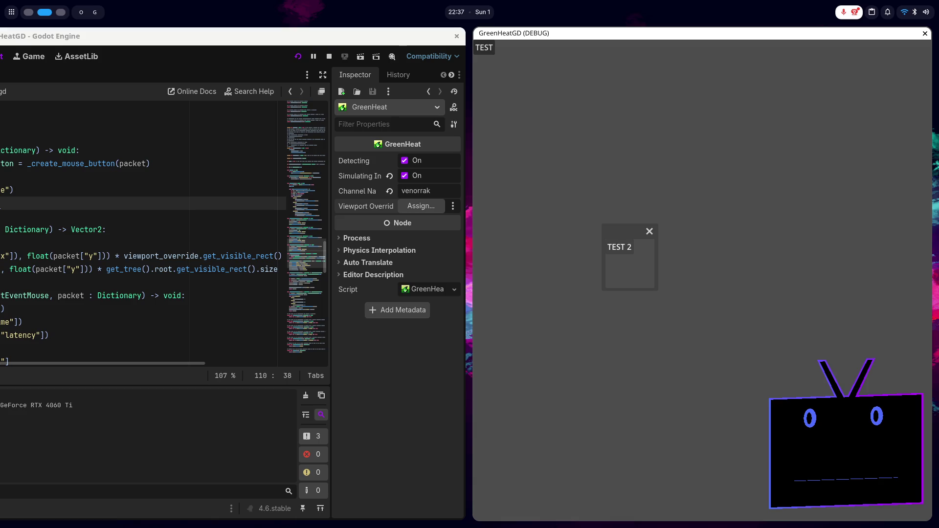
pyautogui.press('super+f')
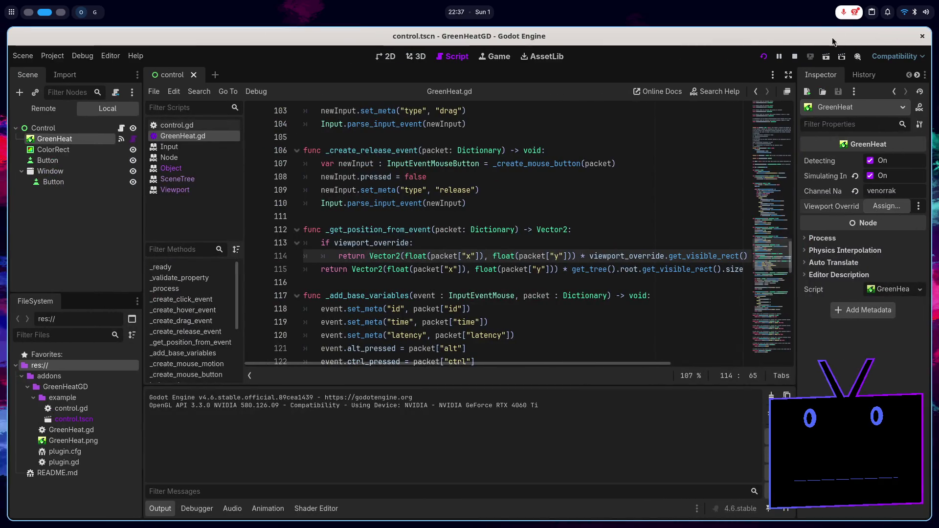
# Stop the game and make room for a new function after _process in GreenHeat.gd.
pyautogui.click(795, 57)
pyautogui.click(457, 215)
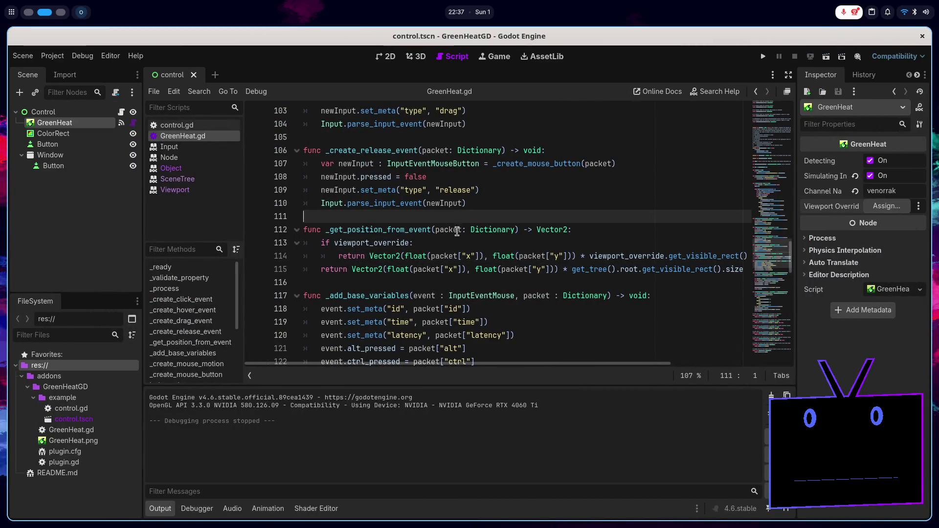
pyautogui.scroll(14, 429, 247)
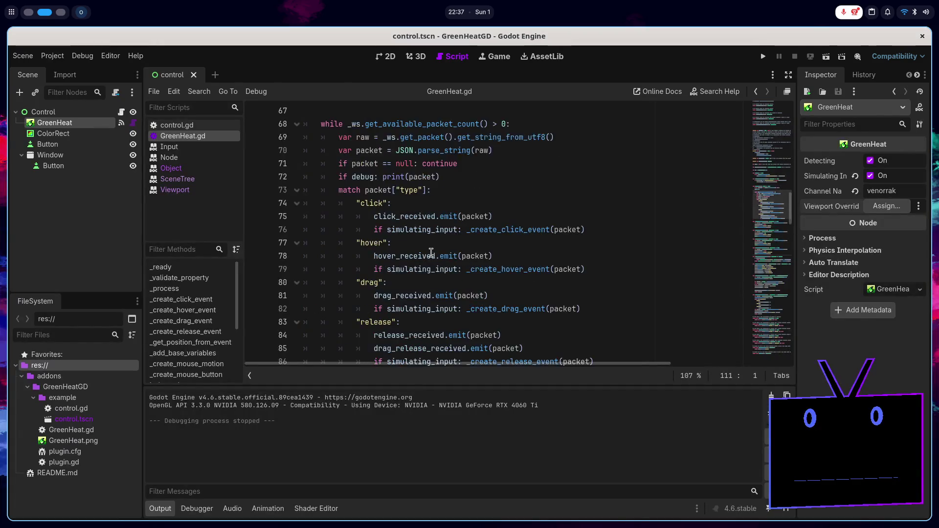
pyautogui.scroll(1, 430, 254)
pyautogui.click(296, 190)
pyautogui.click(326, 203)
pyautogui.press('Return')
pyautogui.press('Return')
pyautogui.press('Up')
# Declare func _route_input(input: InputEventMouse) -> void.
pyautogui.write('func _')
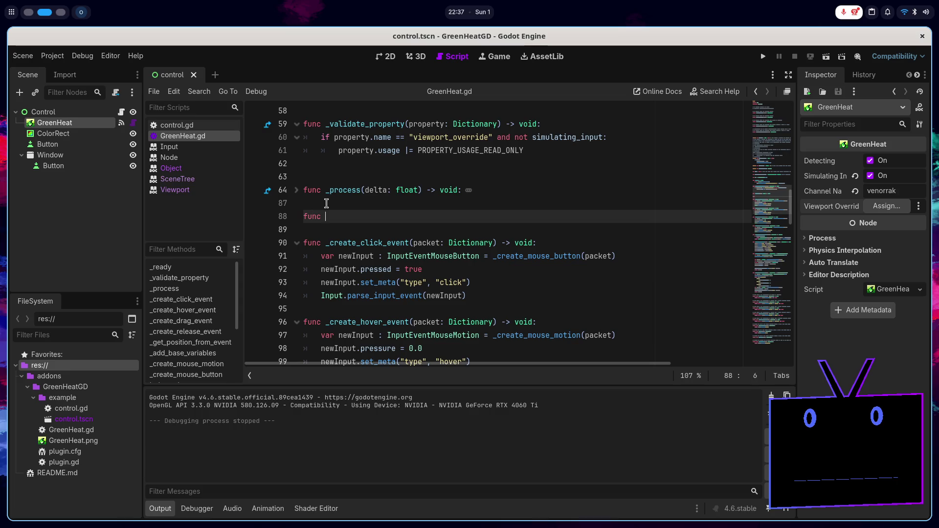
pyautogui.write('route_')
pyautogui.write('input(')
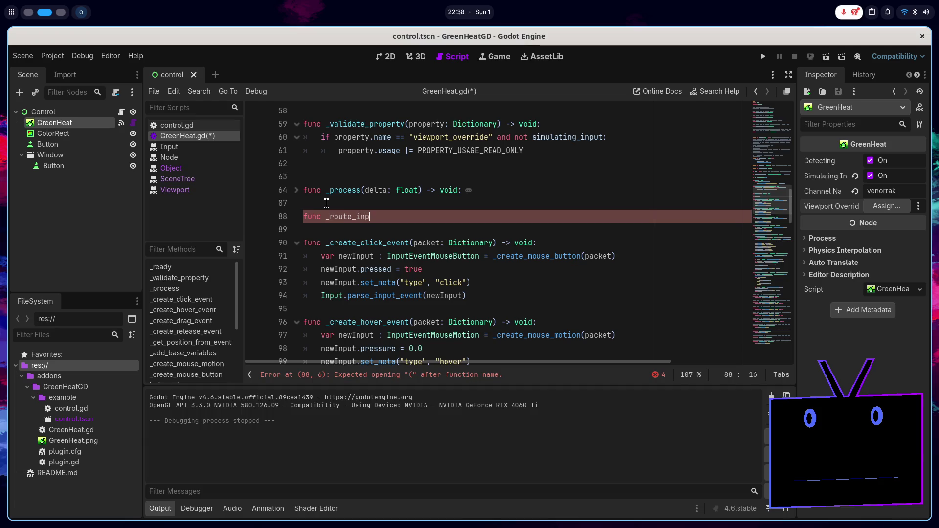
pyautogui.write('input: I')
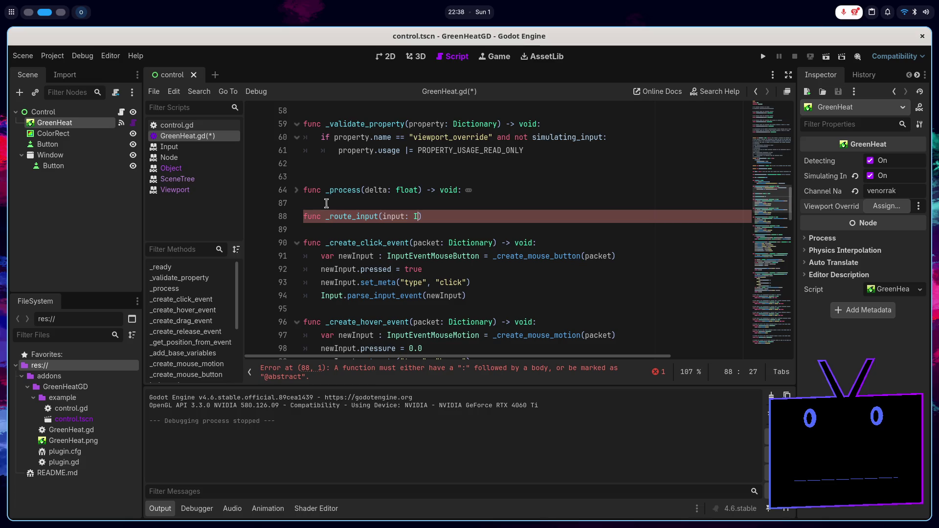
pyautogui.write('nputMouse')
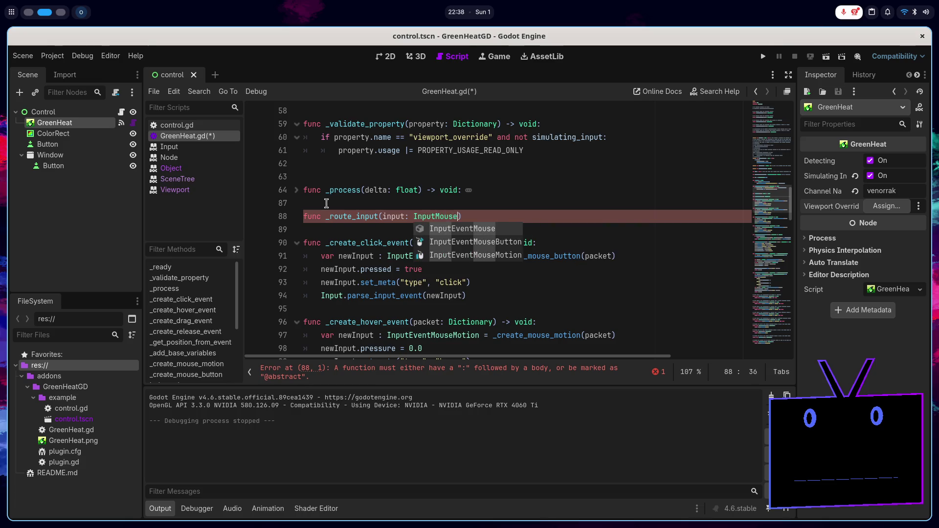
pyautogui.press('Return')
pyautogui.write(')')
pyautogui.press('BackSpace')
pyautogui.press('BackSpace')
pyautogui.write(') -> vo')
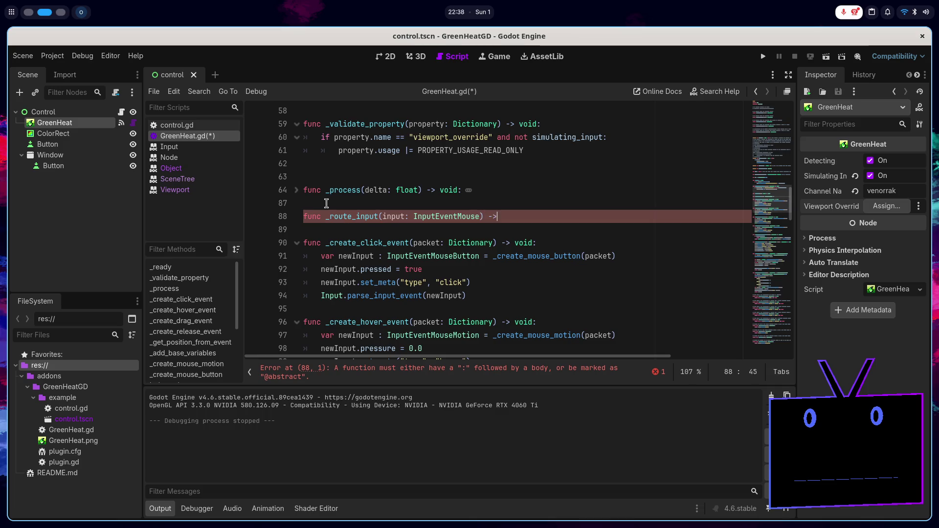
pyautogui.press('Return')
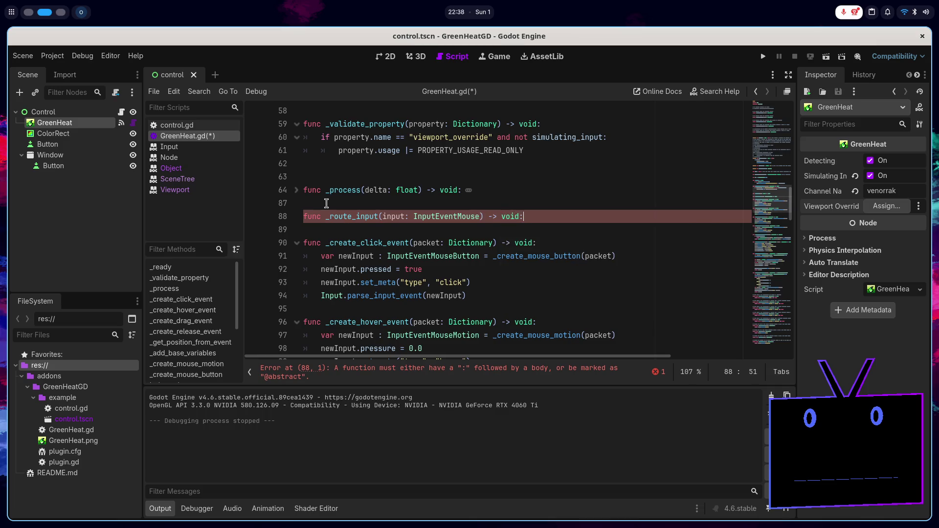
pyautogui.write(':')
pyautogui.press('Return')
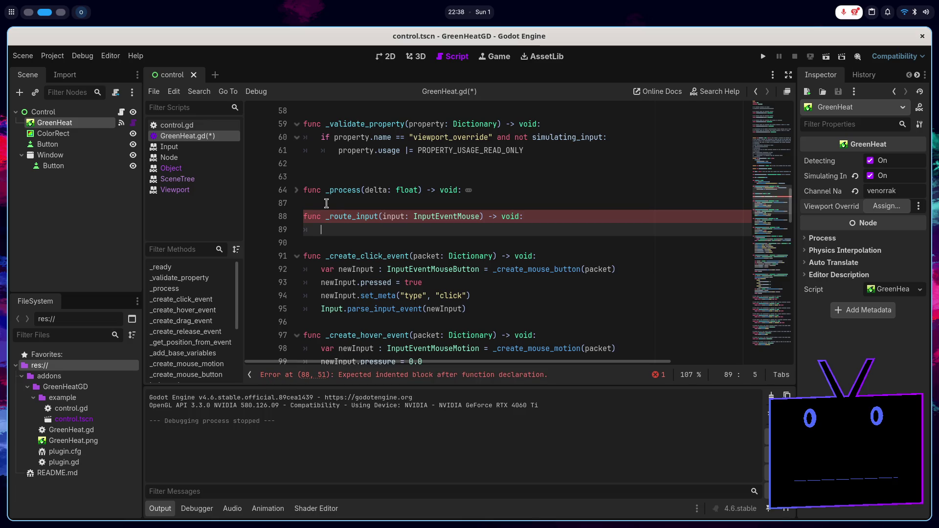
# Add an if viewport_override branch calling viewport_override.push_input(input, true).
pyautogui.write('if ')
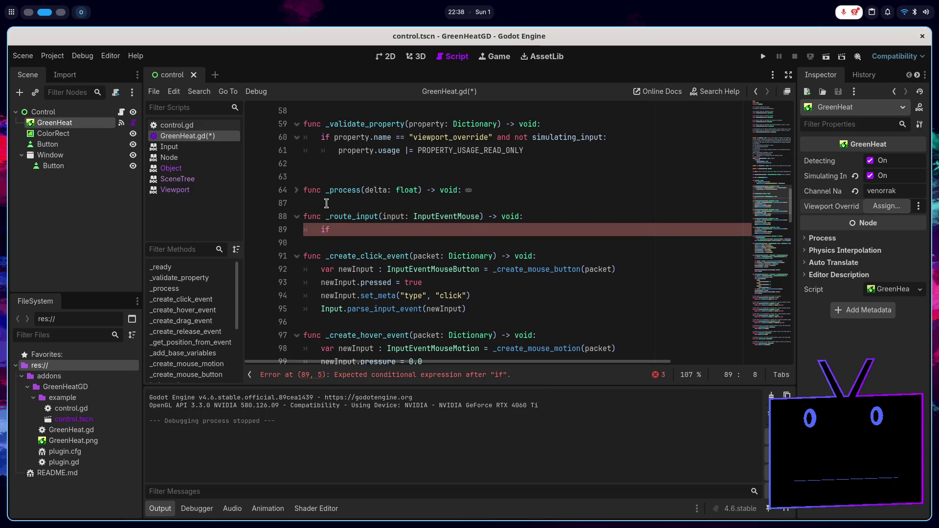
pyautogui.write('view')
pyautogui.press('Return')
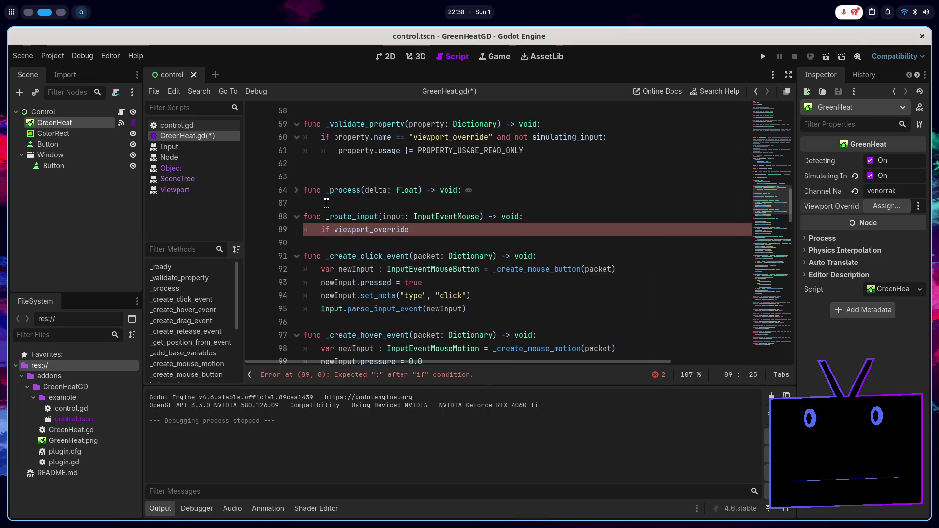
pyautogui.press('Return')
pyautogui.write('vi')
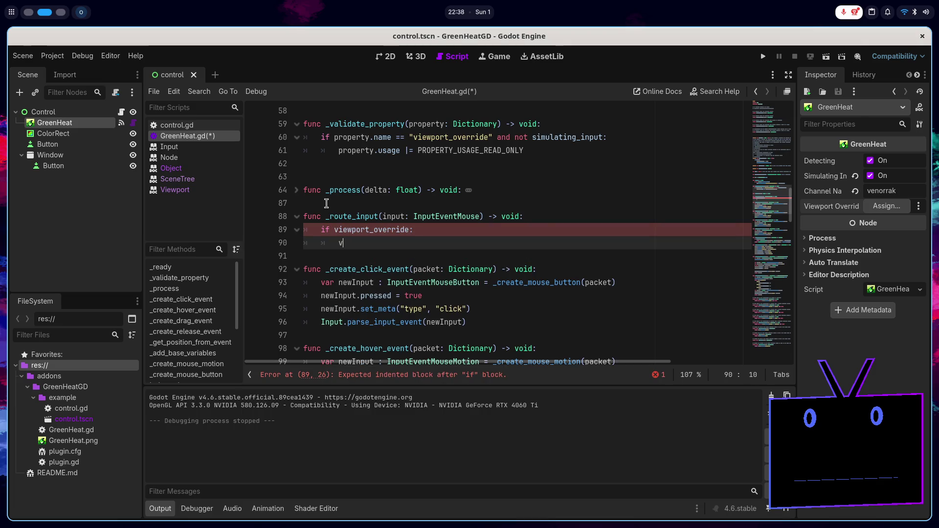
pyautogui.press('Return')
pyautogui.write('.pu')
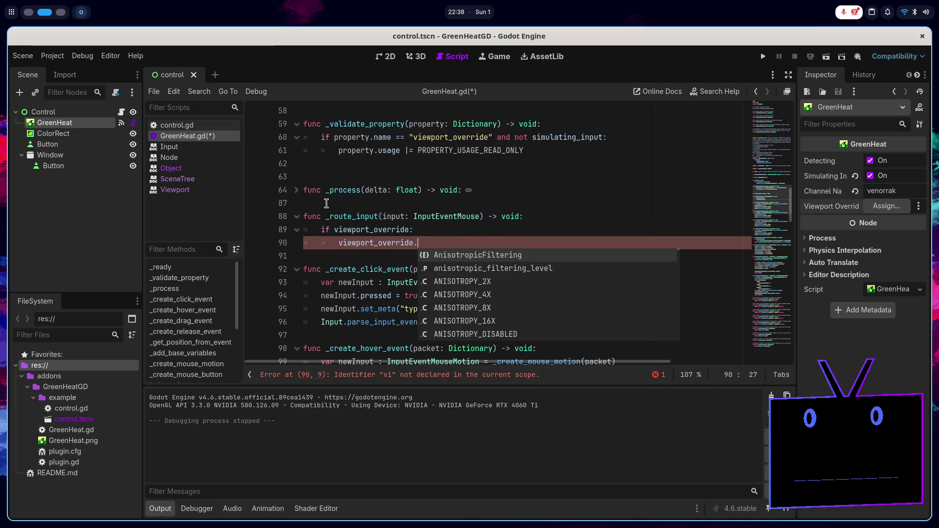
pyautogui.press('Return')
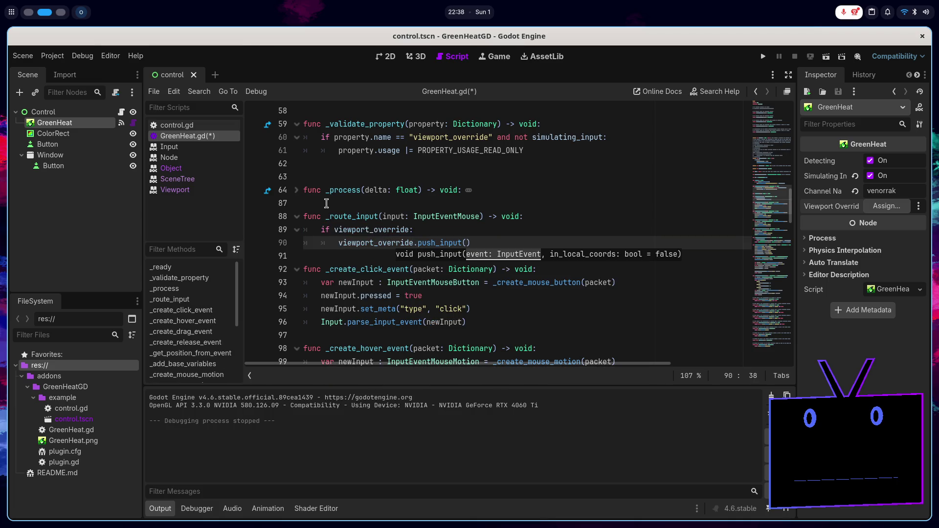
pyautogui.write('input, tr')
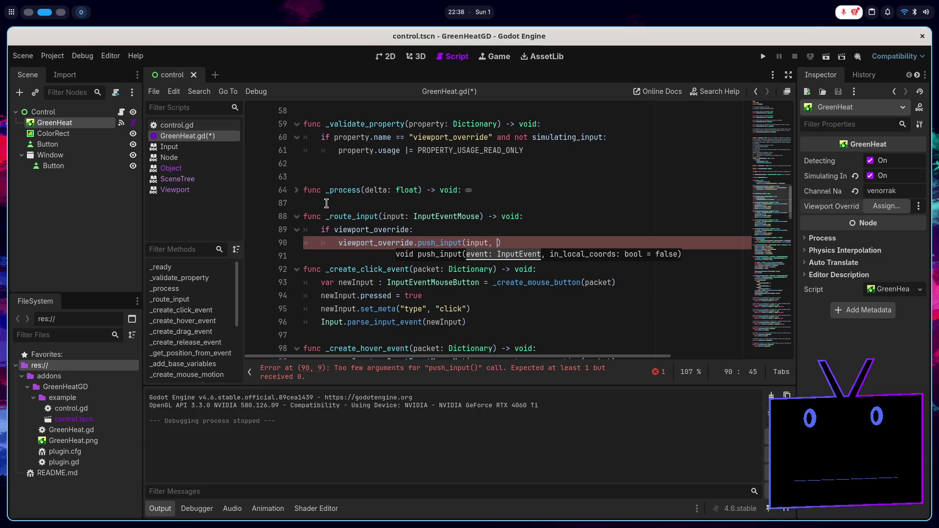
pyautogui.write('ue)')
pyautogui.press('Return')
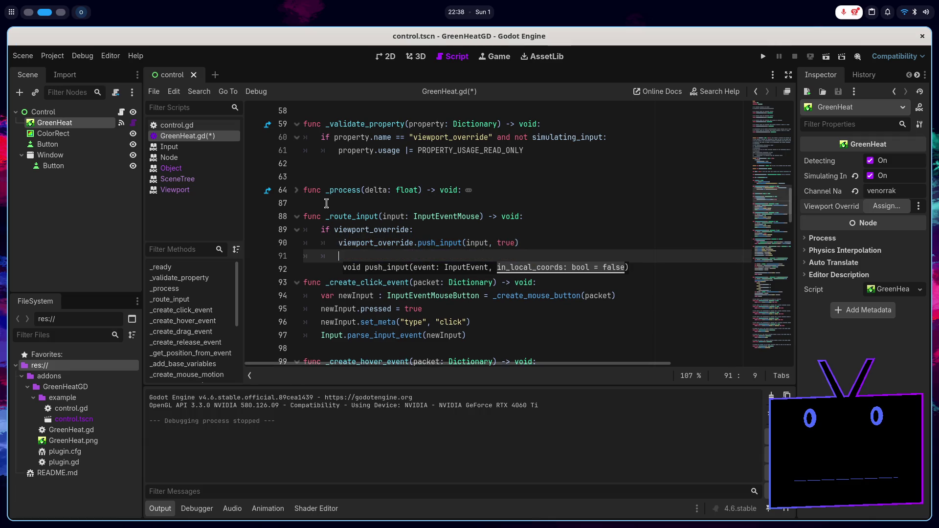
# Add an else branch calling Input.parse_input_event(input) and save the script.
pyautogui.write('else:')
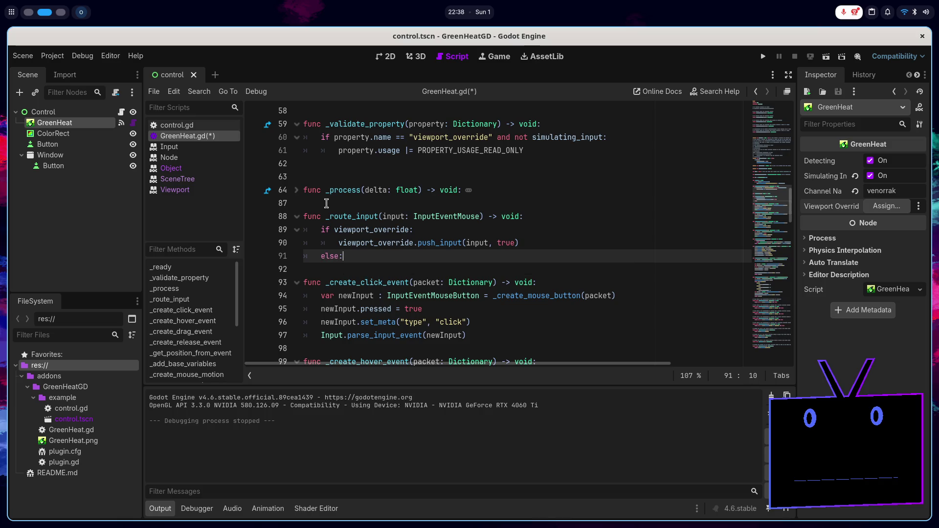
pyautogui.press('Return')
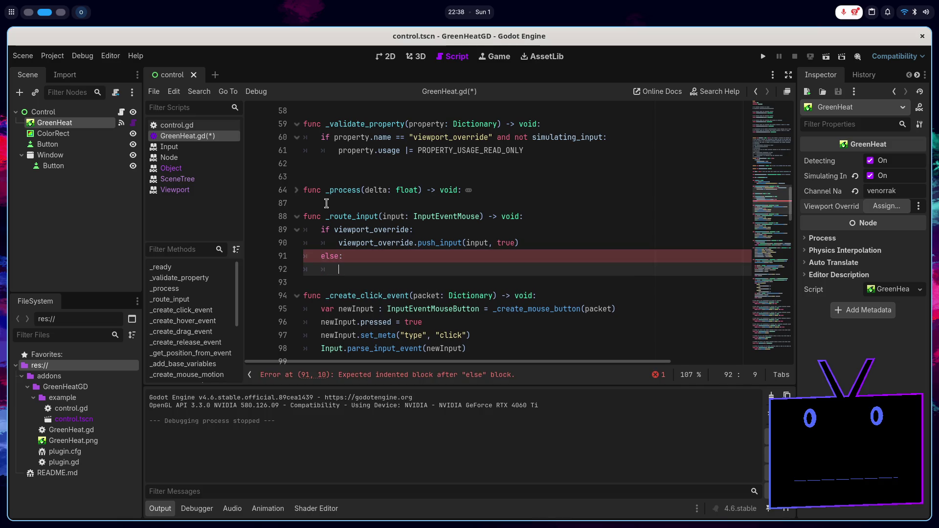
pyautogui.moveTo(467, 349); pyautogui.dragTo(321, 348)
pyautogui.hotkey('ctrl', 'c')
pyautogui.click(388, 269)
pyautogui.hotkey('ctrl', 'v')
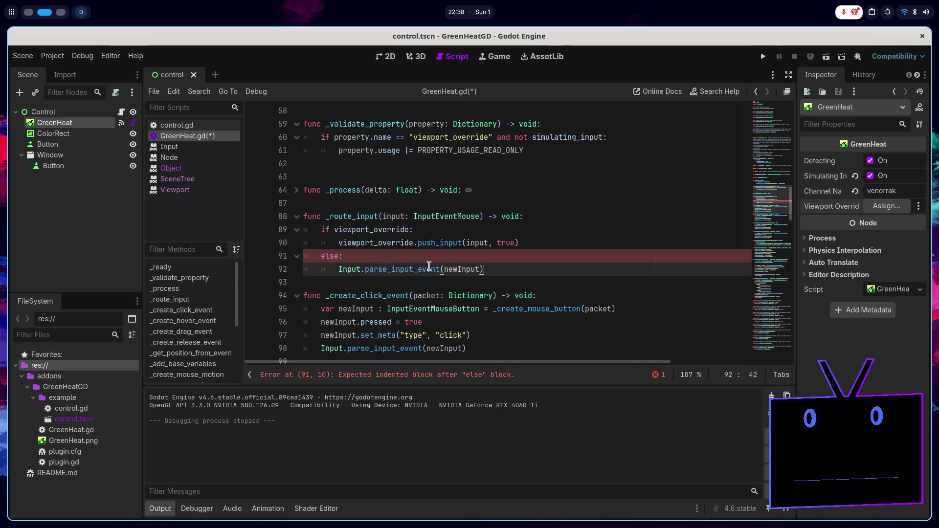
pyautogui.doubleClick(461, 269)
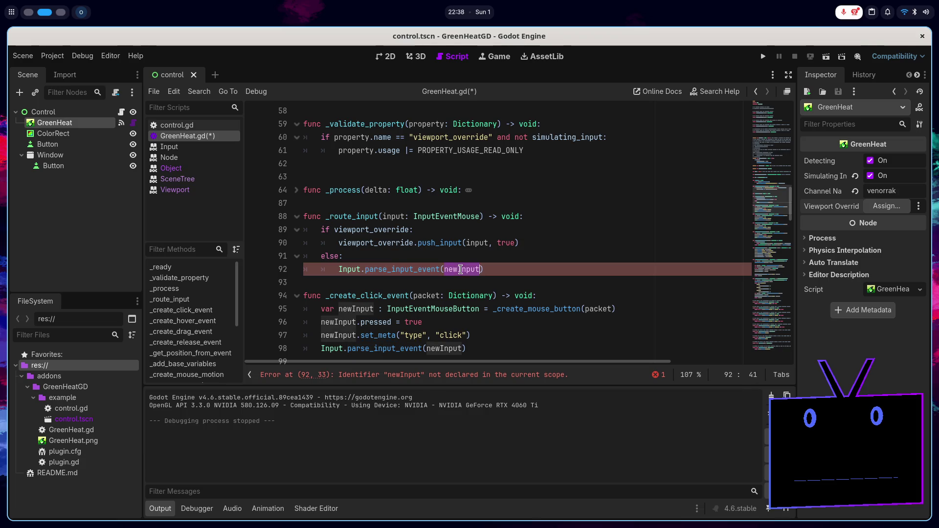
pyautogui.write('input')
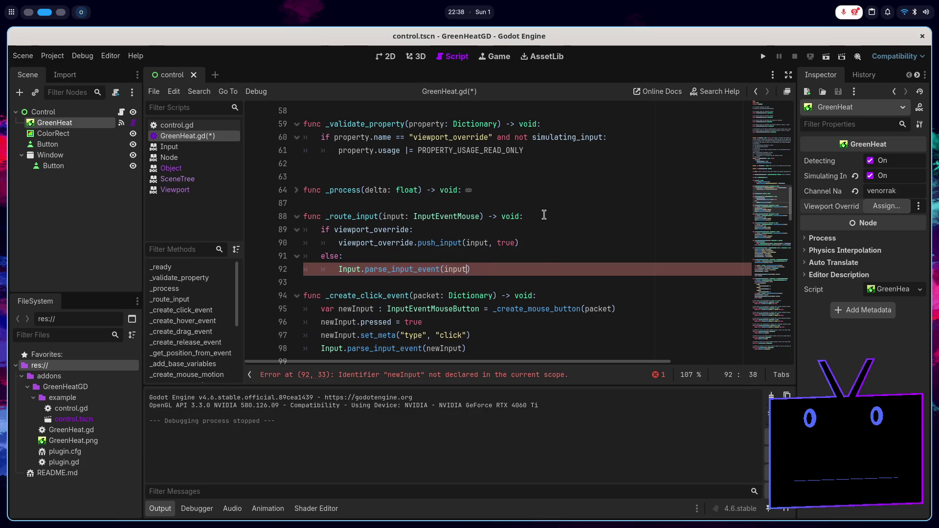
pyautogui.hotkey('ctrl', 's')
# Select the _route_input function name to copy it.
pyautogui.click(346, 216)
pyautogui.doubleClick(345, 216)
pyautogui.scroll(-2, 427, 237)
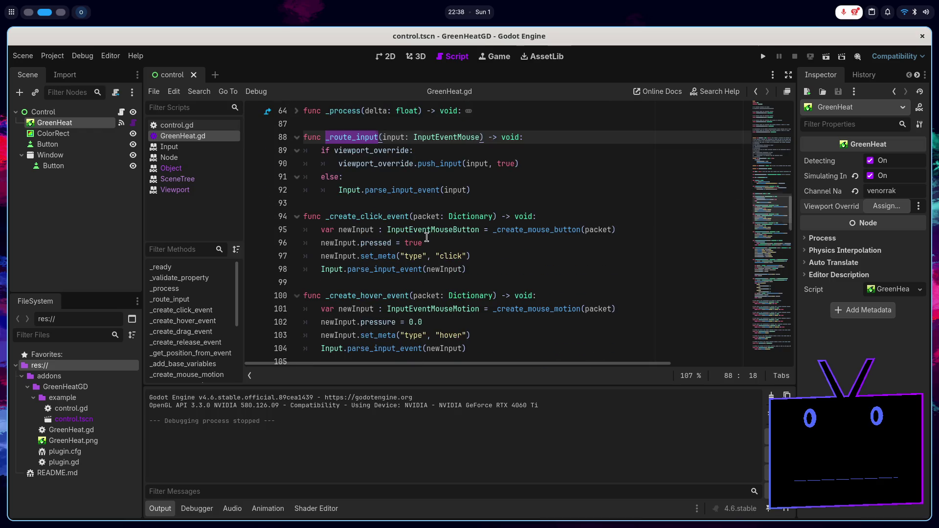
# Replace the Input.parse_input_event calls on lines 98 and 104 with _route_input.
pyautogui.moveTo(422, 269)
pyautogui.mouseDown()
pyautogui.moveTo(318, 269)
pyautogui.moveTo(425, 269)
pyautogui.mouseUp()
pyautogui.hotkey('ctrl', 'v')
pyautogui.scroll(-2, 318, 269)
pyautogui.hotkey('ctrl', 'v')
pyautogui.scroll(-2, 425, 269)
# Replace the calls on lines 110 and 116 with _route_input, save, and run the project.
pyautogui.moveTo(320, 269); pyautogui.dragTo(431, 270)
pyautogui.hotkey('ctrl', 'v')
pyautogui.scroll(-1, 431, 270)
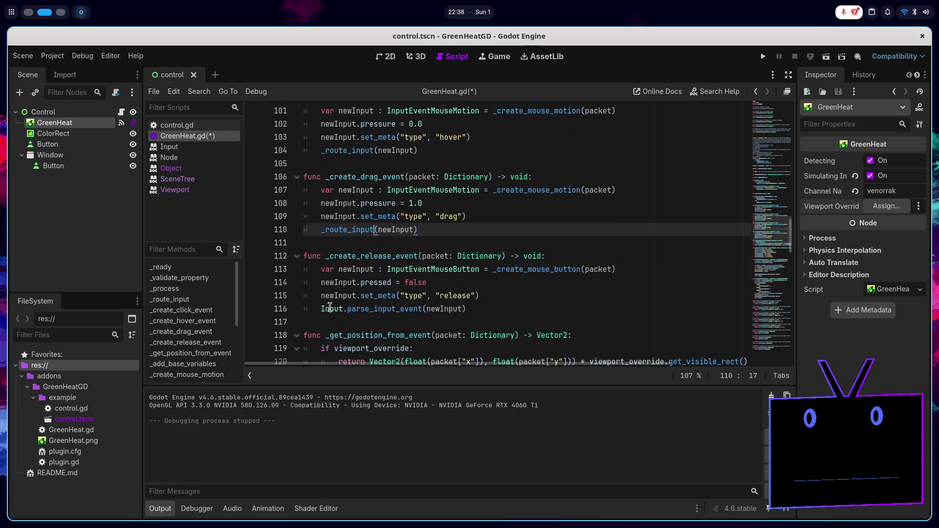
pyautogui.moveTo(320, 309); pyautogui.dragTo(421, 309)
pyautogui.hotkey('ctrl', 'v')
pyautogui.hotkey('ctrl', 's')
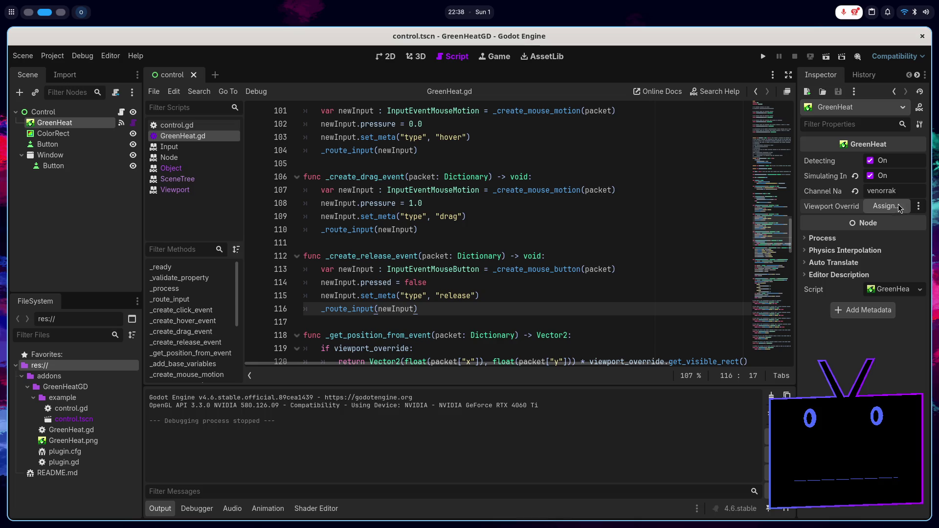
pyautogui.scroll(2, 668, 251)
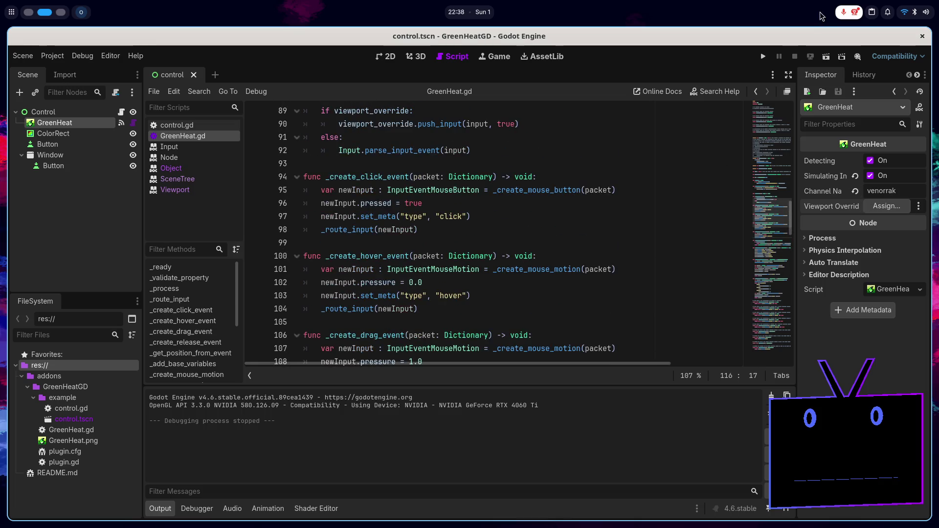
pyautogui.click(763, 56)
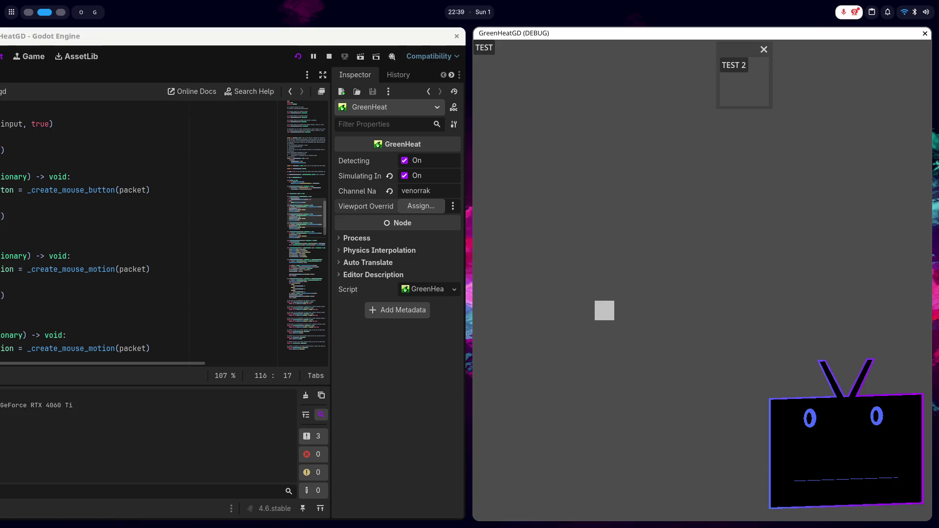
# Stop the game, set GreenHeat's Viewport Override to the Window node, and rerun the project.
pyautogui.press('F8')
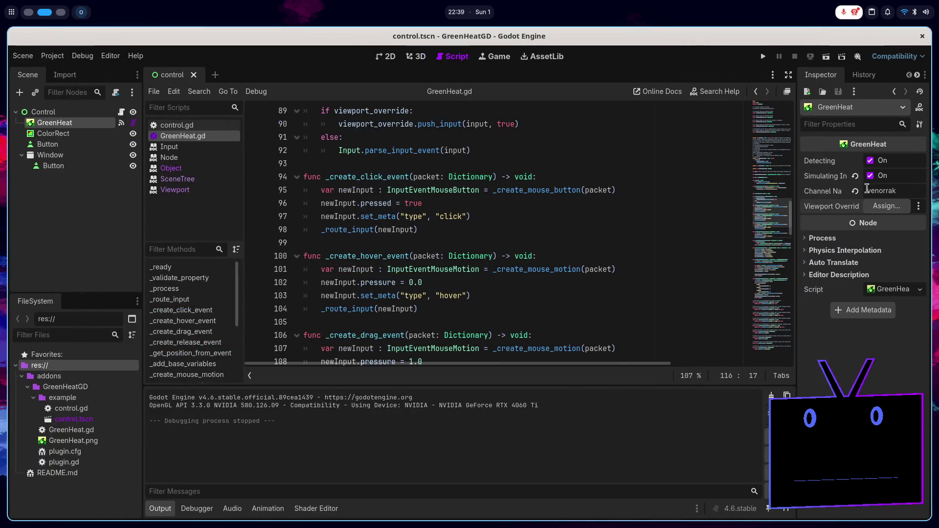
pyautogui.click(887, 206)
pyautogui.doubleClick(472, 177)
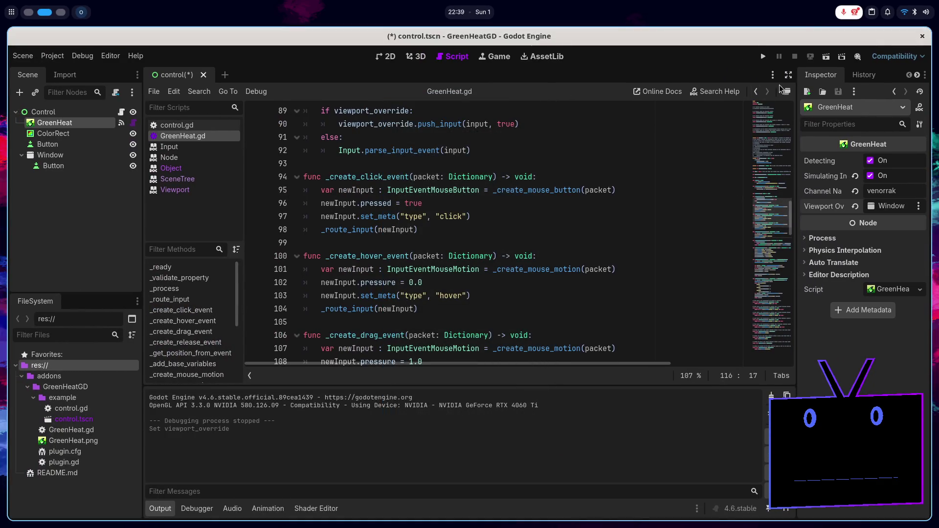
pyautogui.click(765, 59)
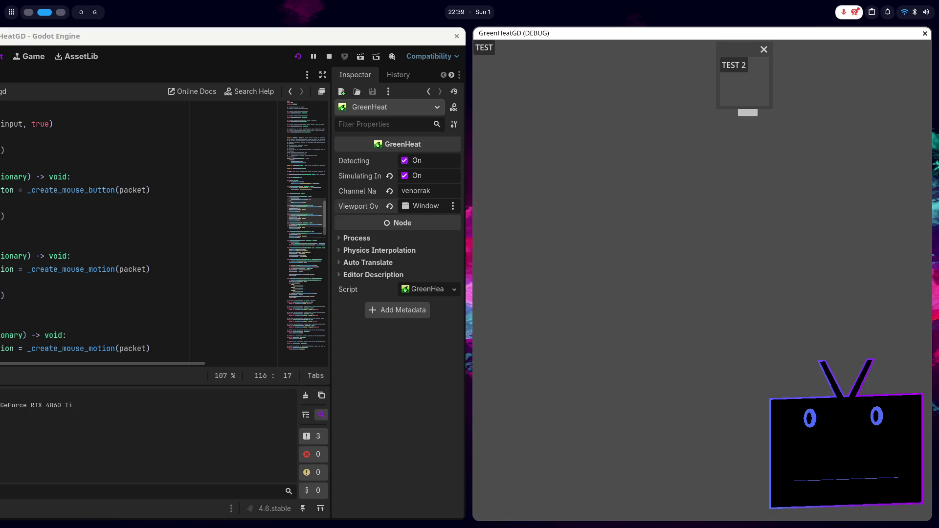
pyautogui.click(332, 81)
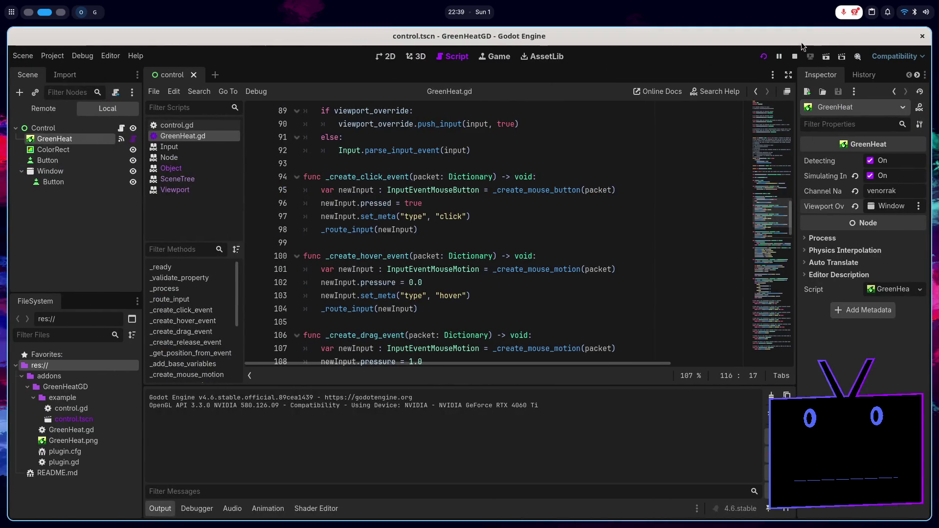
# Uncheck Embed Subwindows in Project Settings, then run and stop the project so TEST 2 opens separately.
pyautogui.press('F8')
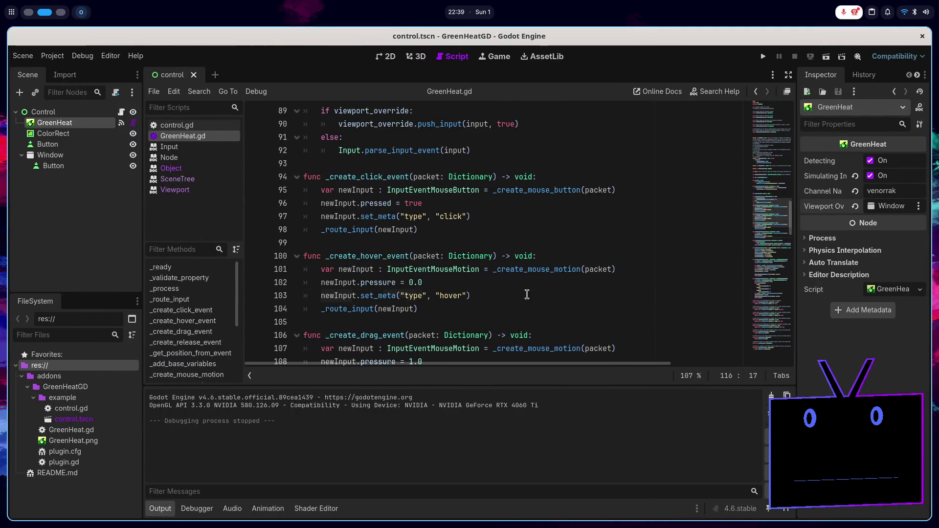
pyautogui.click(526, 295)
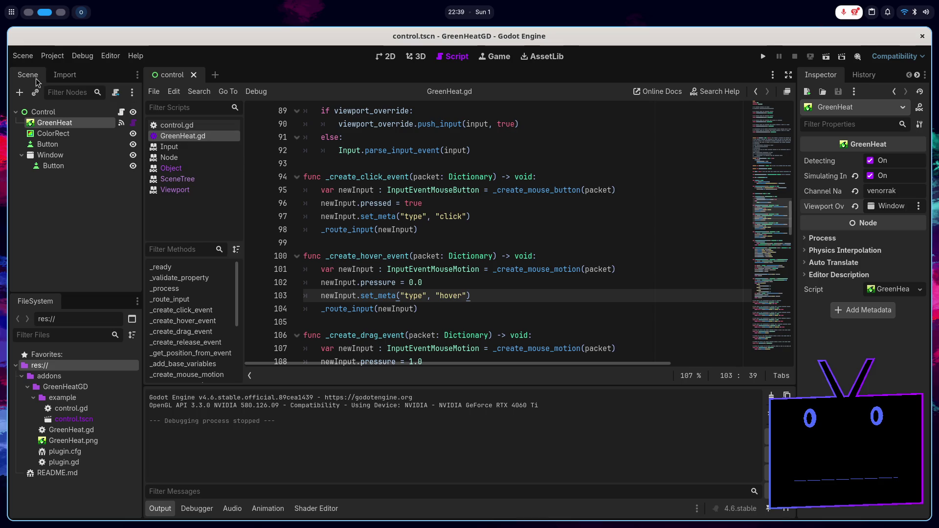
pyautogui.click(52, 57)
pyautogui.click(55, 72)
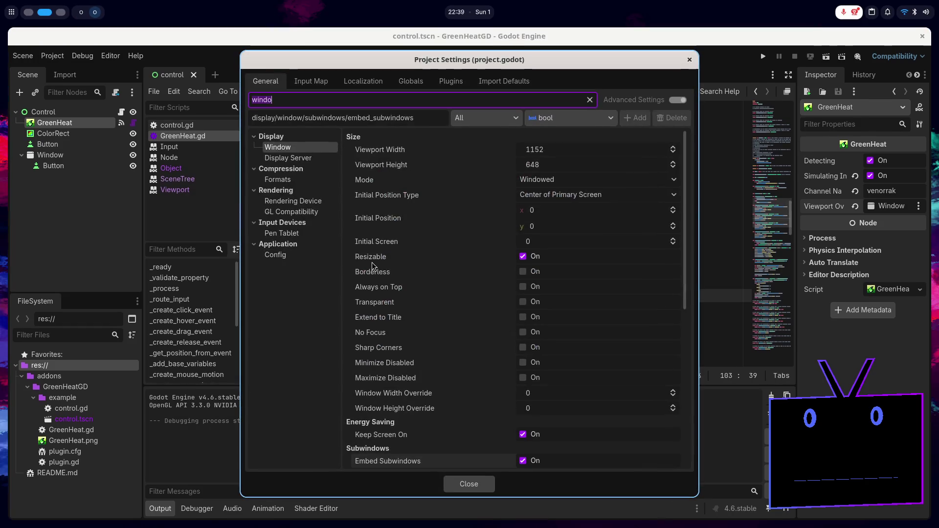
pyautogui.click(468, 484)
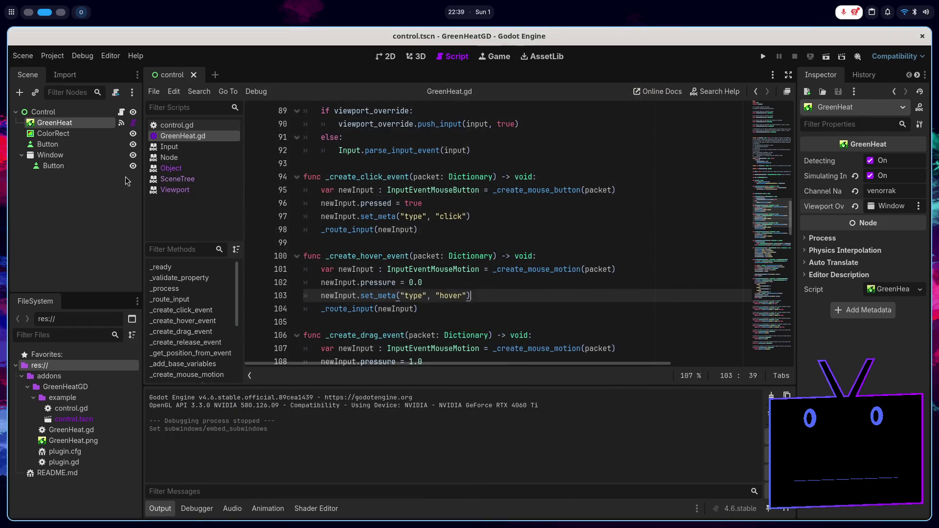
pyautogui.press('F5')
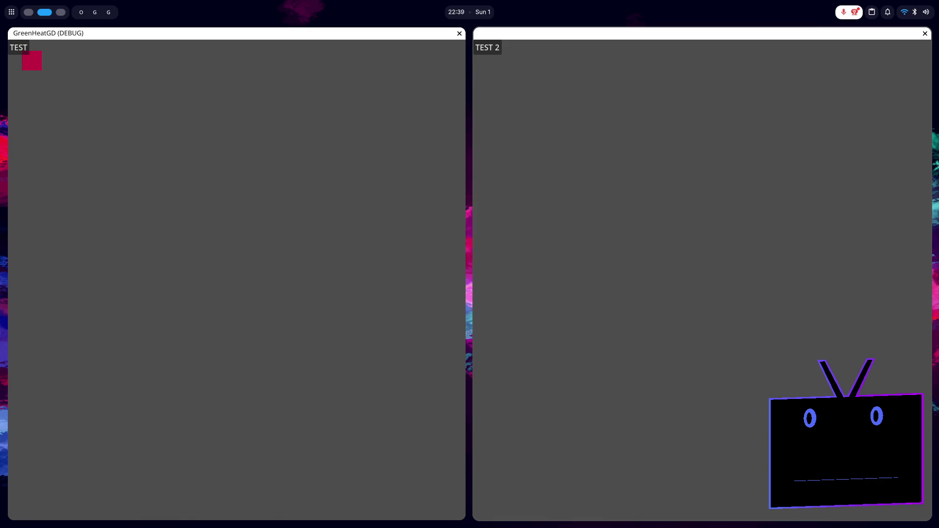
pyautogui.press('F8')
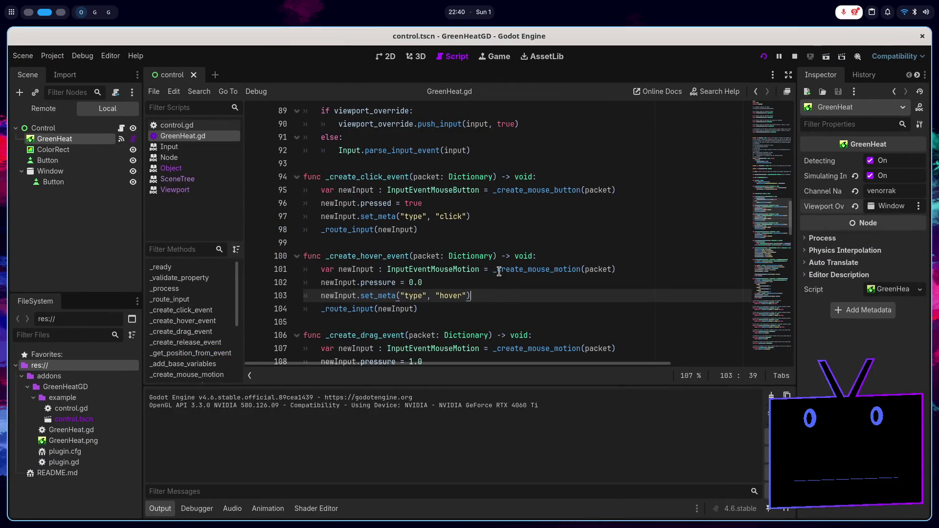
# Tick Transient and Transient to Focused on the Window node, run the game, then select GreenHeat.
pyautogui.click(50, 170)
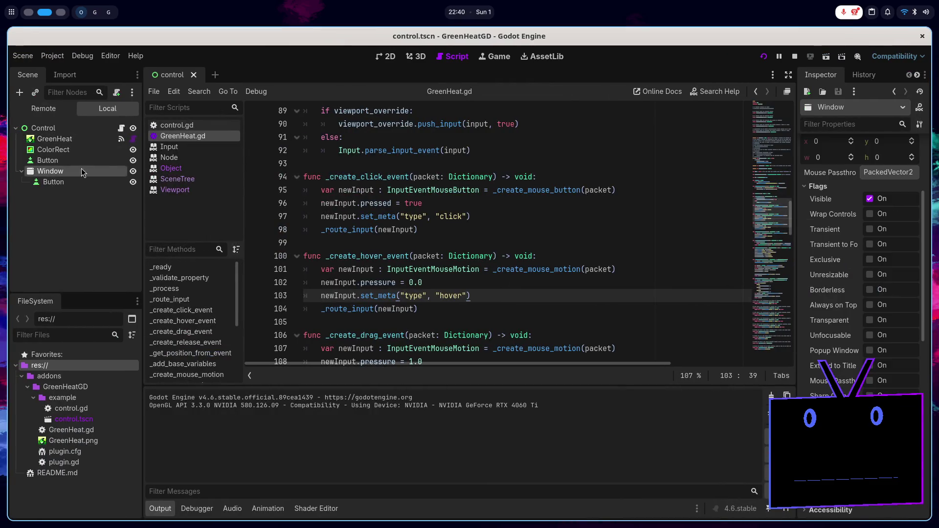
pyautogui.click(869, 244)
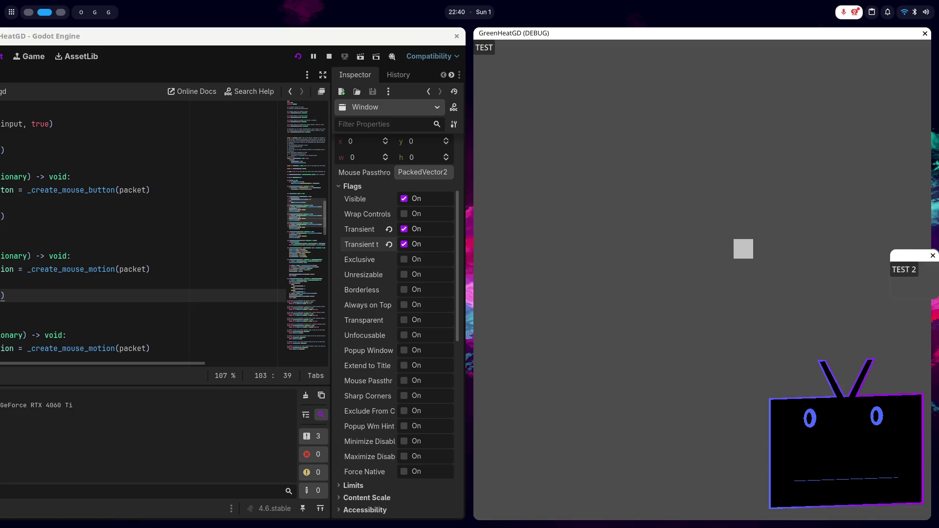
pyautogui.press('super+f')
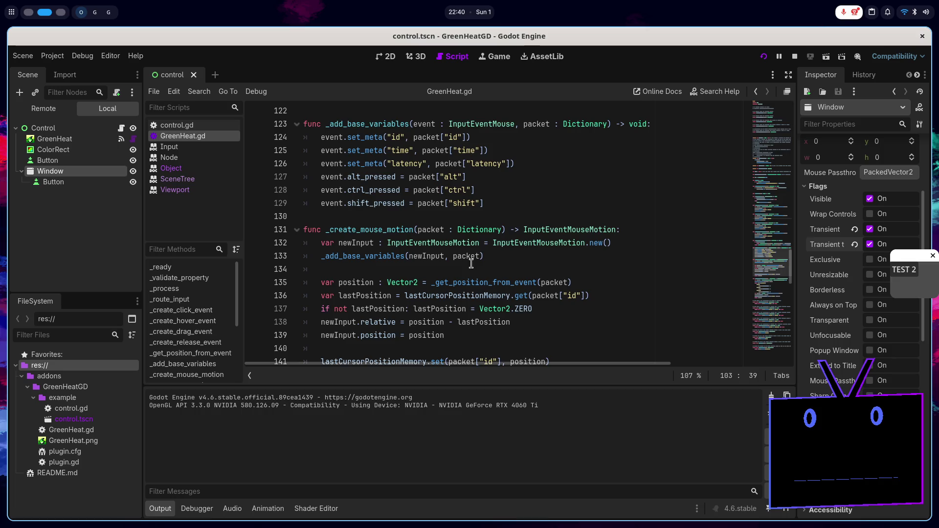
pyautogui.click(74, 139)
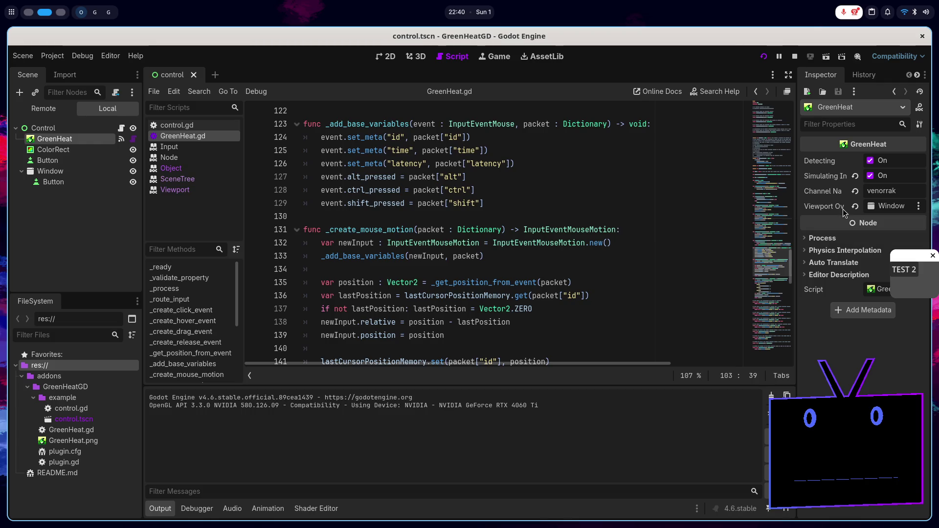
# Revert GreenHeat's Viewport Override to unassigned and restart the project.
pyautogui.click(854, 206)
pyautogui.click(764, 56)
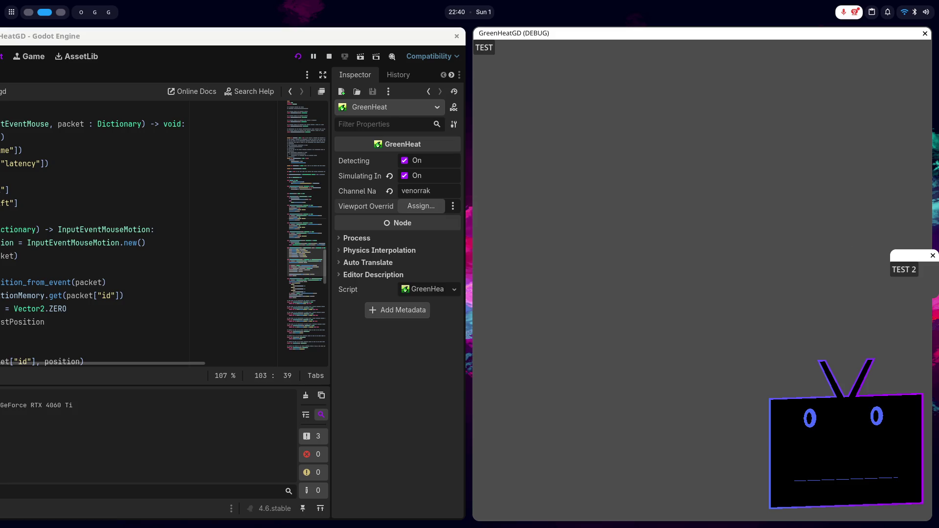
pyautogui.press('super+Left')
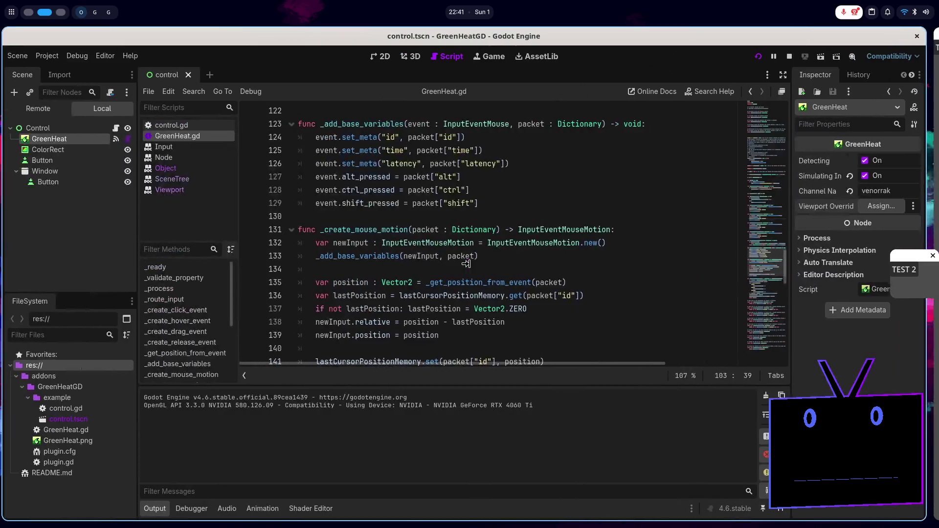
# Select the Window node, relaunch the game, and return to GreenHeat.gd at line 133.
pyautogui.click(51, 171)
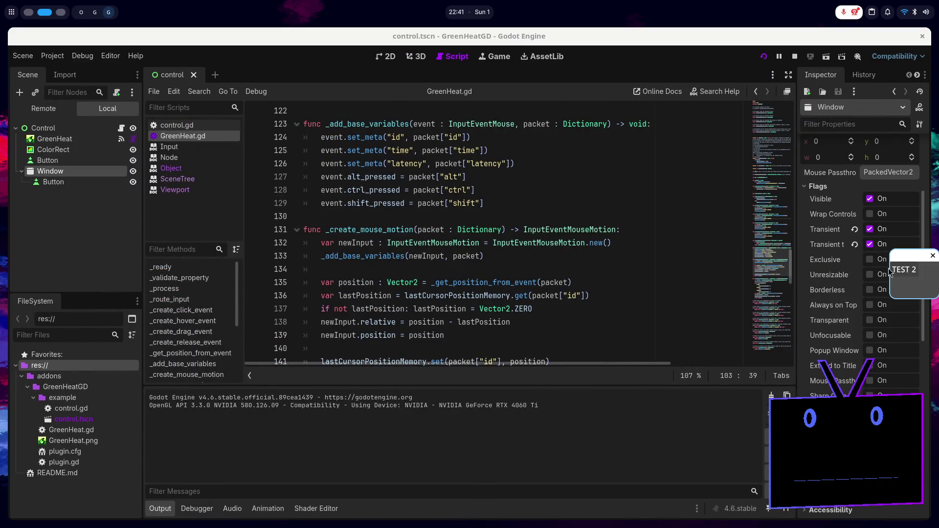
pyautogui.click(763, 57)
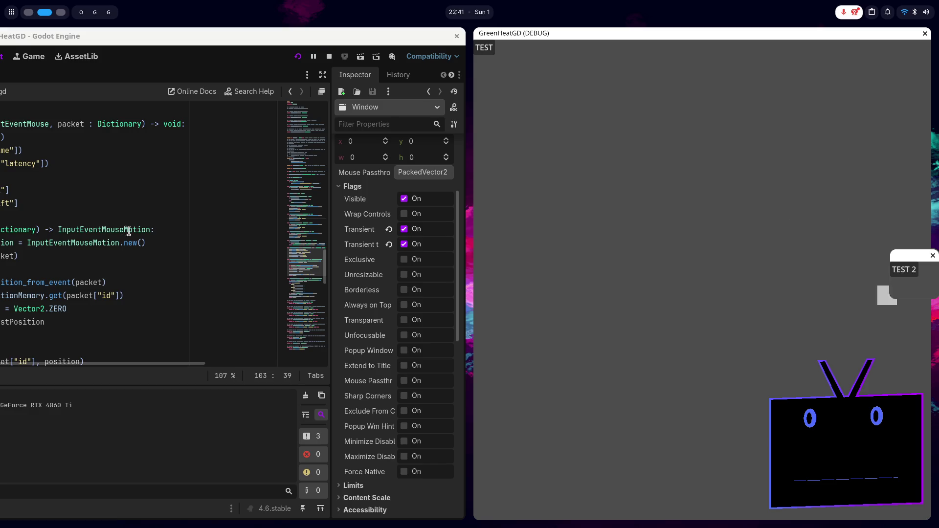
pyautogui.press('super+Left')
pyautogui.click(441, 256)
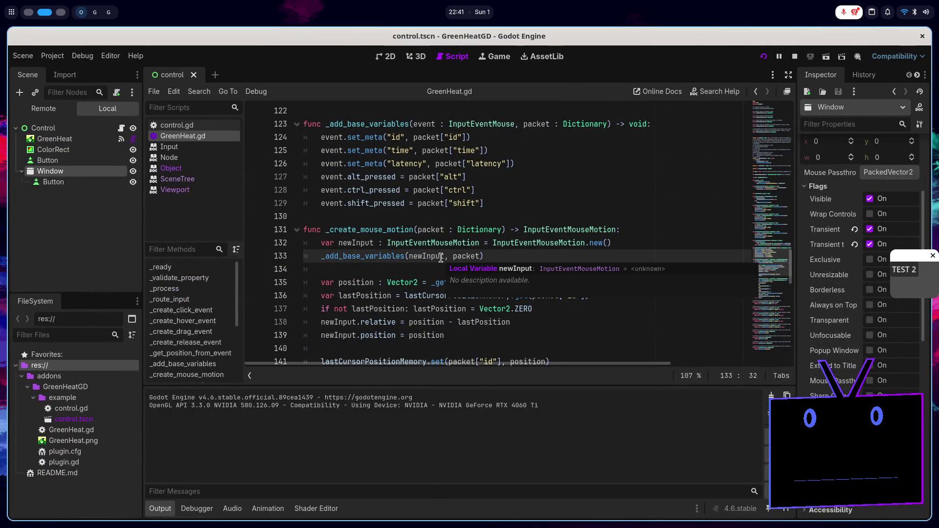
pyautogui.moveTo(454, 299)
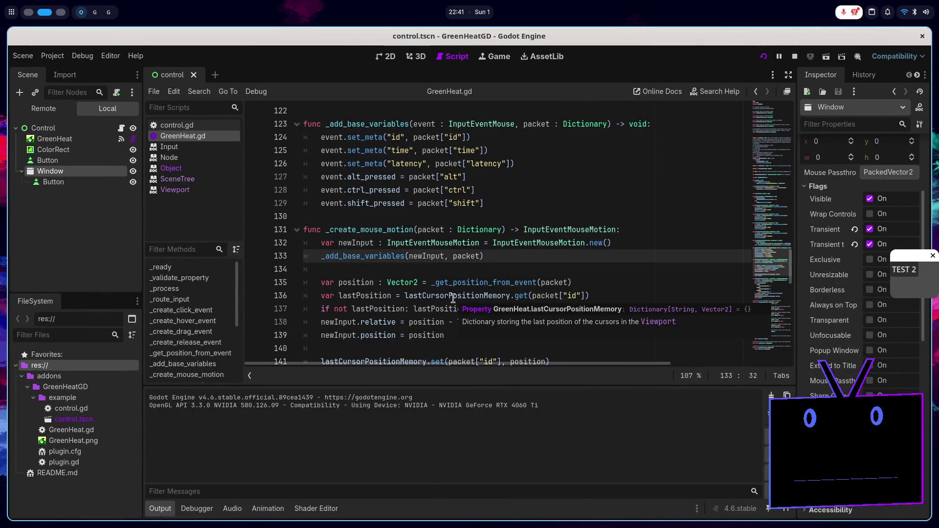